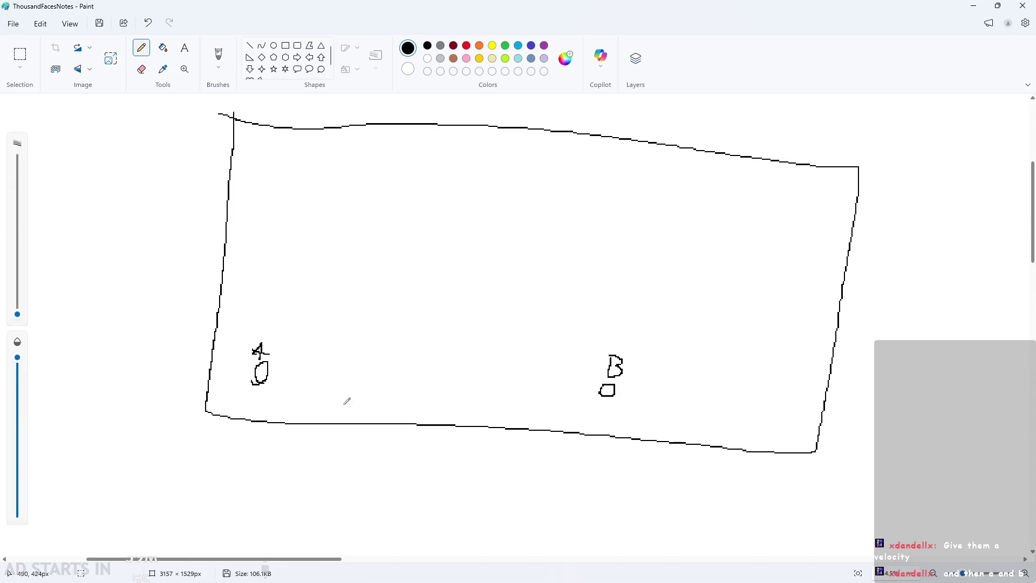
- Draw a dashed track from A to B with a labelled Platform box in the middle
left_click_drag(294, 372, 316, 372)
left_click_drag(340, 372, 413, 375)
left_click_drag(429, 376, 518, 380)
left_click_drag(547, 383, 574, 383)
mouse_move(375, 363)
left_mouse_down()
mouse_move(394, 388)
mouse_move(473, 392)
mouse_move(373, 362)
mouse_move(400, 343)
mouse_move(418, 353)
mouse_move(450, 339)
mouse_move(495, 348)
left_mouse_up()
mouse_move(483, 387)
left_mouse_down()
mouse_move(510, 388)
mouse_move(490, 398)
left_mouse_up()
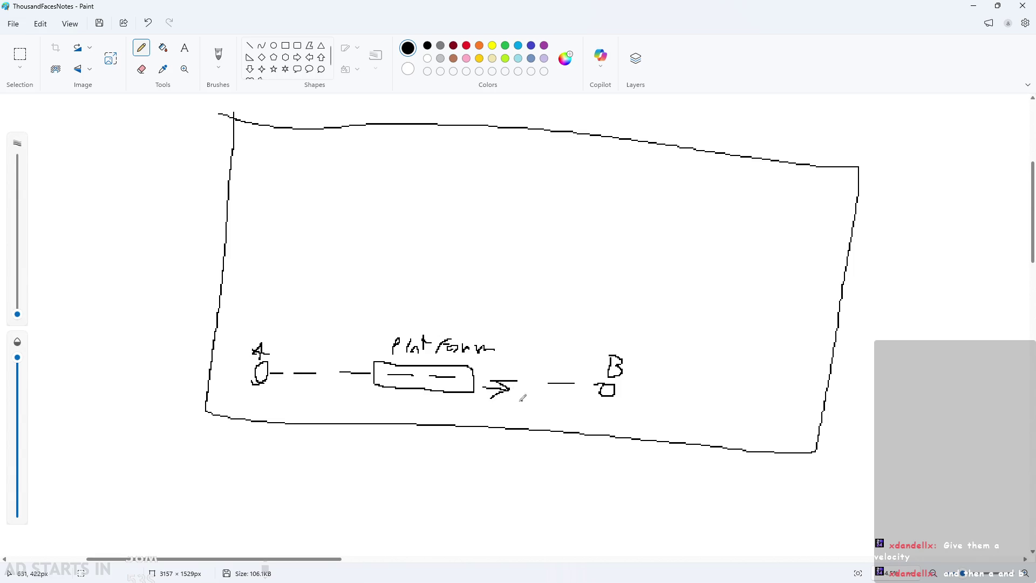
- Add a long arrow below the track toward B and a return arrow above toward A
mouse_move(365, 385)
left_mouse_down()
mouse_move(342, 382)
mouse_move(366, 396)
left_mouse_up()
key("ctrl+z")
key("ctrl+z")
key("ctrl+z")
mouse_move(259, 402)
left_mouse_down()
mouse_move(592, 411)
mouse_move(576, 429)
left_mouse_up()
mouse_move(593, 340)
left_mouse_down()
mouse_move(246, 330)
mouse_move(291, 356)
left_mouse_up()
key("ctrl+z")
mouse_move(612, 332)
left_mouse_down()
mouse_move(291, 312)
mouse_move(281, 341)
left_mouse_up()
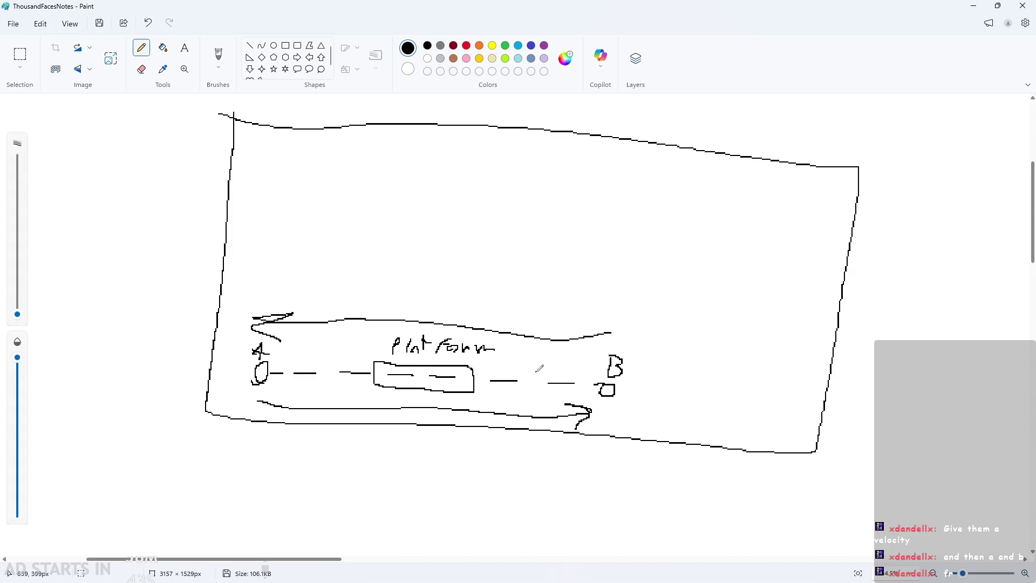
scroll(604, 361, "up", 2, "ctrl")
scroll(605, 360, "down", 2, "ctrl")
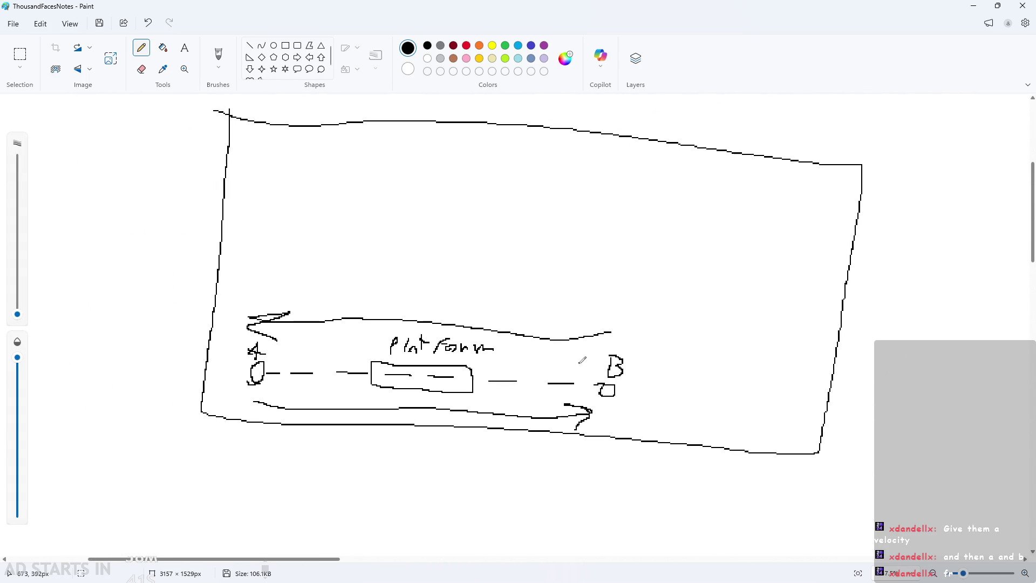
left_click_drag(662, 291, 675, 352)
key("ctrl+z")
- Handwrite the label Vel beneath the diagram
scroll(548, 402, "up", 1)
scroll(548, 402, "up", 1)
left_click_drag(414, 231, 400, 262)
mouse_move(433, 231)
left_mouse_down()
mouse_move(432, 259)
mouse_move(442, 248)
left_mouse_up()
mouse_move(453, 250)
left_mouse_down()
mouse_move(504, 240)
mouse_move(495, 277)
left_mouse_up()
key("ctrl+z")
key("ctrl+z")
key("ctrl+z")
key("ctrl+z")
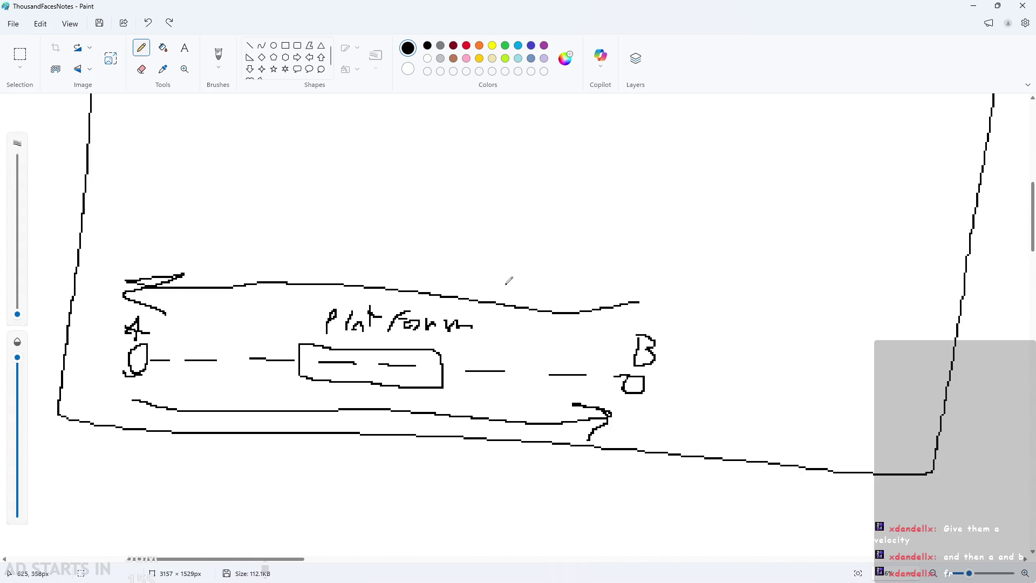
scroll(442, 327, "down", 3)
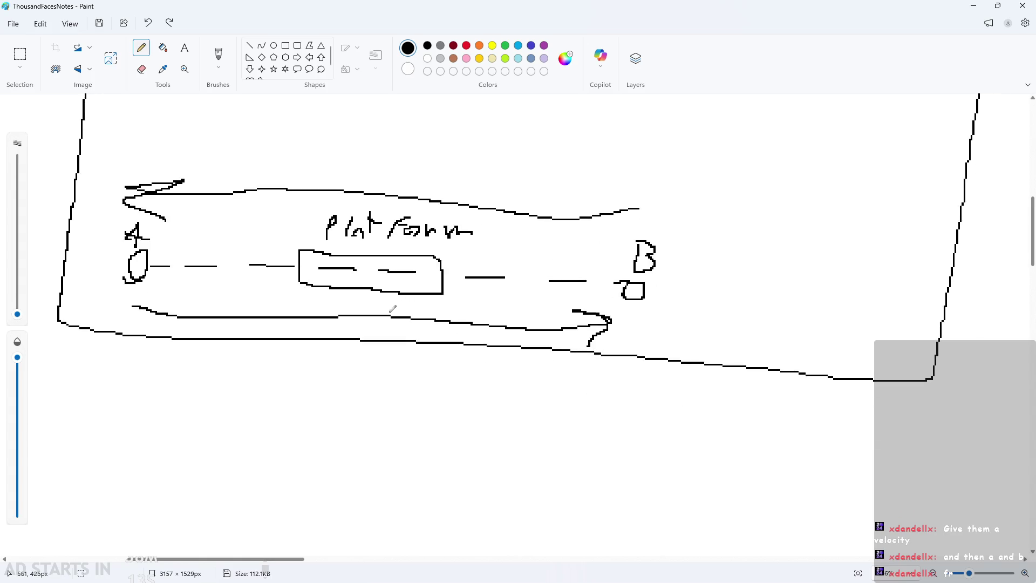
mouse_move(346, 368)
left_mouse_down()
mouse_move(369, 357)
mouse_move(387, 388)
left_mouse_up()
left_click_drag(400, 368, 403, 404)
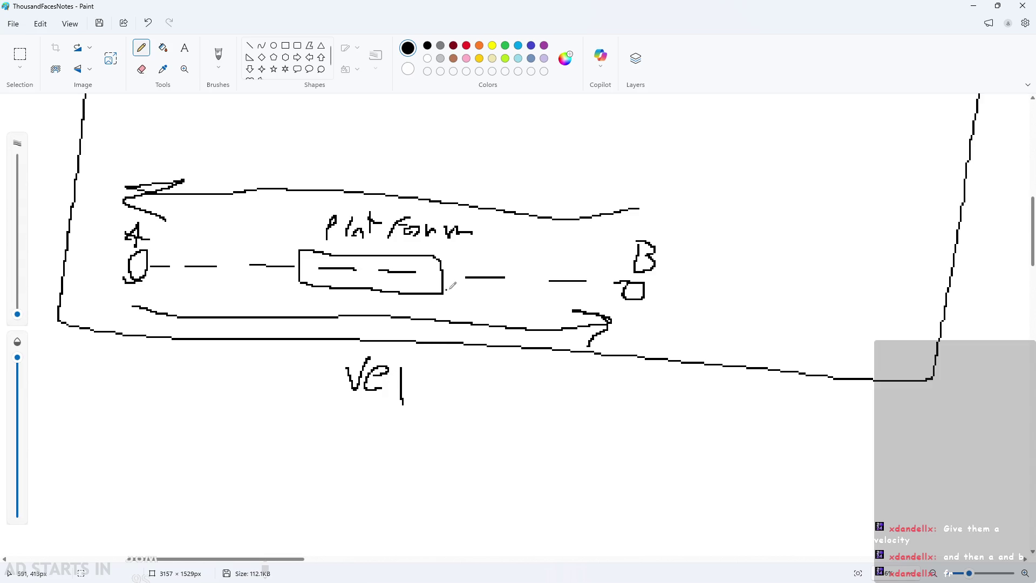
- Write 'to' above the leftward arrow and a value under the rightward arrow
scroll(741, 232, "down", 2)
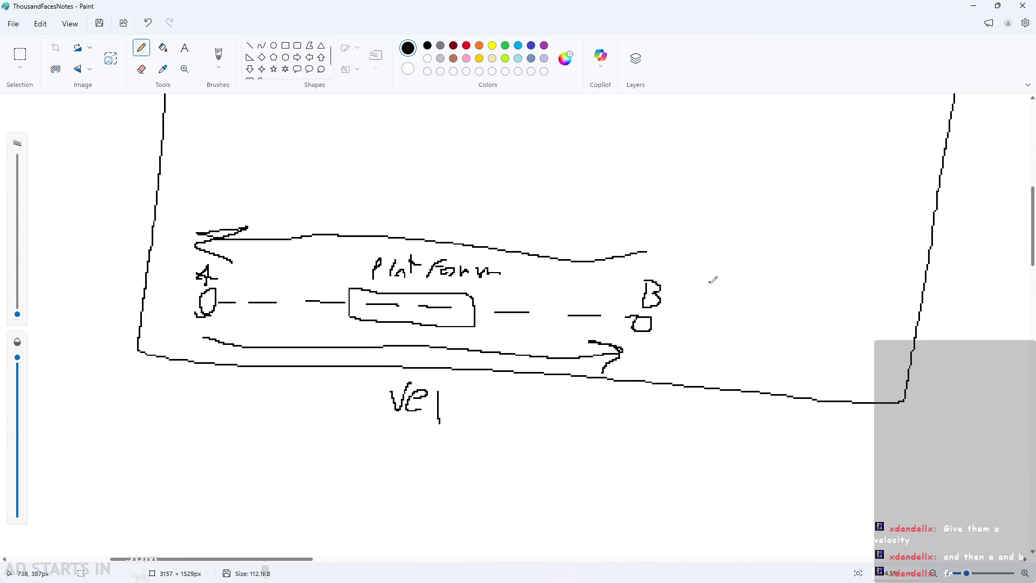
scroll(715, 312, "up", 2)
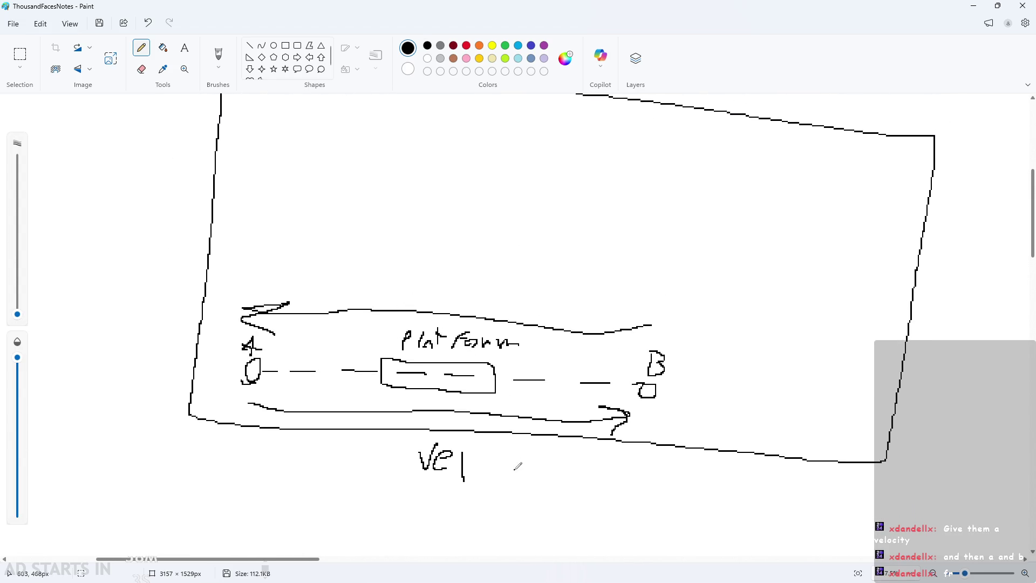
scroll(515, 464, "down", 2)
scroll(536, 431, "up", 1)
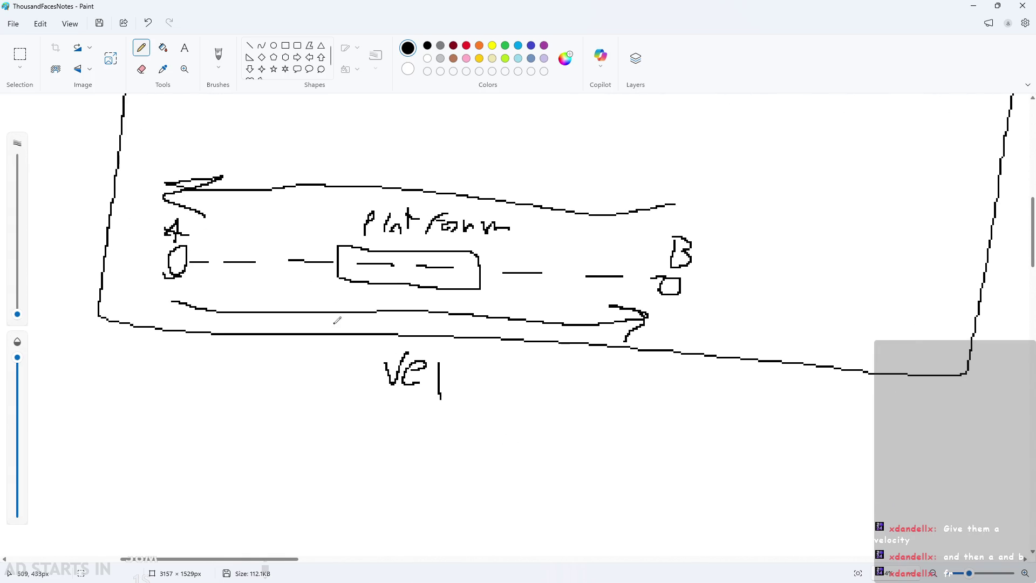
scroll(339, 321, "down", 2)
scroll(350, 307, "up", 1)
mouse_move(368, 283)
left_mouse_down()
mouse_move(377, 267)
mouse_move(380, 278)
left_mouse_up()
key("ctrl+z")
left_click_drag(373, 262, 415, 275)
mouse_move(475, 416)
left_mouse_down()
mouse_move(473, 430)
mouse_move(505, 431)
left_mouse_up()
scroll(517, 432, "down", 3)
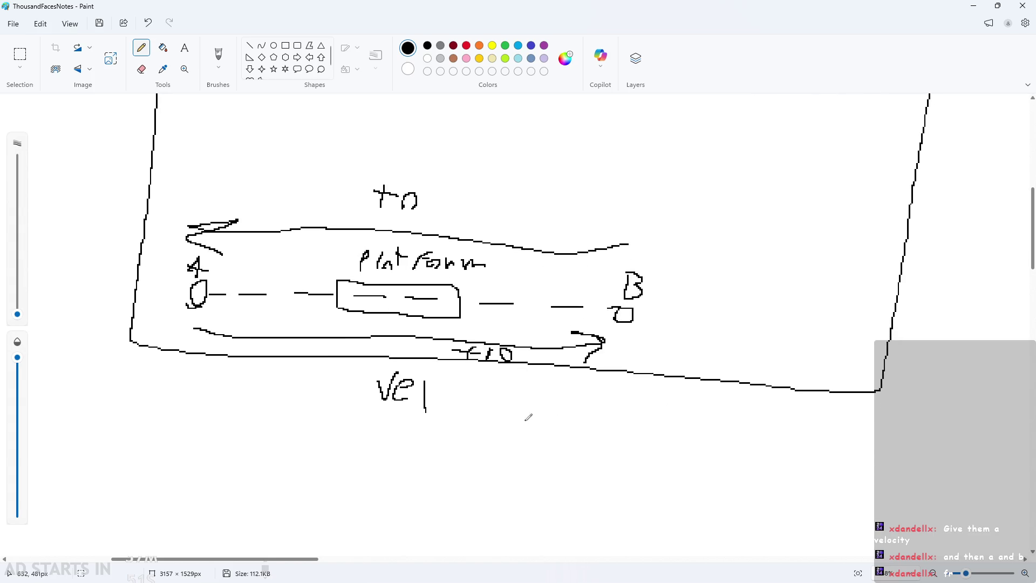
scroll(528, 425, "up", 2)
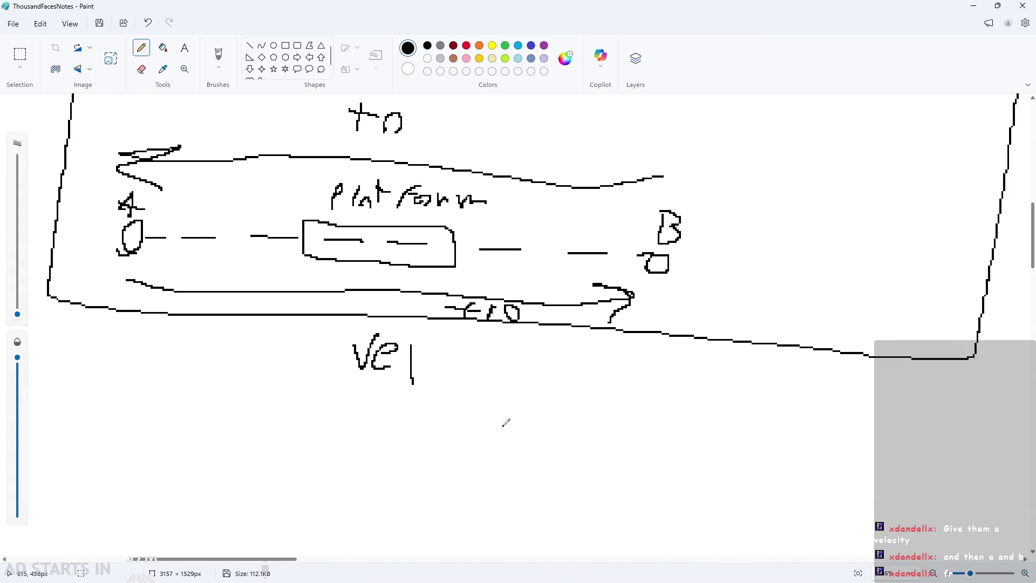
scroll(506, 422, "down", 1)
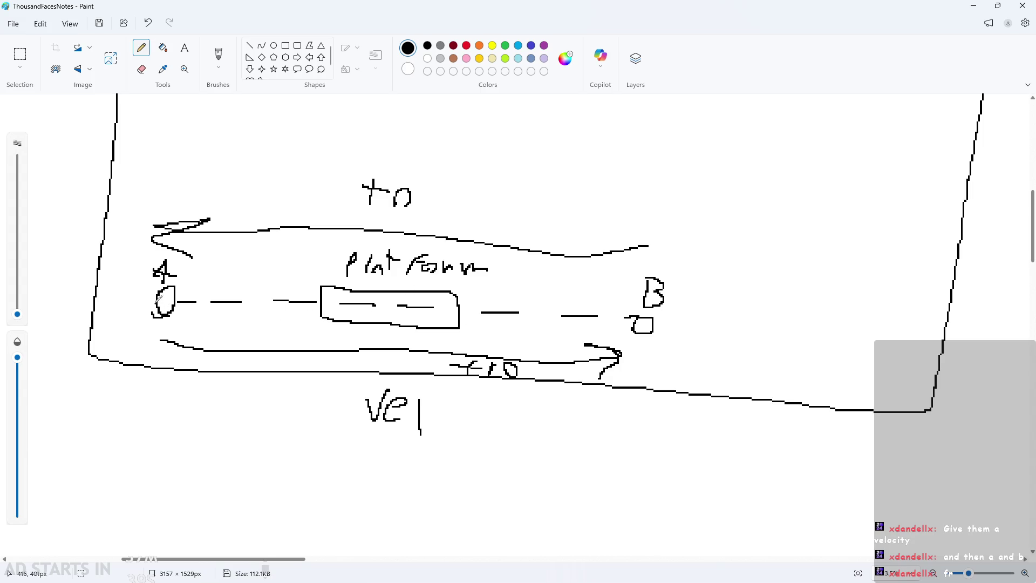
scroll(184, 407, "down", 2)
scroll(95, 444, "up", 1, "ctrl")
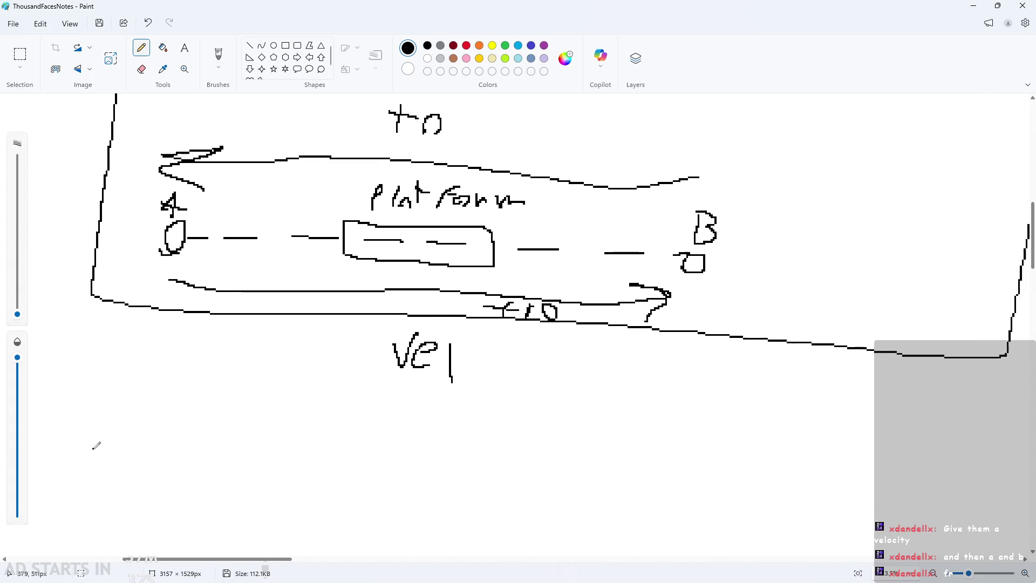
- Handwrite 'to→fro' beside point A
scroll(139, 224, "up", 2, "ctrl")
scroll(243, 259, "up", 2)
mouse_move(242, 293)
left_mouse_down()
mouse_move(242, 264)
mouse_move(264, 261)
mouse_move(268, 286)
mouse_move(282, 268)
left_mouse_up()
mouse_move(295, 281)
left_mouse_down()
mouse_move(346, 279)
mouse_move(329, 298)
left_mouse_up()
mouse_move(369, 289)
left_mouse_down()
mouse_move(390, 255)
mouse_move(388, 266)
left_mouse_up()
mouse_move(395, 298)
left_mouse_down()
mouse_move(411, 265)
mouse_move(446, 281)
left_mouse_up()
scroll(511, 349, "down", 3)
scroll(376, 190, "down", 1, "ctrl")
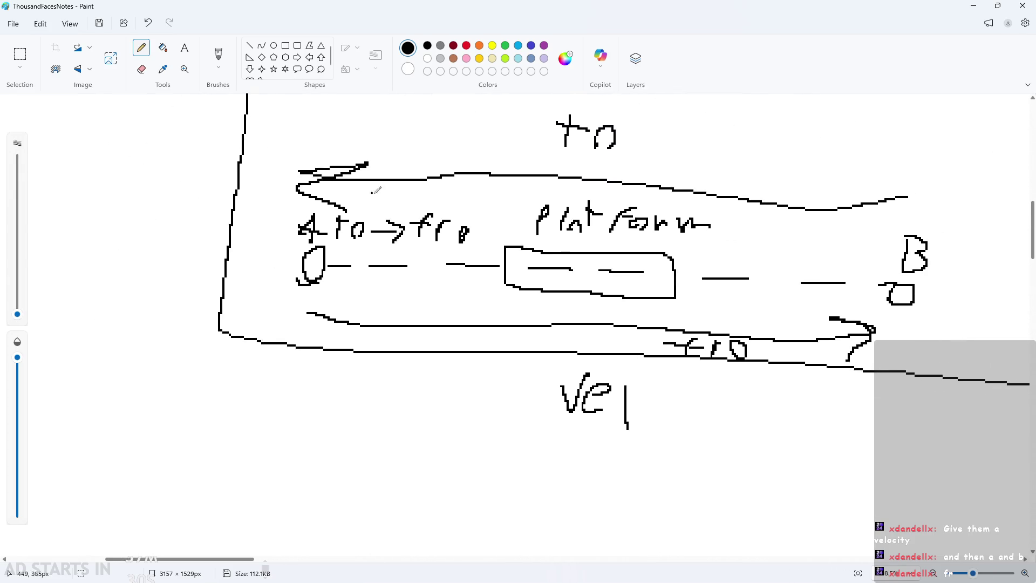
left_click_drag(764, 431, 626, 387)
key("ctrl+z")
mouse_move(244, 559)
left_mouse_down()
mouse_move(356, 520)
mouse_move(326, 564)
mouse_move(277, 561)
mouse_move(259, 537)
left_mouse_up()
scroll(500, 411, "down", 1, "ctrl")
left_click_drag(496, 372, 440, 380)
key("ctrl+z")
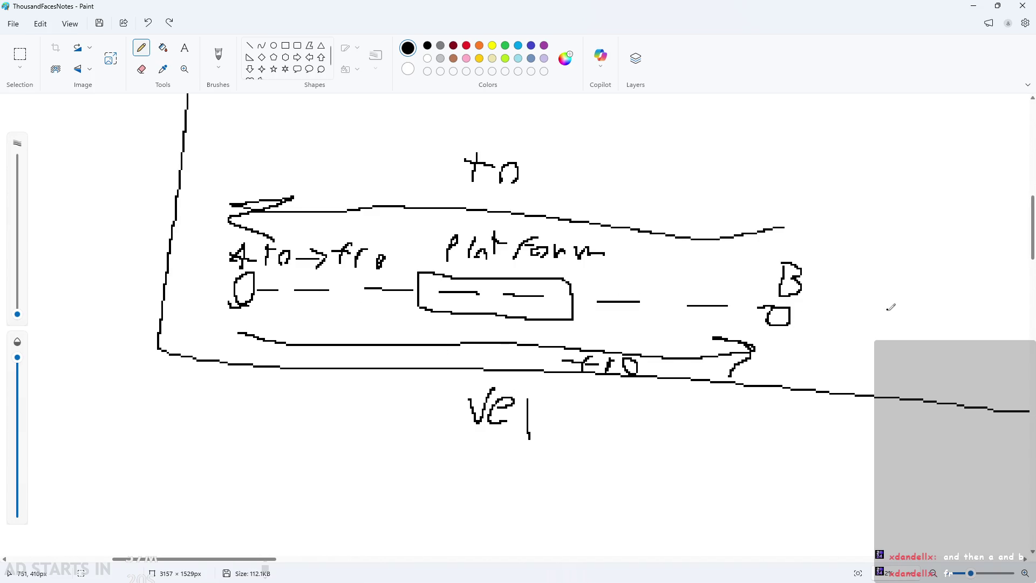
scroll(890, 307, "up", 2, "ctrl")
- Handwrite 'fro→to' beside point B
left_click_drag(812, 298, 797, 302)
mouse_move(812, 312)
left_mouse_down()
mouse_move(811, 324)
mouse_move(840, 311)
left_mouse_up()
mouse_move(853, 312)
left_mouse_down()
mouse_move(893, 311)
mouse_move(889, 324)
left_mouse_up()
left_click_drag(938, 279, 934, 317)
left_click_drag(916, 303, 950, 300)
mouse_move(950, 314)
left_mouse_down()
mouse_move(965, 308)
mouse_move(971, 320)
left_mouse_up()
scroll(702, 378, "down", 2, "ctrl")
scroll(609, 354, "down", 1, "ctrl")
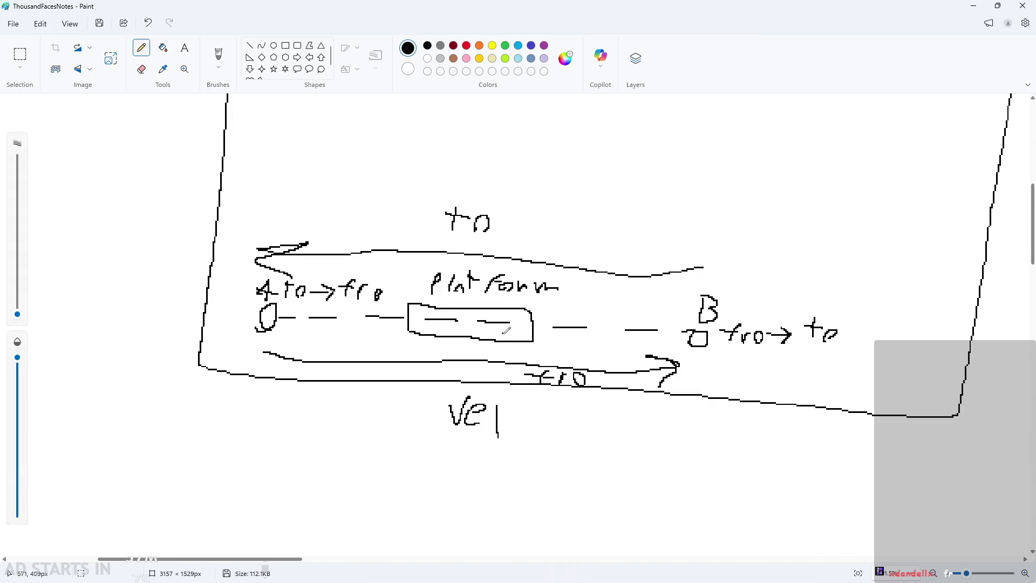
scroll(489, 347, "up", 2, "ctrl")
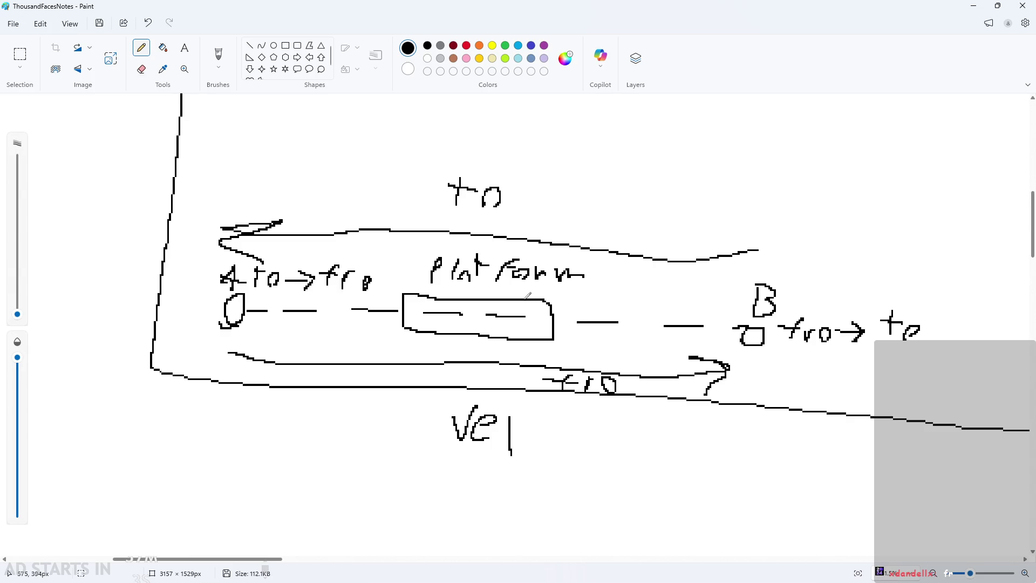
scroll(753, 268, "down", 2, "ctrl")
scroll(863, 346, "up", 2, "ctrl")
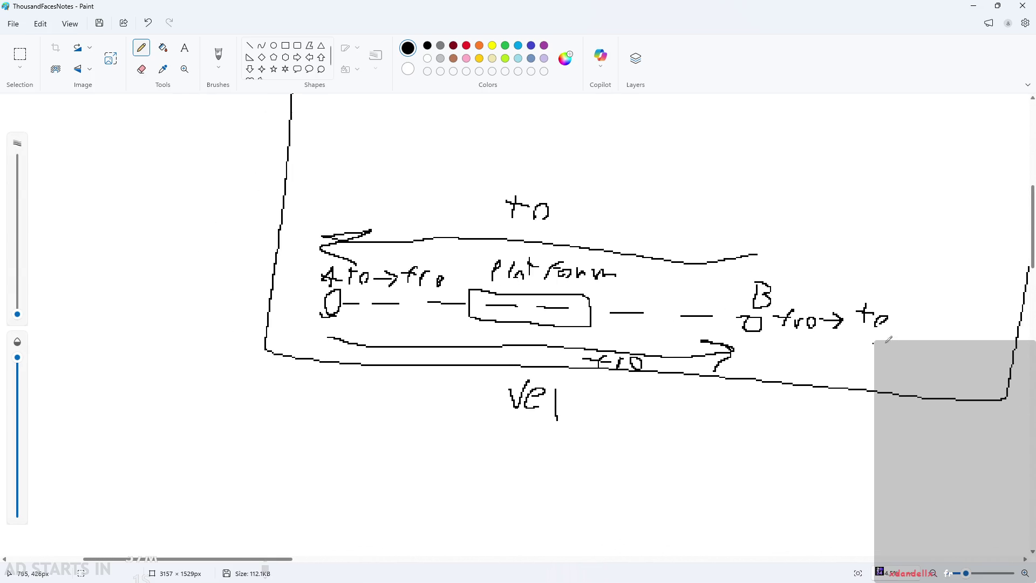
scroll(831, 358, "down", 2, "ctrl")
scroll(734, 385, "up", 1, "ctrl")
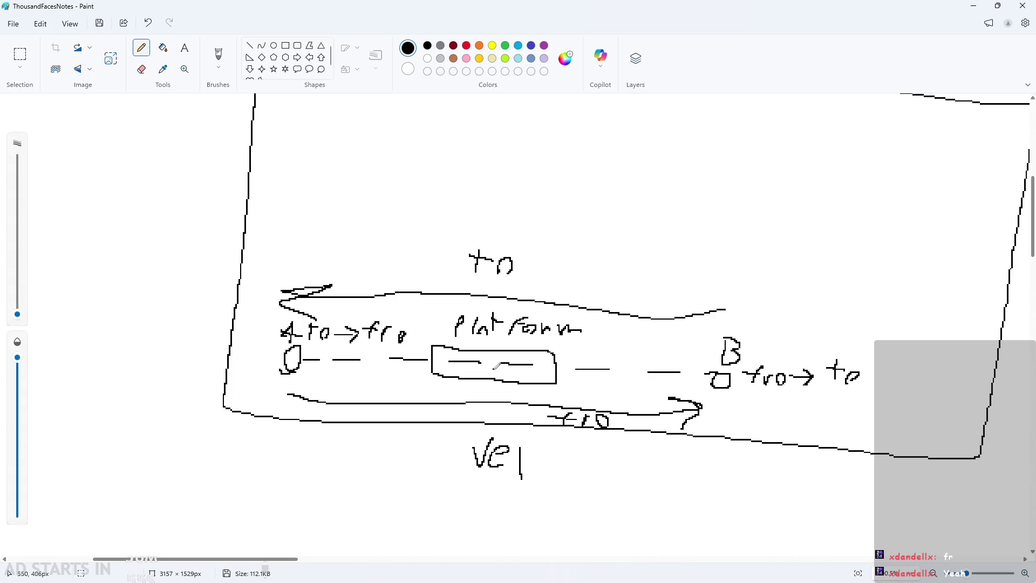
scroll(512, 364, "down", 2, "ctrl")
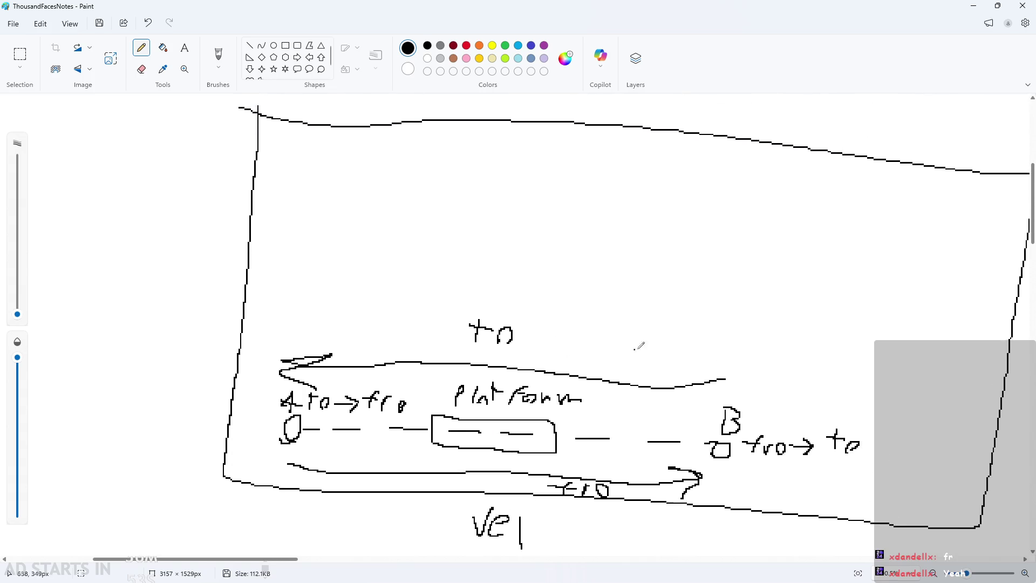
- Draw a sloped line from A to B with a platform box on it
scroll(637, 330, "up", 2, "ctrl")
scroll(638, 362, "up", 1, "ctrl")
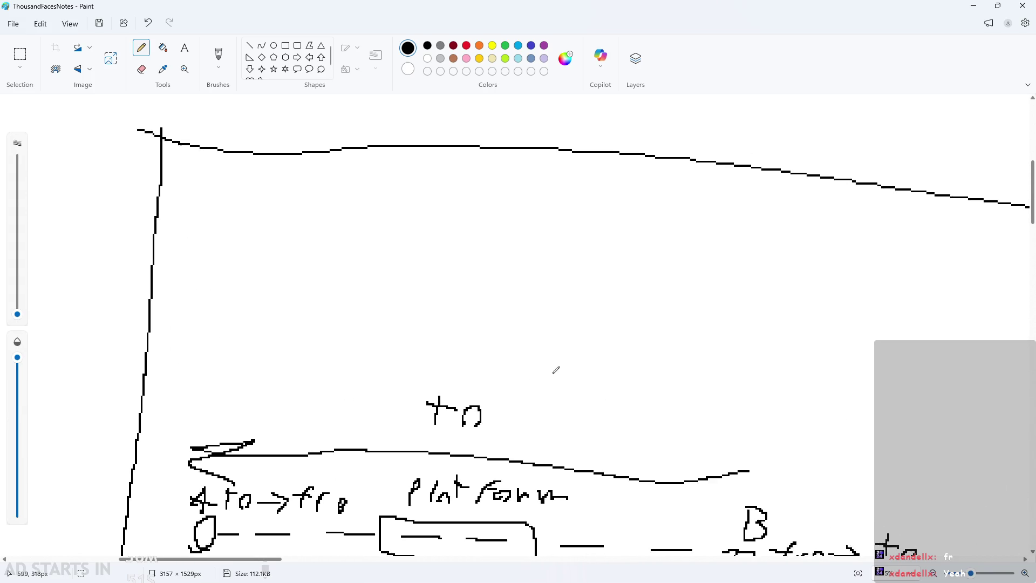
mouse_move(543, 380)
left_mouse_down()
mouse_move(549, 361)
mouse_move(716, 273)
left_mouse_up()
left_click(632, 293)
mouse_move(530, 343)
left_mouse_down()
mouse_move(547, 308)
mouse_move(554, 345)
left_mouse_up()
mouse_move(728, 232)
left_mouse_down()
mouse_move(737, 261)
mouse_move(729, 245)
left_mouse_up()
mouse_move(597, 290)
left_mouse_down()
mouse_move(609, 318)
mouse_move(694, 292)
mouse_move(597, 290)
left_mouse_up()
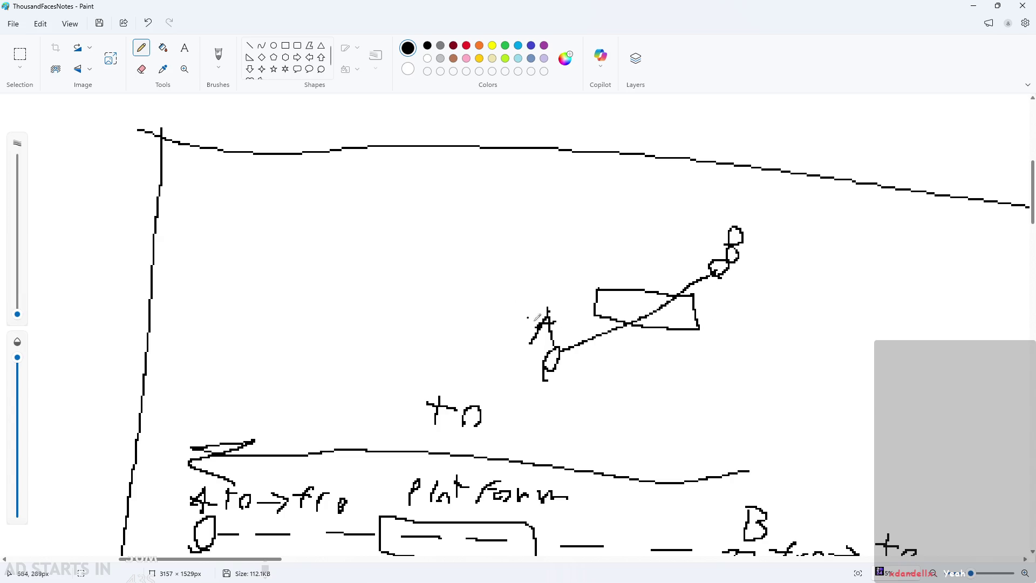
scroll(683, 348, "down", 3)
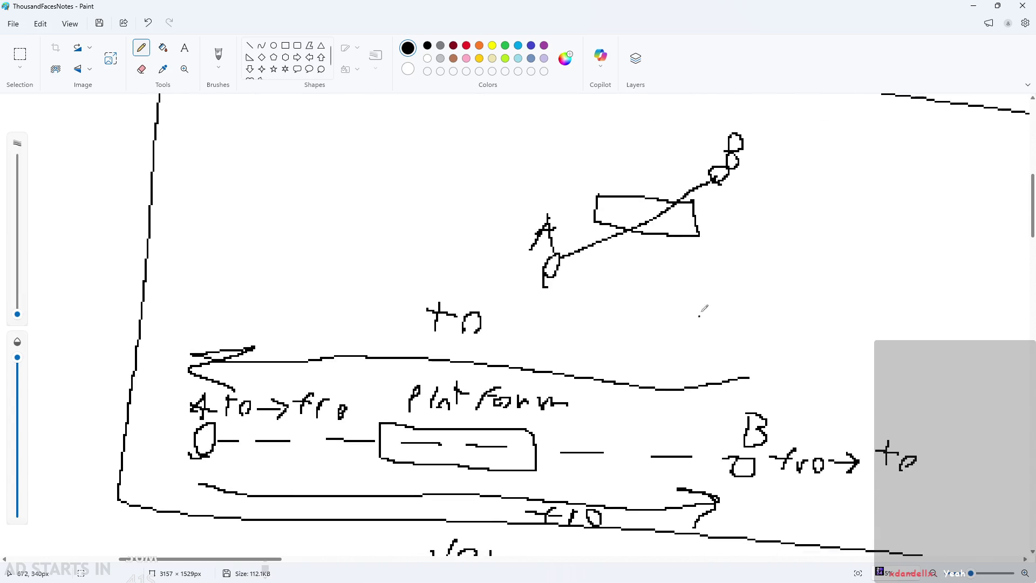
- Sketch a tilted platform beside it and cross it out with an X
mouse_move(743, 288)
left_mouse_down()
mouse_move(833, 276)
mouse_move(885, 225)
left_mouse_up()
key("ctrl+z")
mouse_move(747, 292)
left_mouse_down()
mouse_move(825, 222)
mouse_move(862, 216)
mouse_move(768, 291)
left_mouse_up()
left_click_drag(748, 224, 809, 304)
left_click_drag(818, 200, 755, 306)
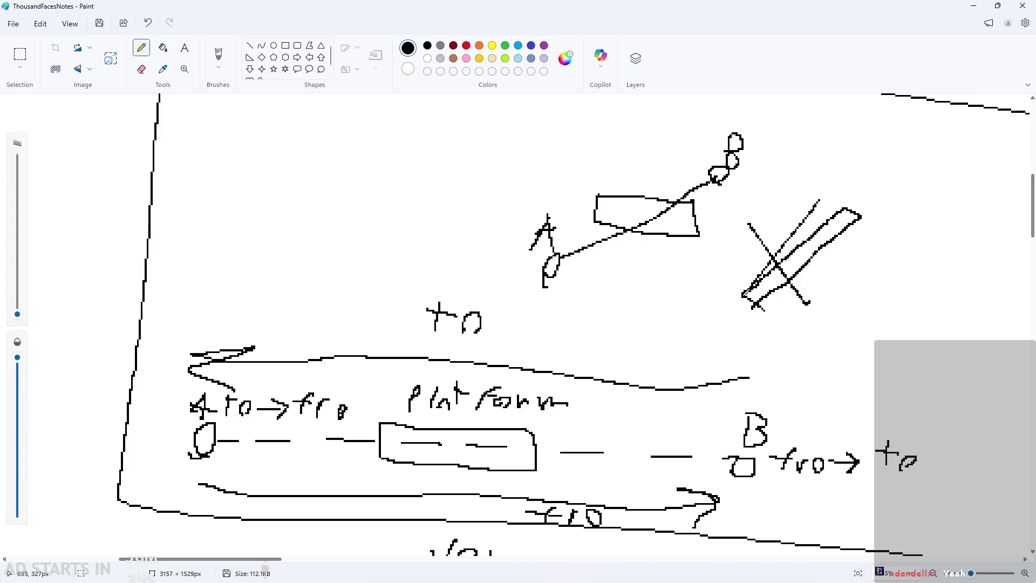
key("ctrl+z")
key("ctrl+z")
left_click_drag(752, 217, 859, 321)
left_click_drag(863, 233, 699, 276)
key("ctrl+z")
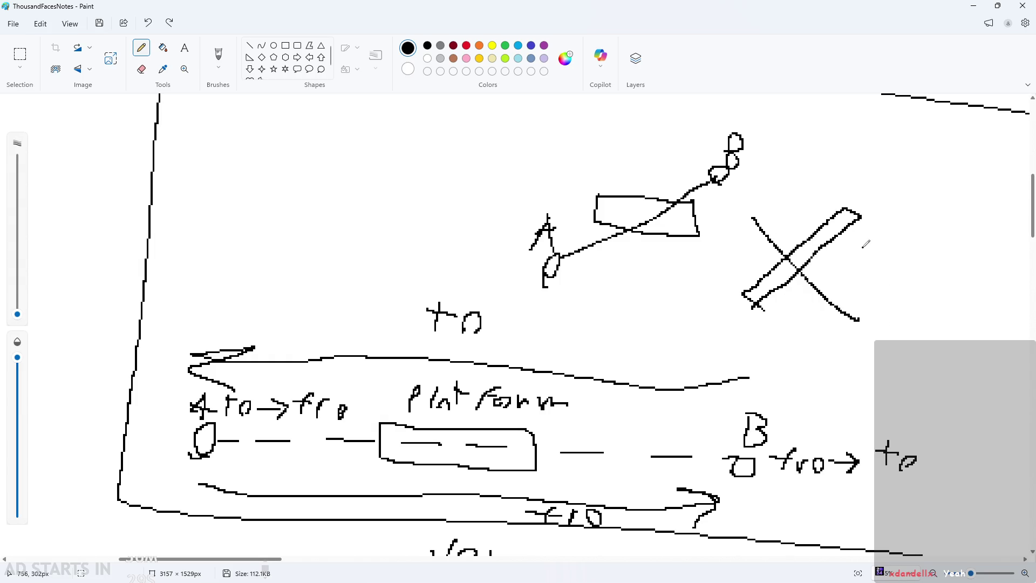
left_click_drag(867, 237, 625, 288)
key("ctrl+z")
left_click_drag(853, 242, 689, 269)
key("ctrl+z")
left_click_drag(839, 229, 751, 306)
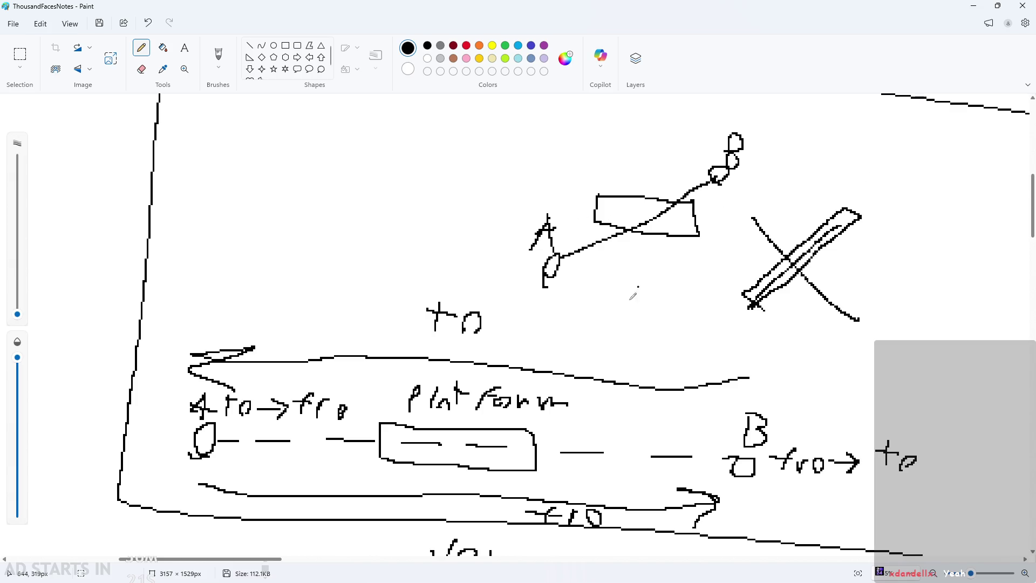
- Return to GameMaker, focus obj_movingPlatform's empty Create event and open its Variable Definitions
left_click(975, 10)
scroll(458, 233, "down", 4)
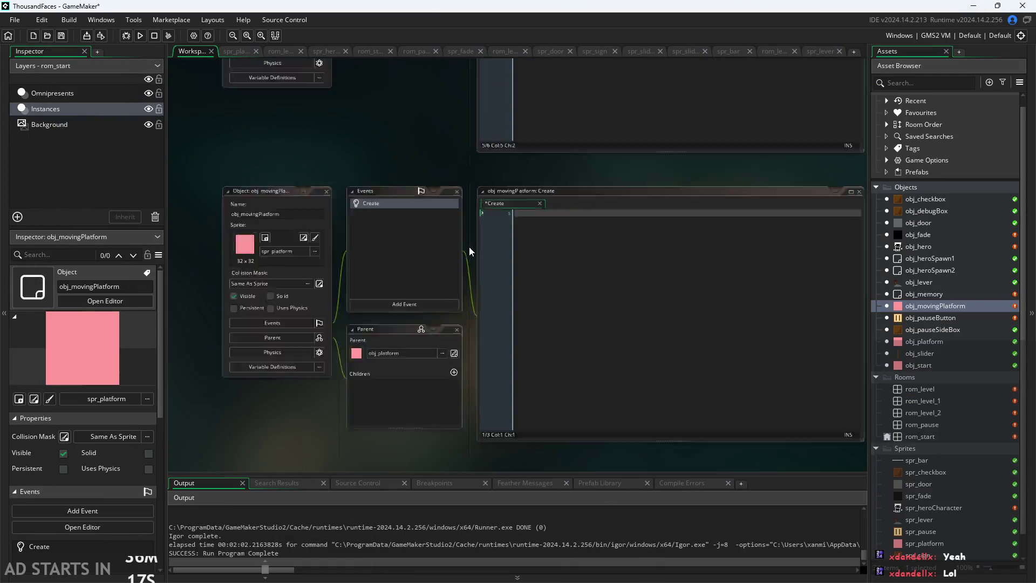
scroll(477, 254, "up", 3)
scroll(461, 286, "down", 3)
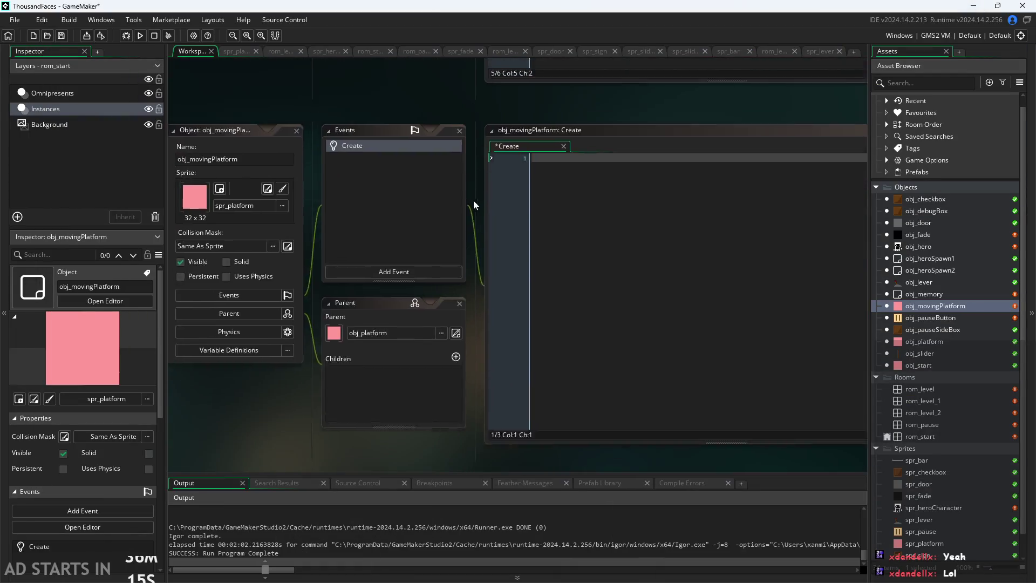
scroll(478, 225, "down", 2)
scroll(478, 225, "up", 2)
scroll(490, 313, "up", 2)
scroll(491, 312, "down", 1)
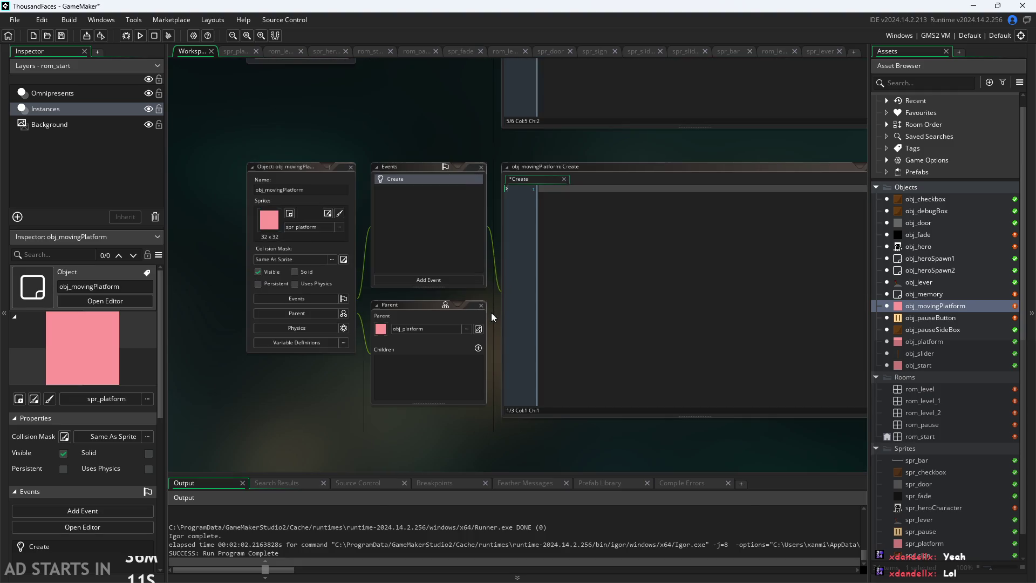
scroll(759, 193, "up", 2)
left_click(759, 193)
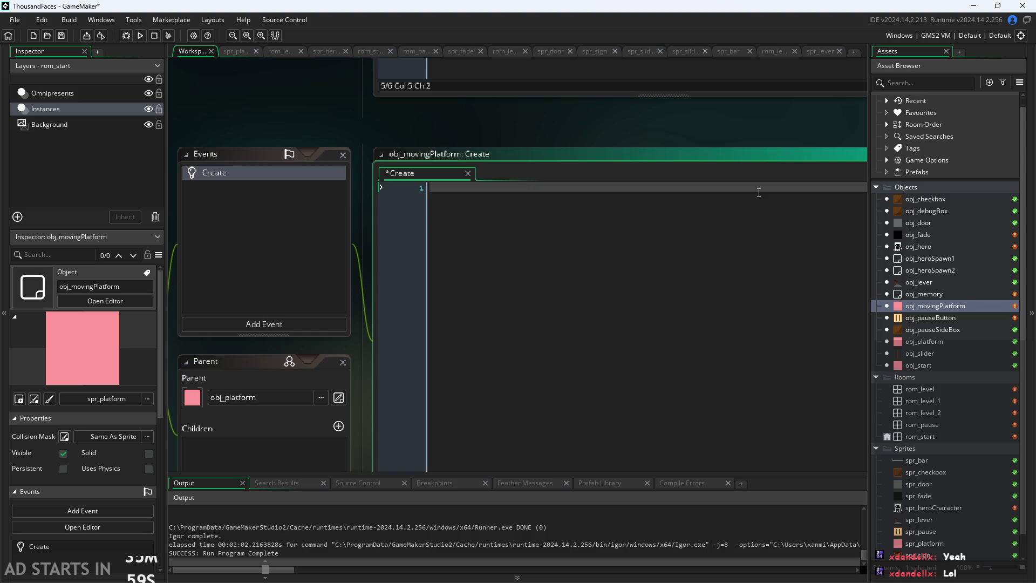
scroll(370, 131, "down", 1)
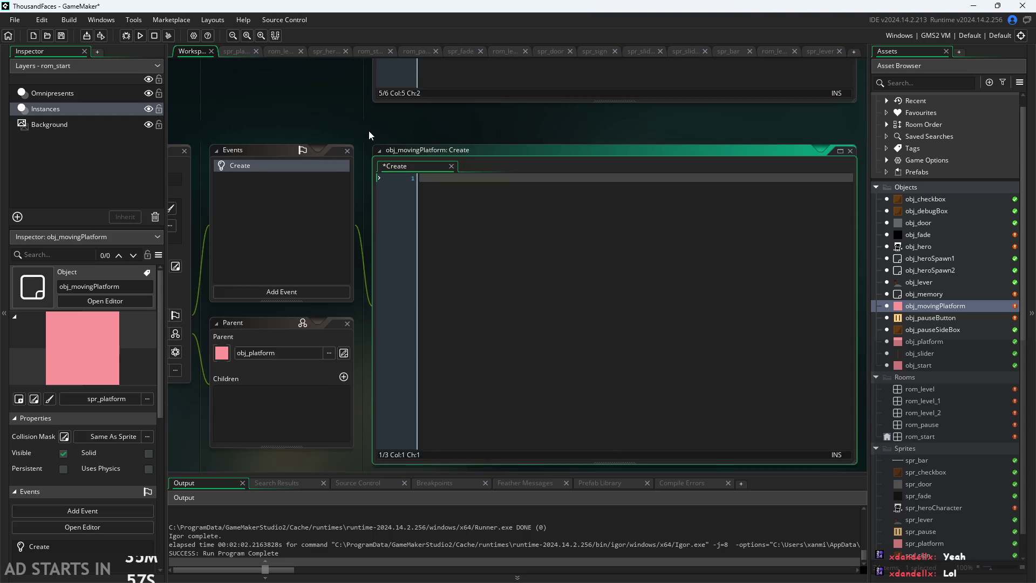
left_click_drag(280, 290, 342, 333)
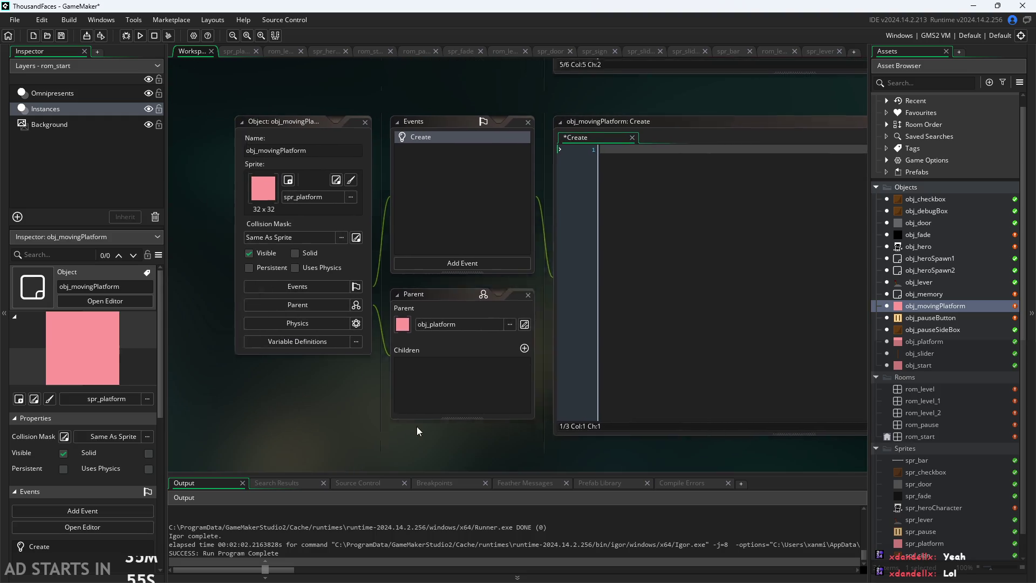
left_click(350, 341)
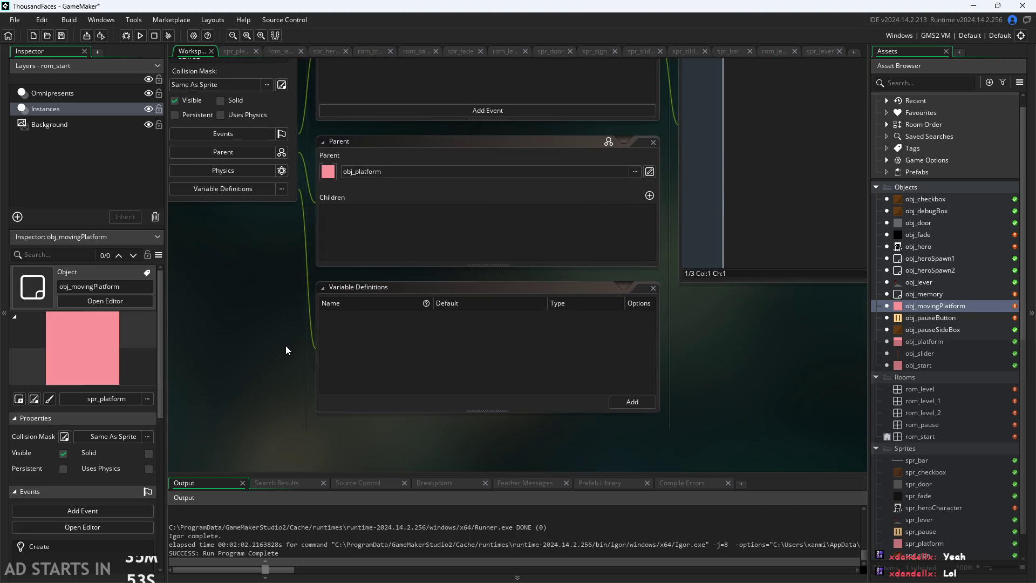
- Add a Real variable definition named Ax with default 0
left_click(692, 393)
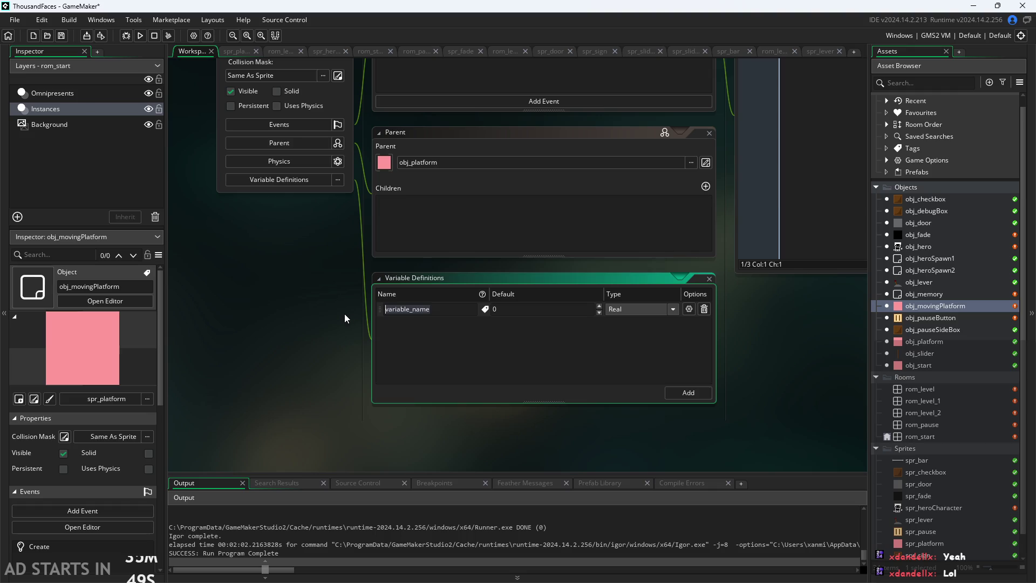
key("BackSpace")
left_click(626, 313)
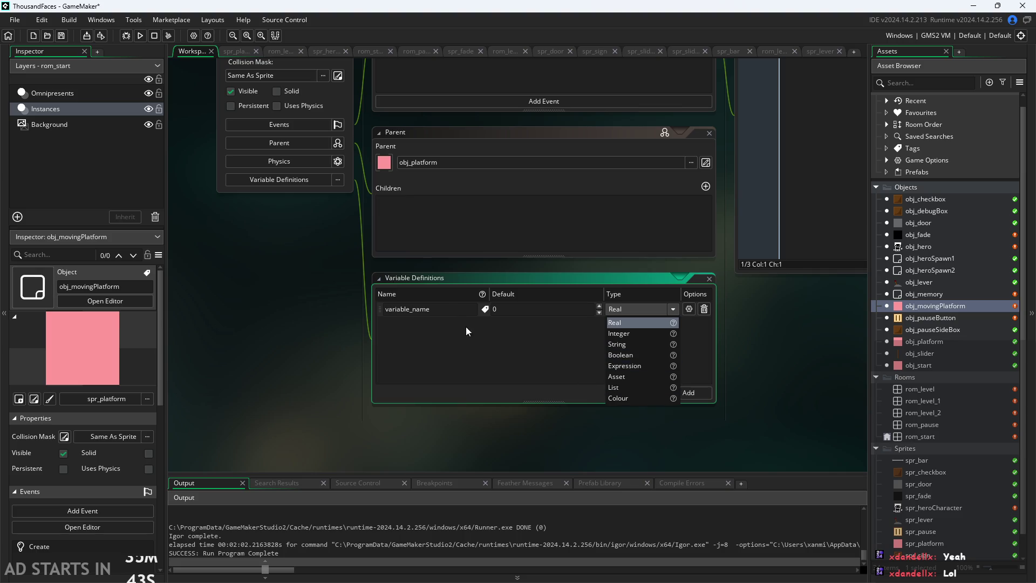
left_click(281, 287)
key("BackSpace")
type("A")
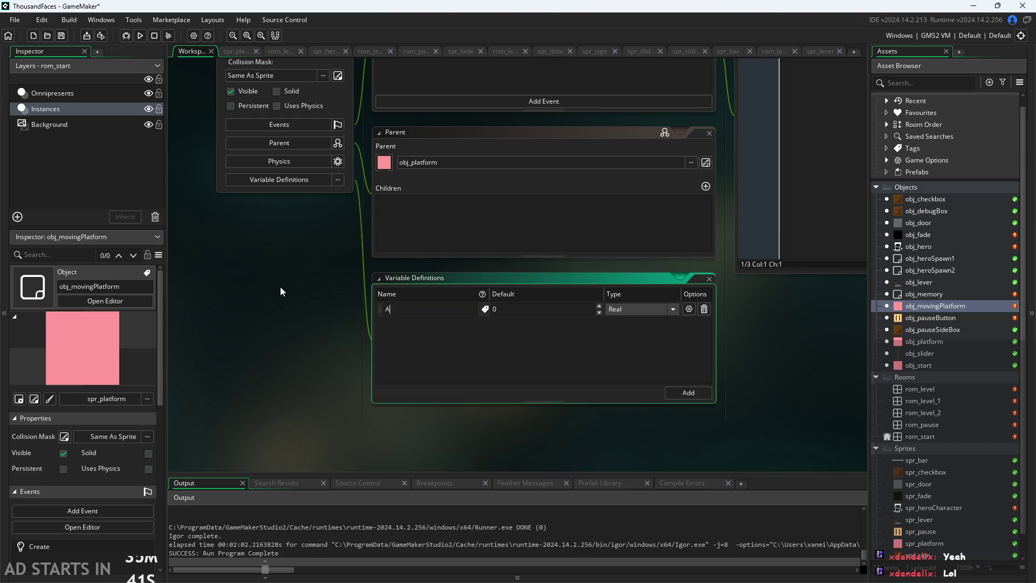
type("x")
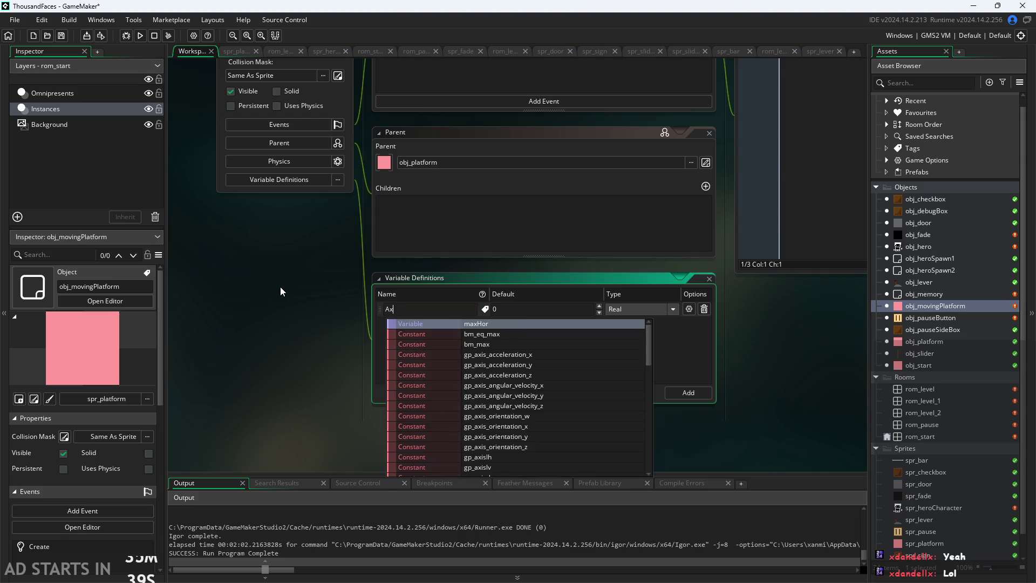
left_click(688, 394)
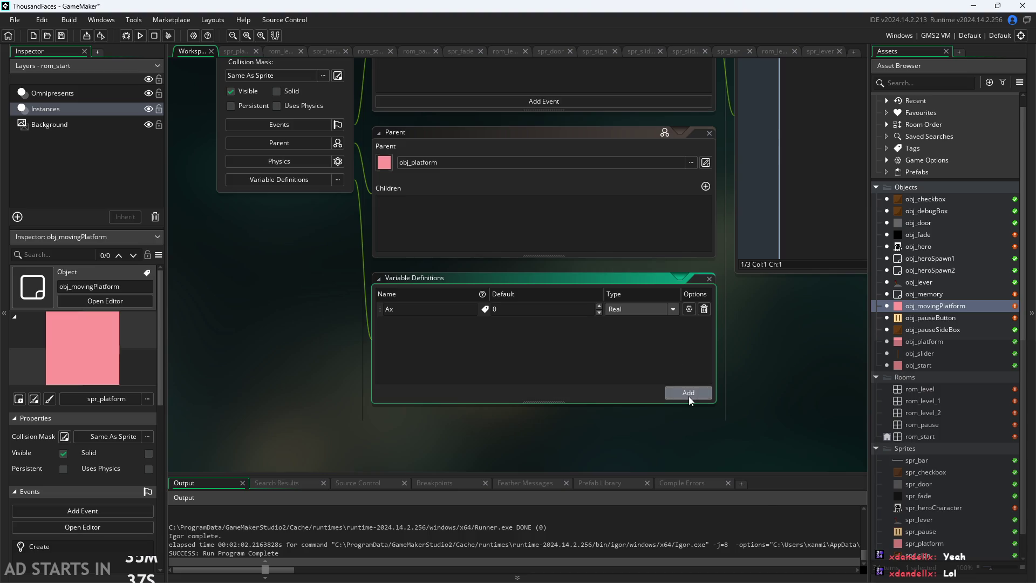
- Add three more Real variable definitions named Ay, Bx and By
left_click(688, 394)
type("At")
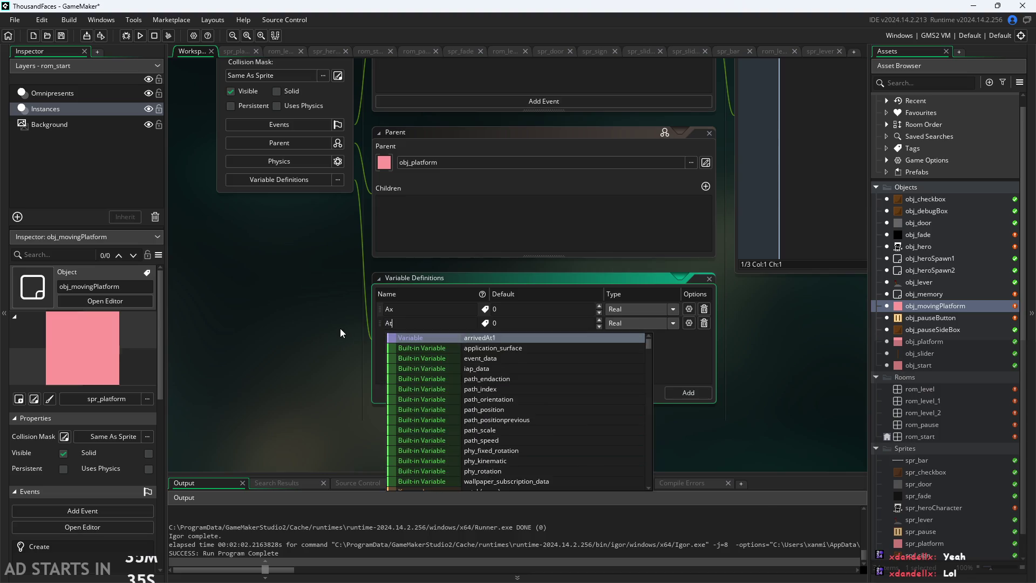
key("BackSpace")
type("y")
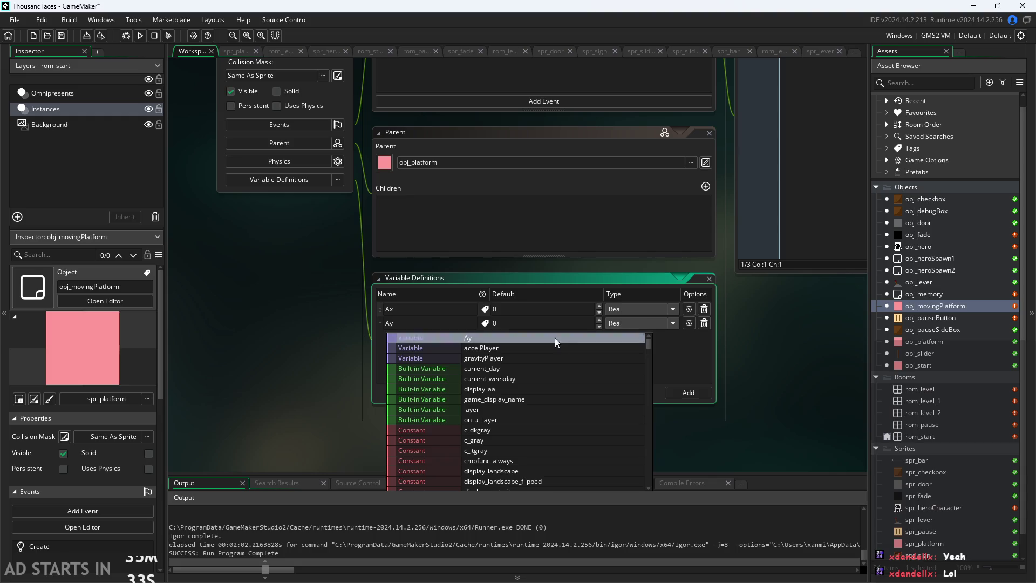
left_click(701, 397)
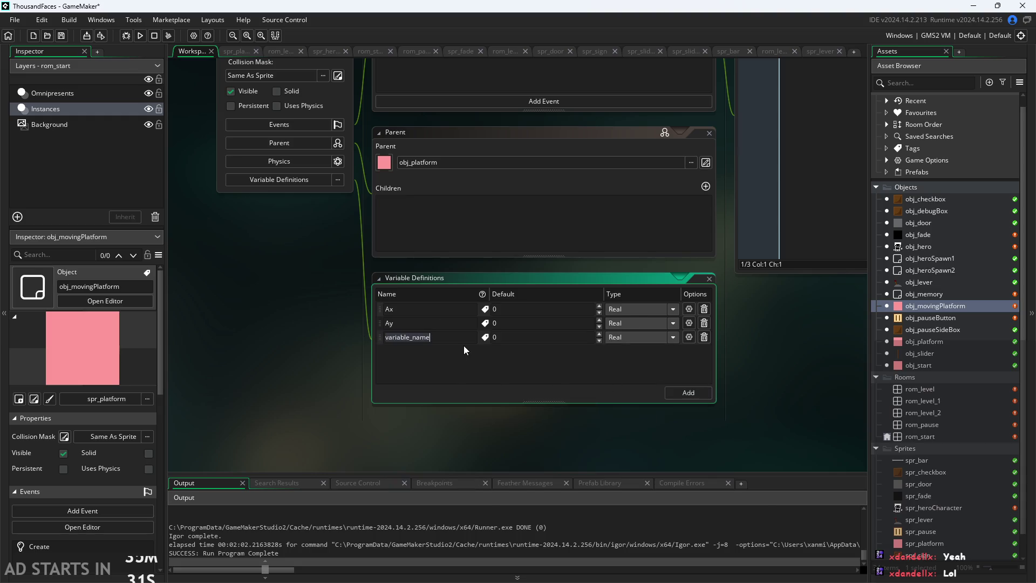
type("Bx")
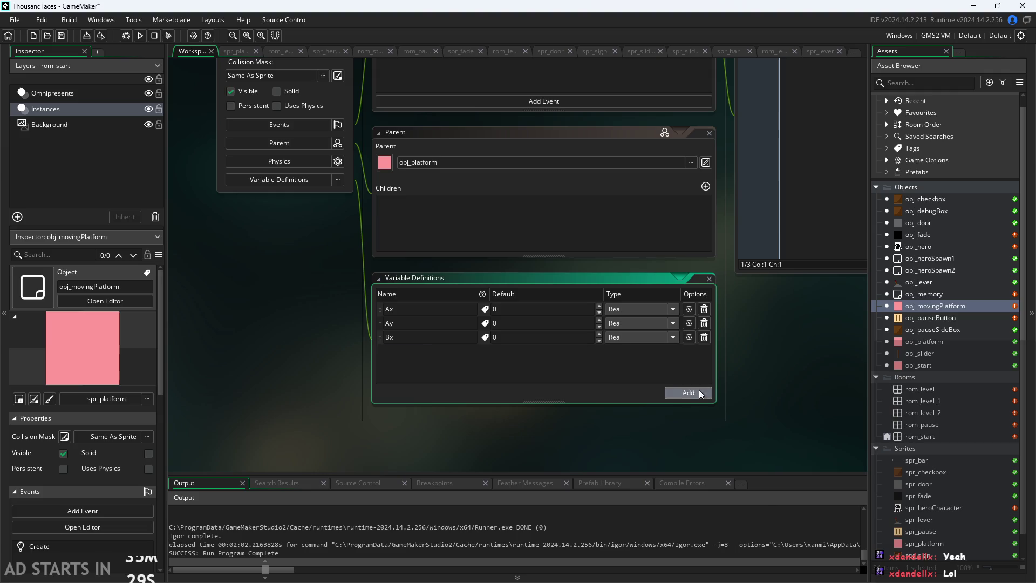
left_click(699, 391)
type("By")
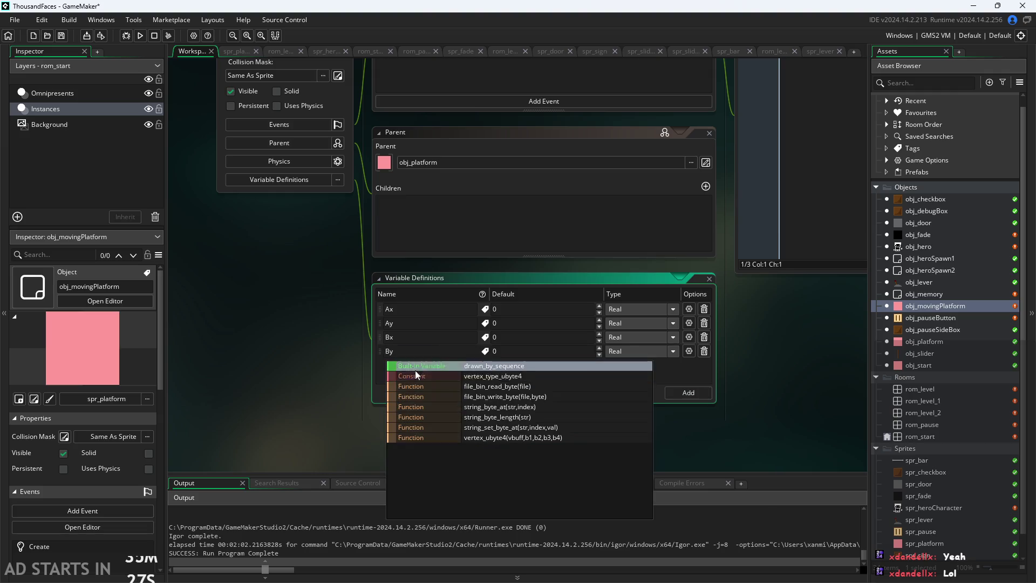
left_click(368, 381)
left_click(452, 387)
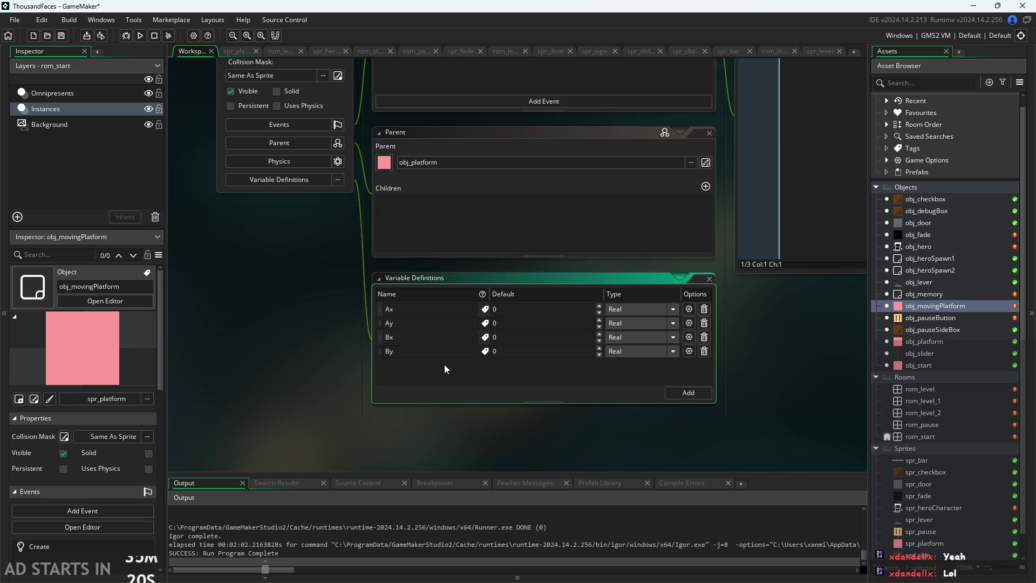
left_click_drag(731, 348, 701, 376)
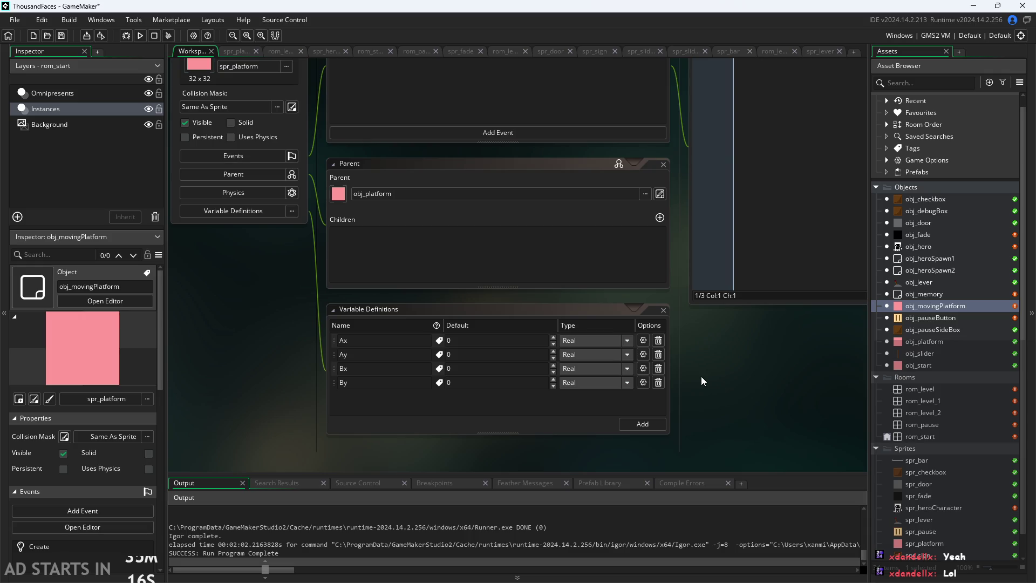
- Type toFro=true; on line 1 of the Create event code
scroll(699, 376, "down", 3)
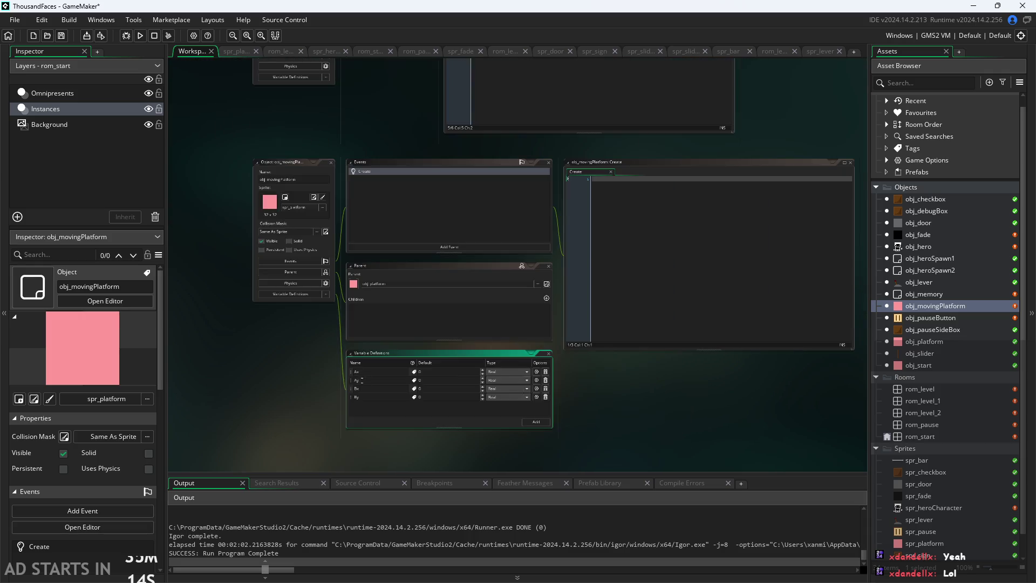
scroll(600, 393, "up", 1)
left_click_drag(597, 396, 565, 418)
left_click(570, 200)
scroll(658, 125, "up", 2)
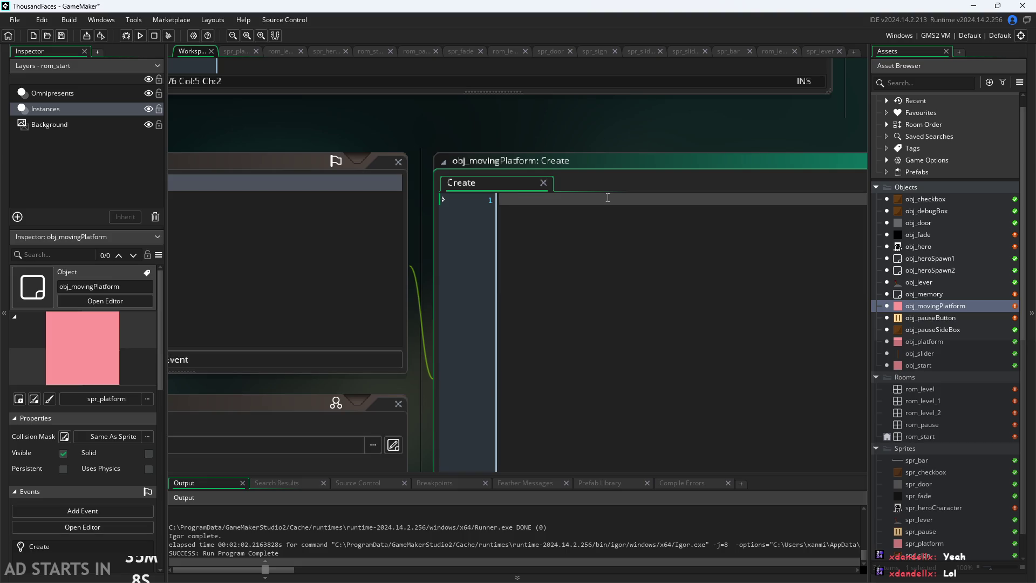
type("toFro=")
type("truel")
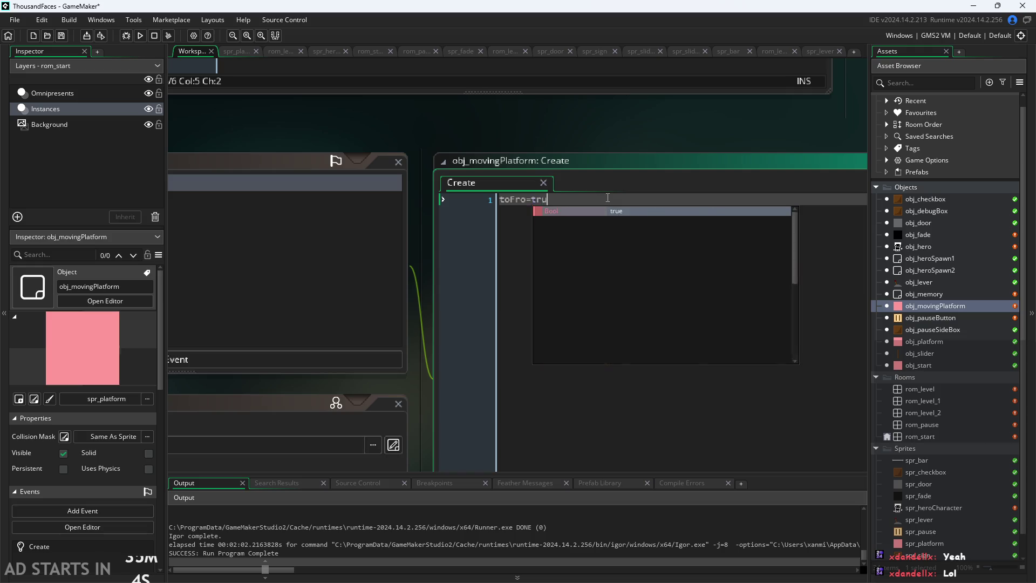
key("BackSpace")
type(";")
- Start a new line after toFro=true; and bring up the list of event types
scroll(507, 140, "down", 2)
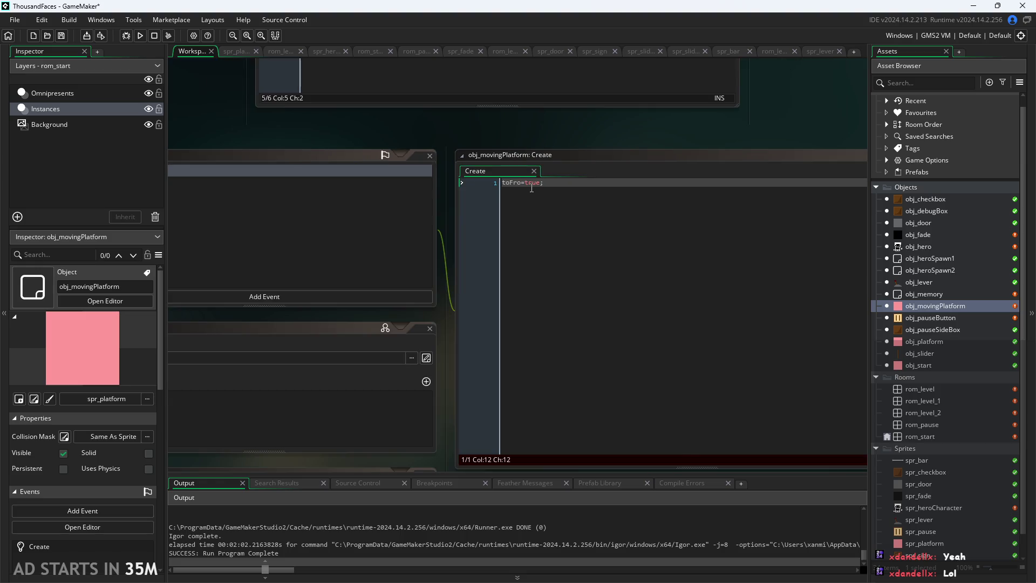
scroll(445, 201, "up", 1)
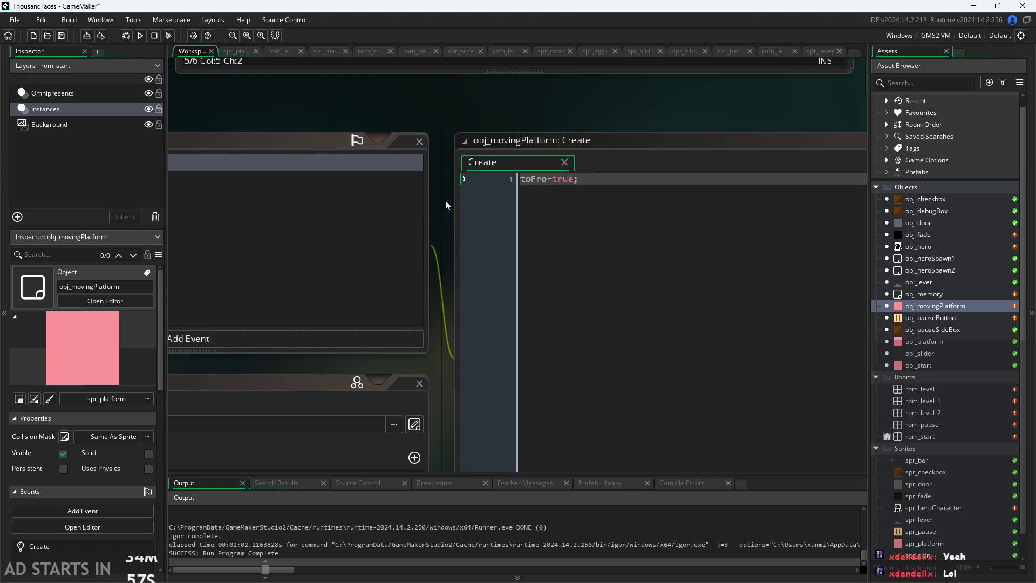
scroll(584, 130, "down", 1)
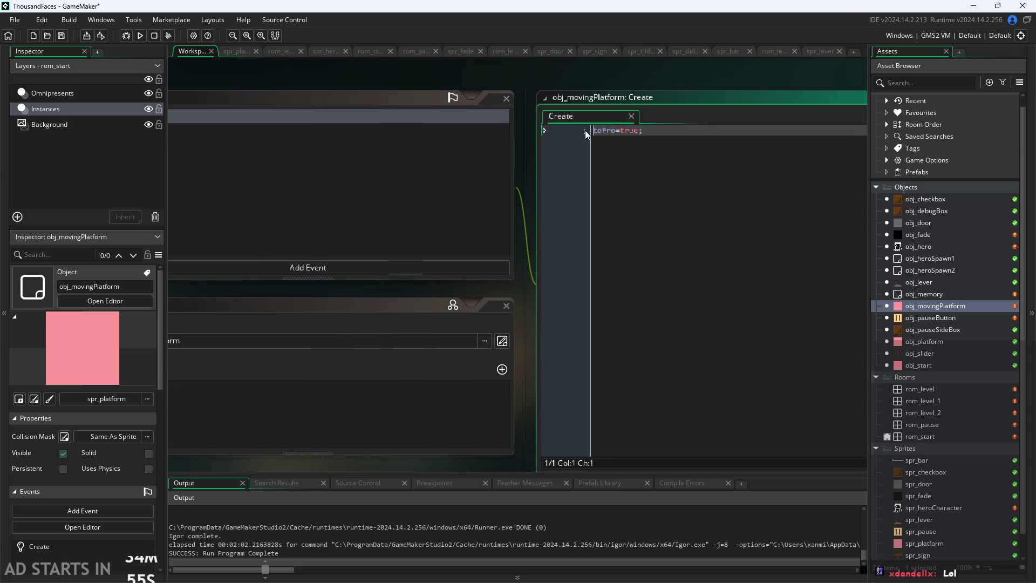
scroll(568, 247, "down", 1)
left_click(702, 151)
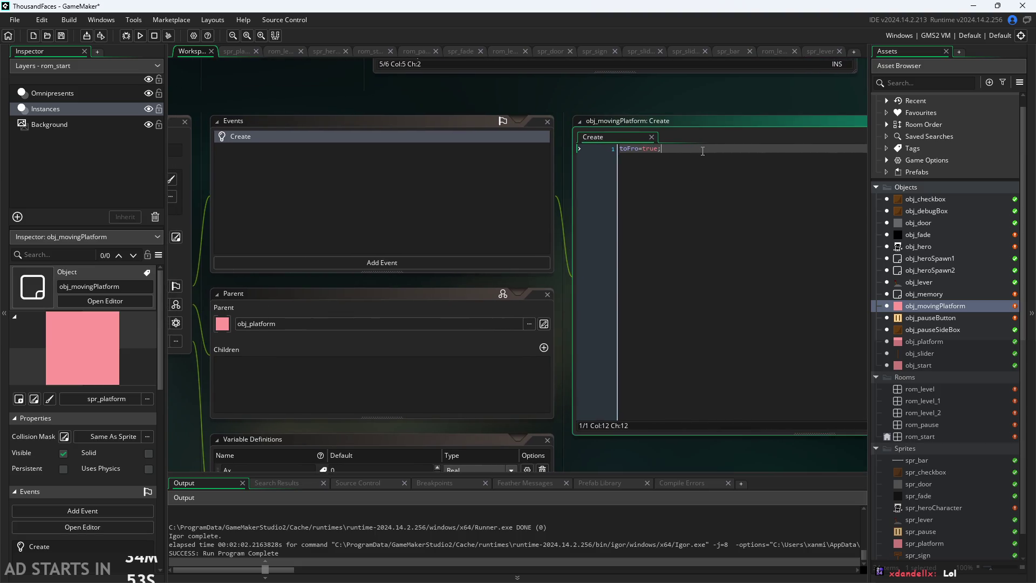
key("Return")
left_click_drag(562, 226, 635, 180)
left_click(475, 234)
- Add a Step event to obj_movingPlatform and clear its template code
mouse_move(511, 276)
left_click(571, 280)
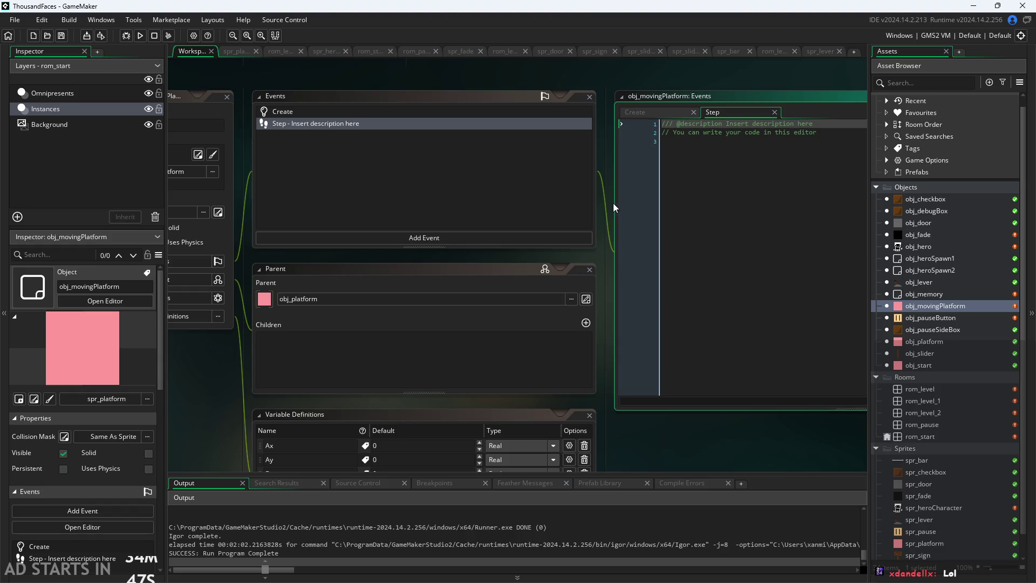
left_click(724, 161)
key("ctrl+a")
key("BackSpace")
- Enter a bare move_towards_point() call in the Step code, then return to the Create code
scroll(606, 144, "up", 2)
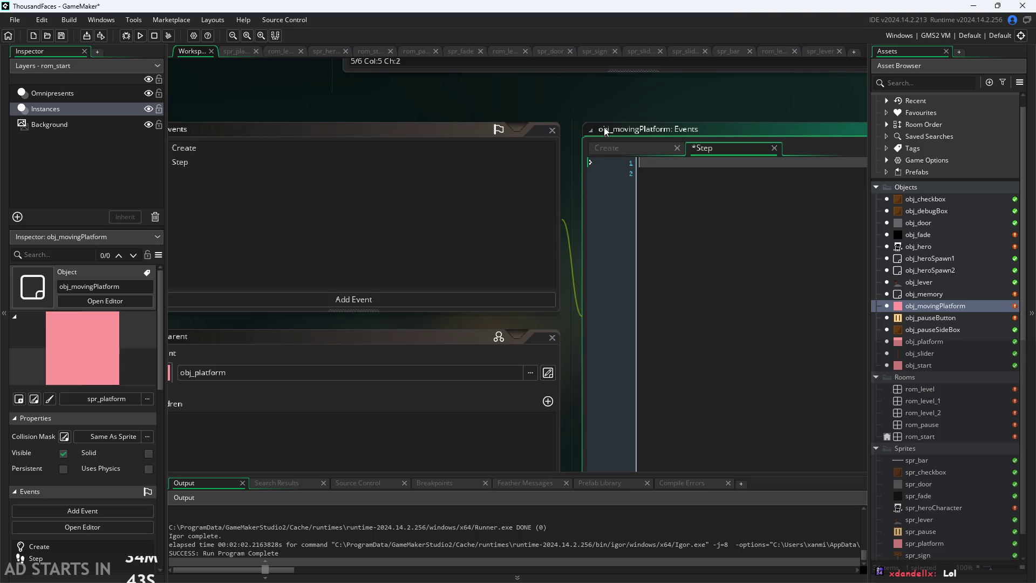
left_click(624, 153)
type("o")
key("BackSpace")
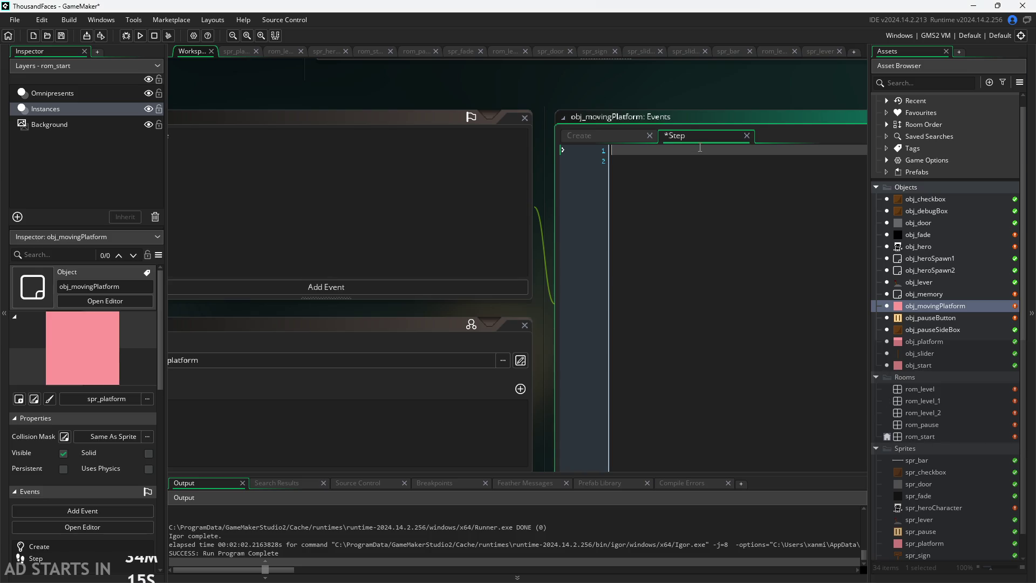
type("move_p")
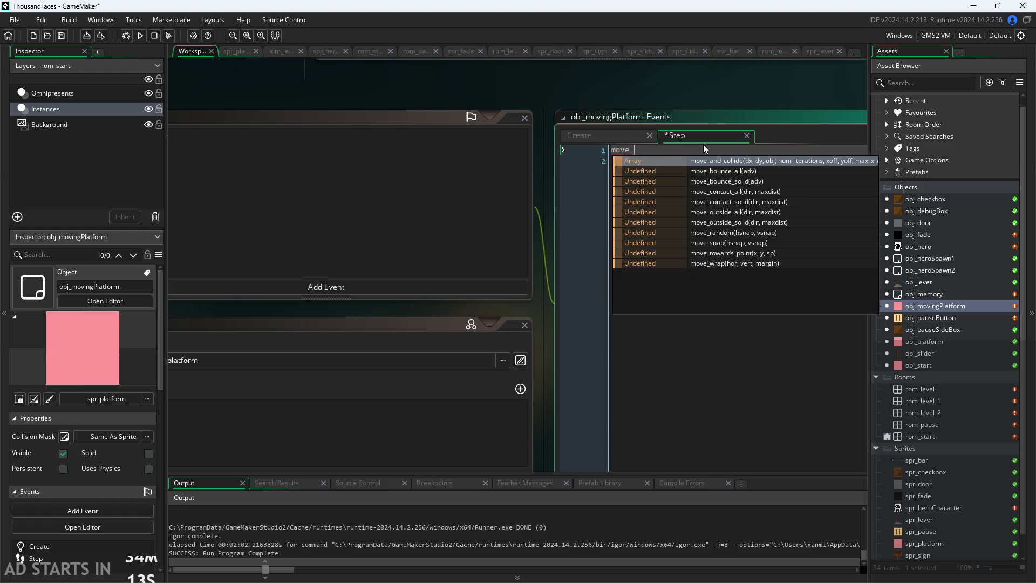
key("Return")
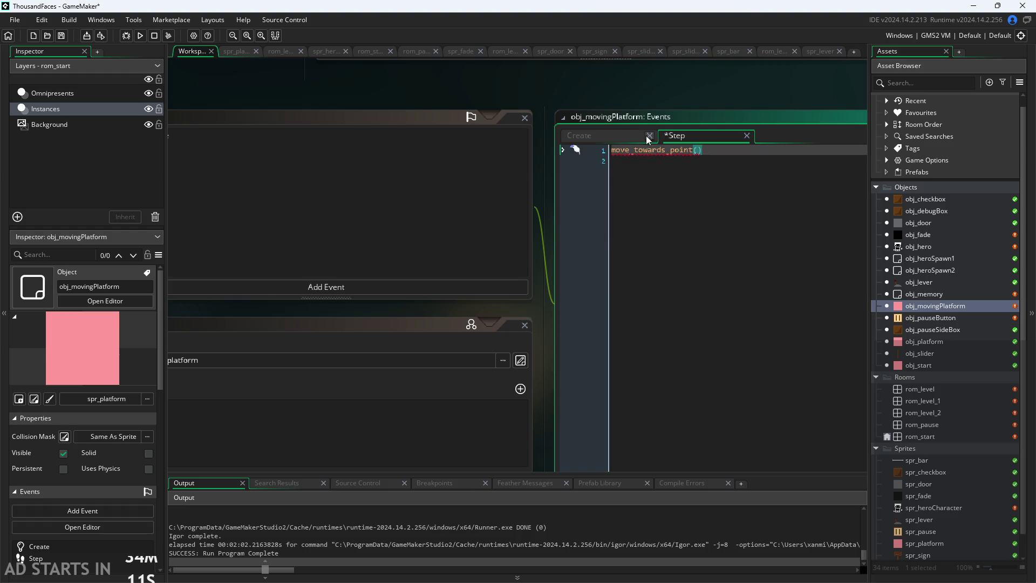
mouse_move(652, 150)
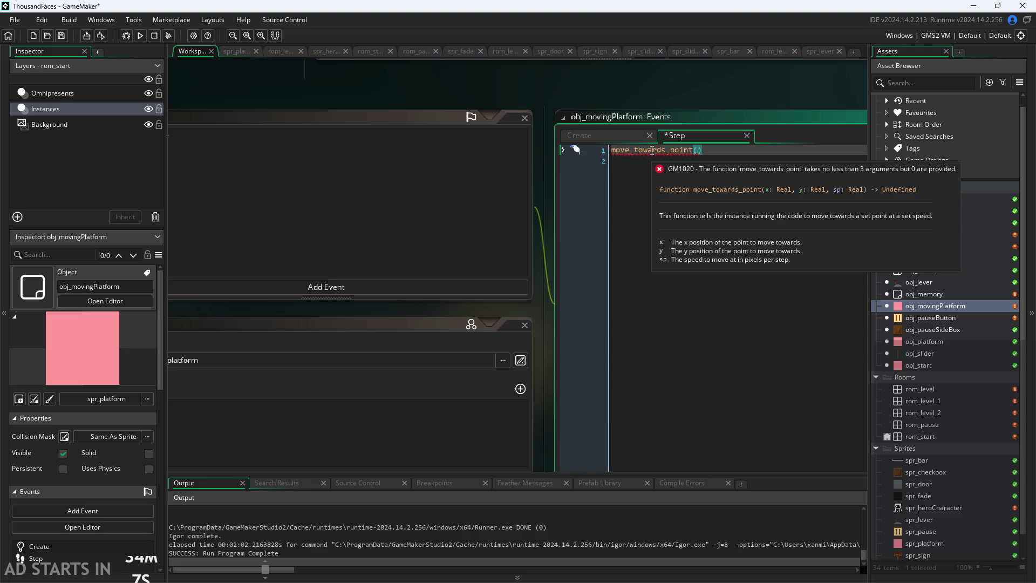
left_click(624, 137)
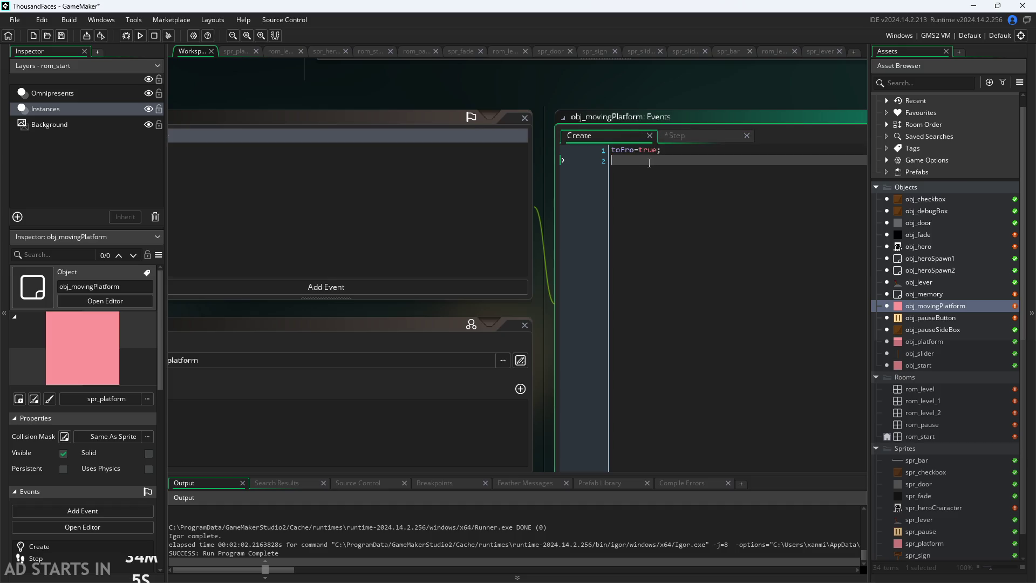
- Type vel= in Create, then add a Real variable definition named velocity defaulting to 0
type("vel=")
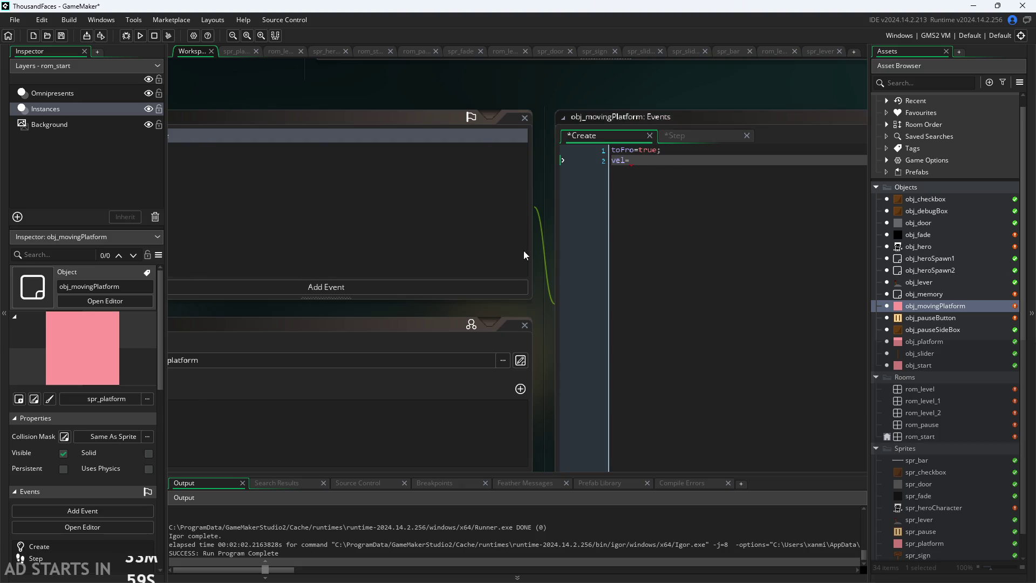
left_click_drag(545, 308, 723, 176)
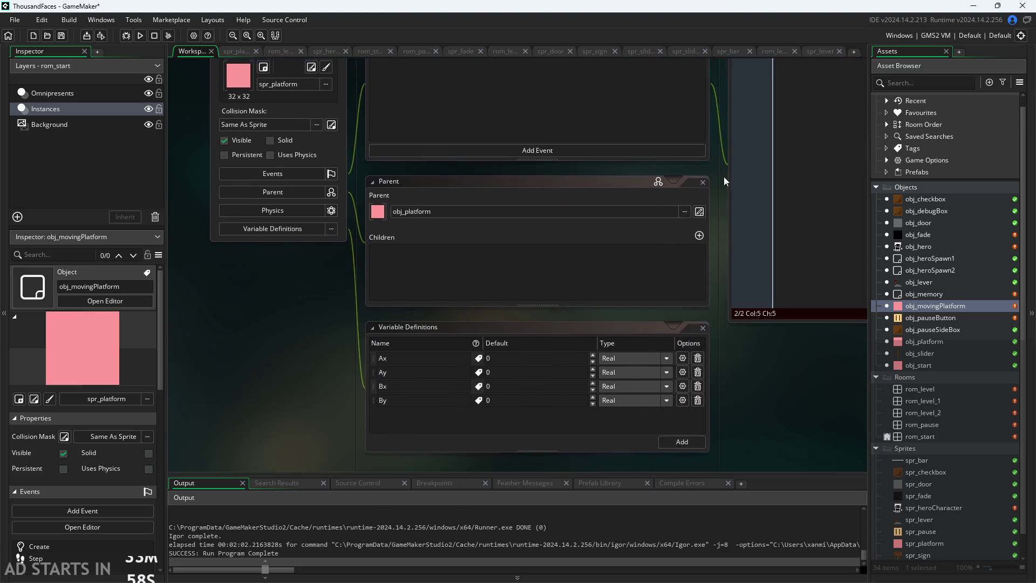
left_click(681, 439)
type("velocity")
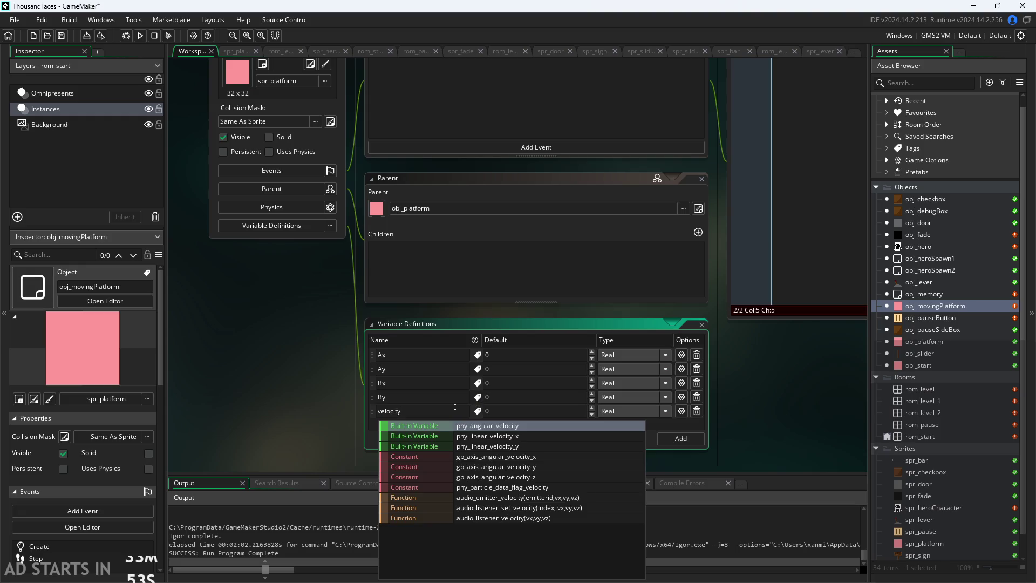
left_click(320, 431)
type("V")
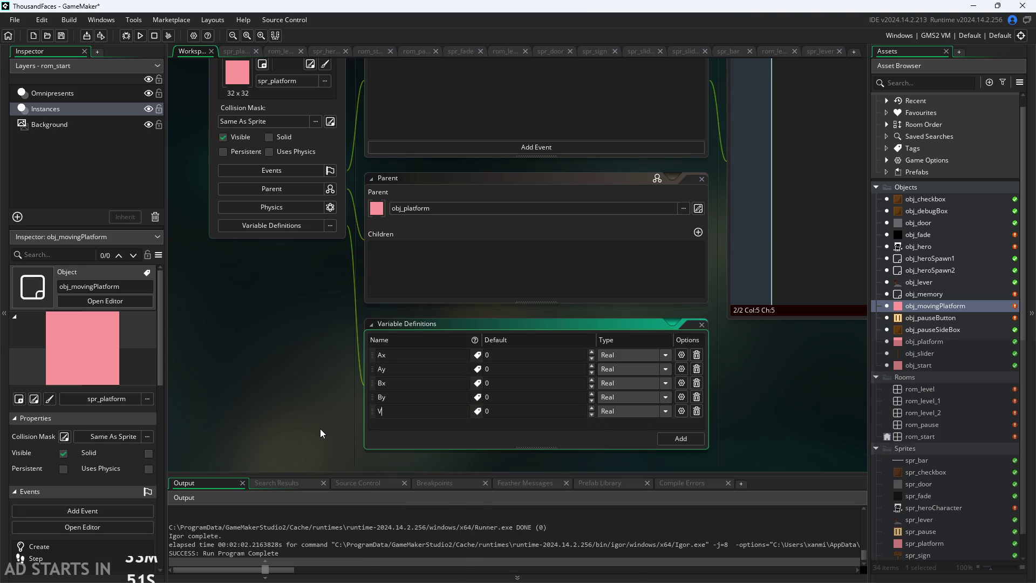
key("BackSpace")
type("velocity")
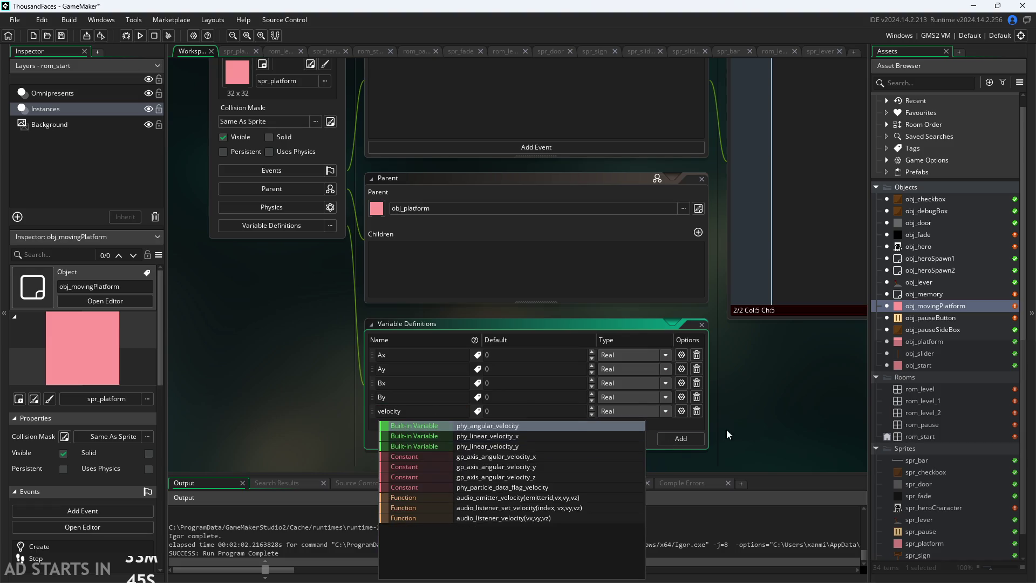
left_click_drag(781, 389, 436, 487)
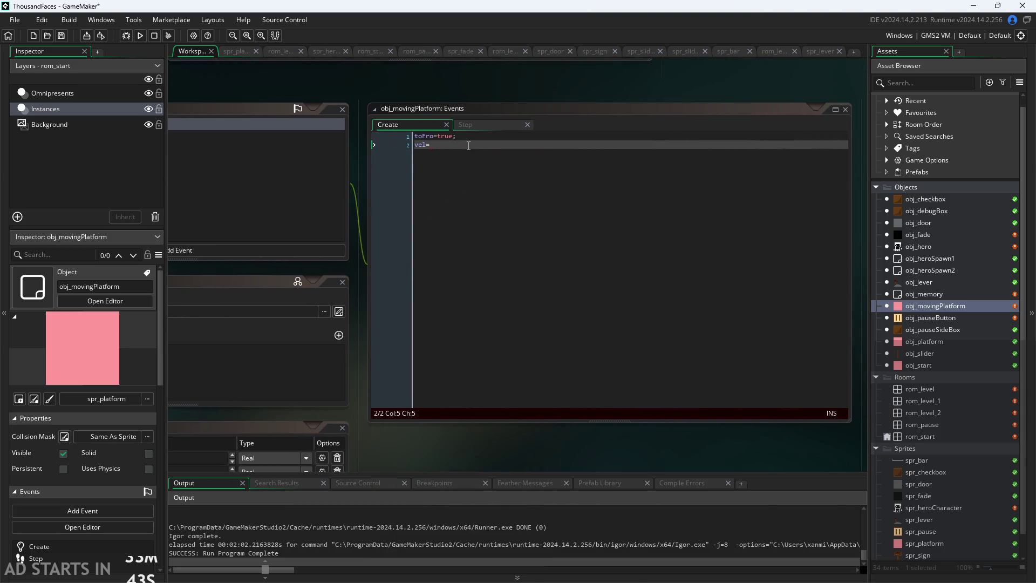
- Remove the unfinished vel= line and put the Step's movement call under if(toFro){
key("BackSpace")
key("BackSpace")
key("BackSpace")
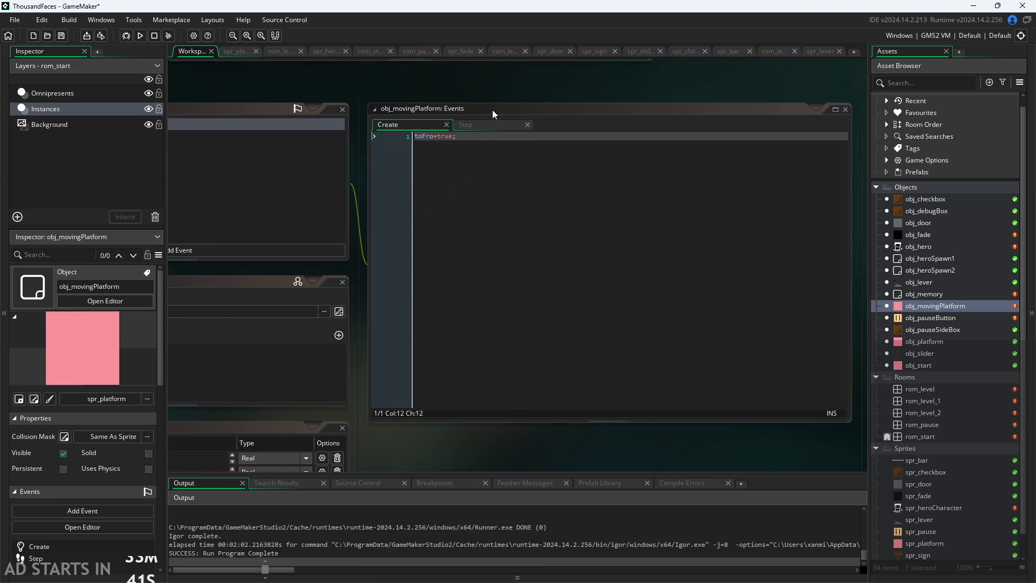
left_click(474, 125)
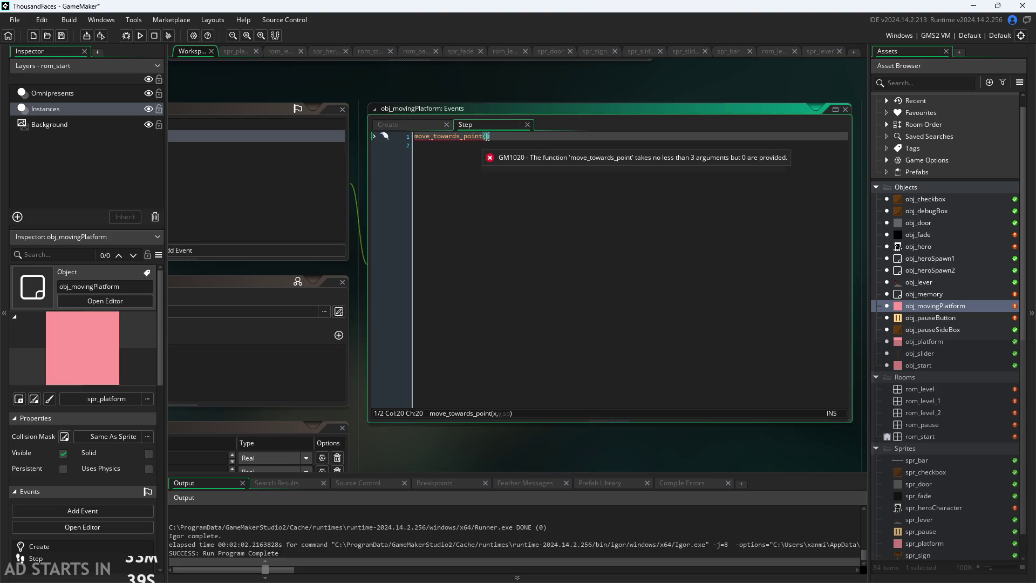
scroll(383, 186, "up", 2, "ctrl")
left_click(437, 112)
key("Return")
key("Tab")
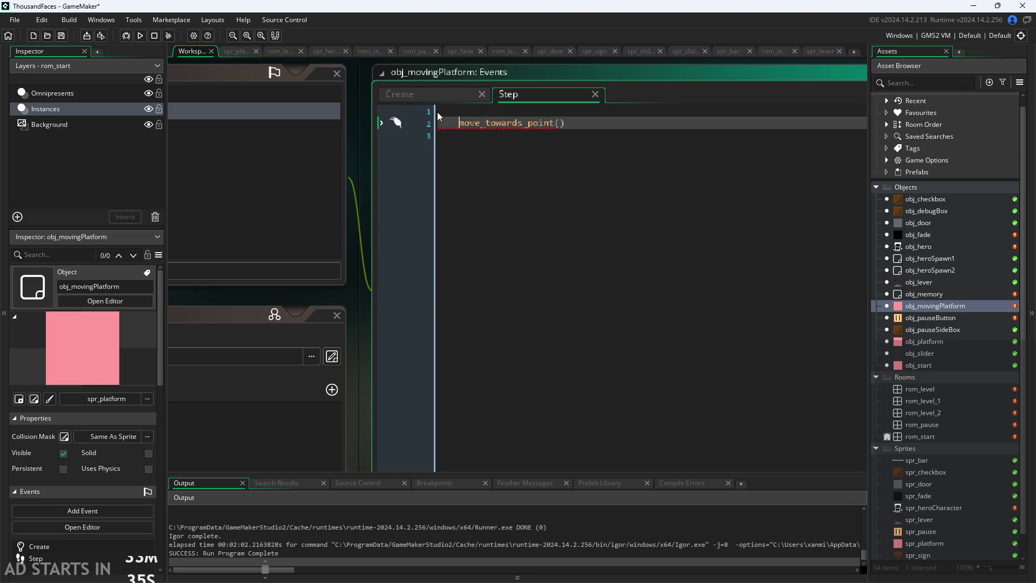
key("Up")
type("if(")
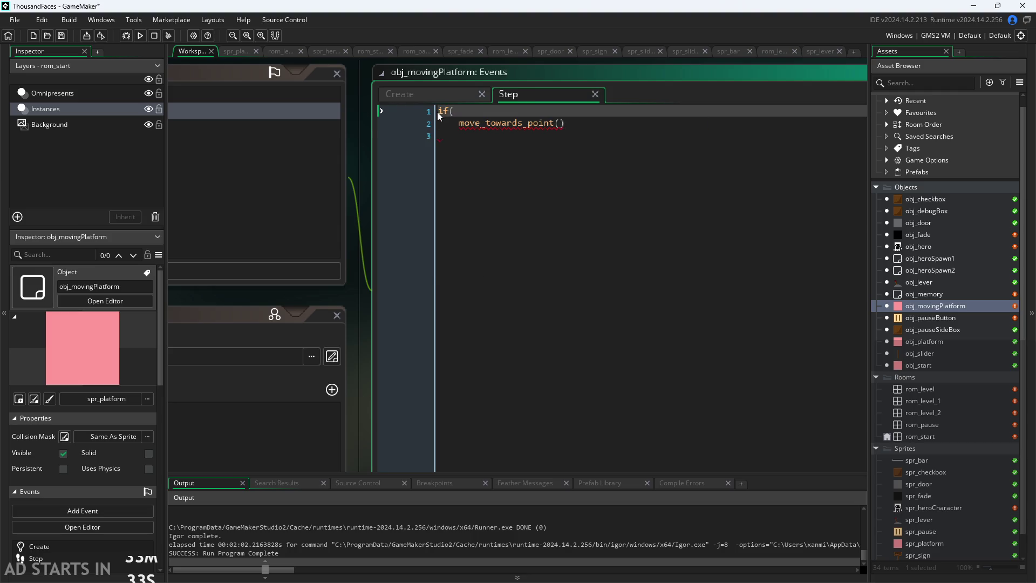
type("toFro){")
- Fill in the call's arguments as move_towards_point(Ax,Ay,velocity);
key("Down")
key("Down")
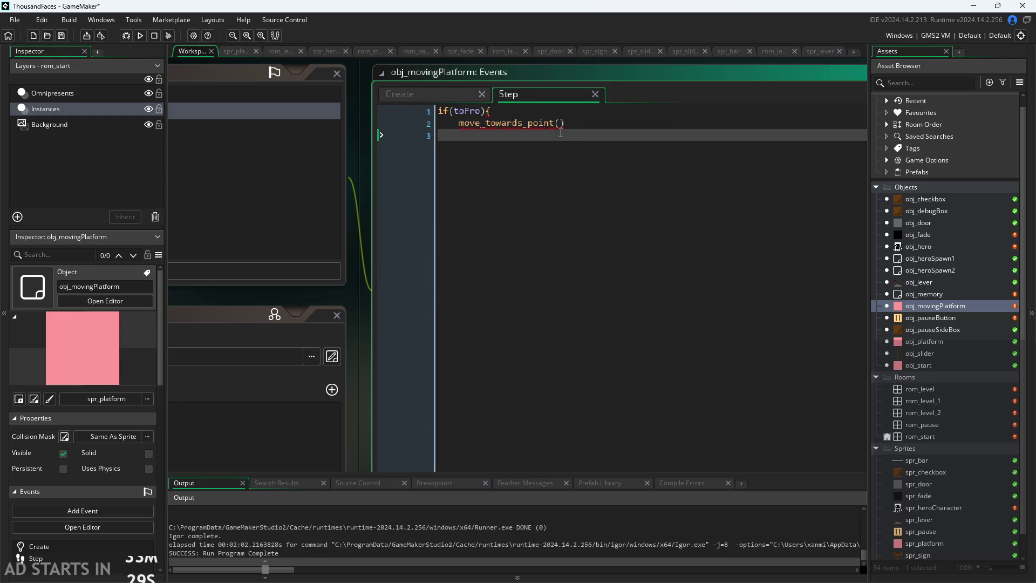
left_click(558, 121)
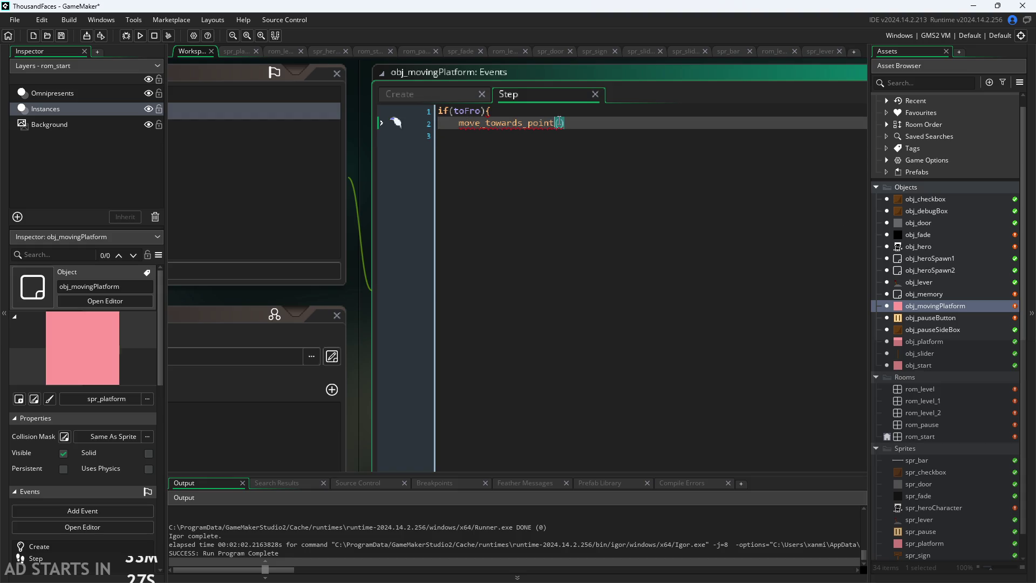
type("Ax,")
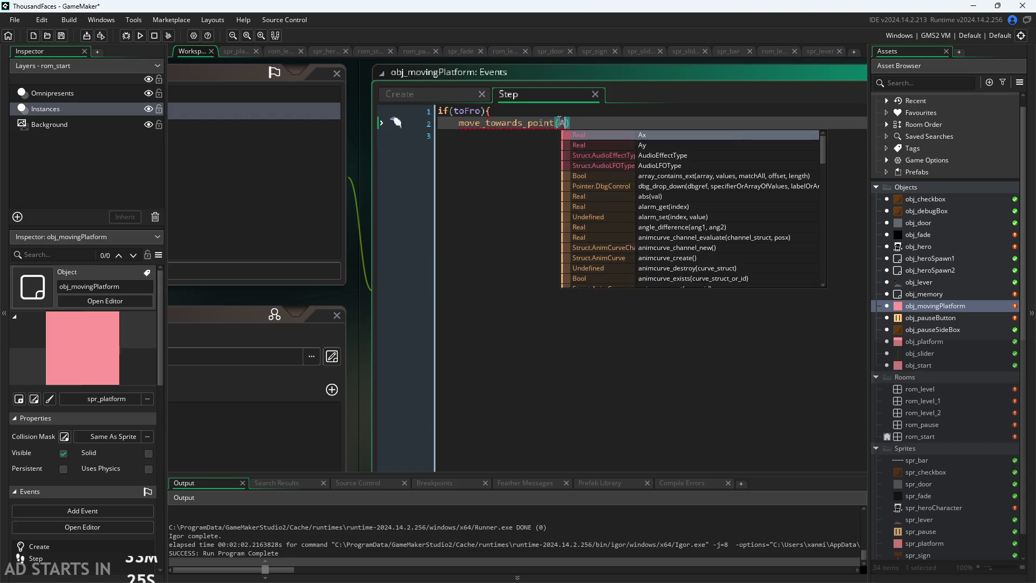
type("Ay")
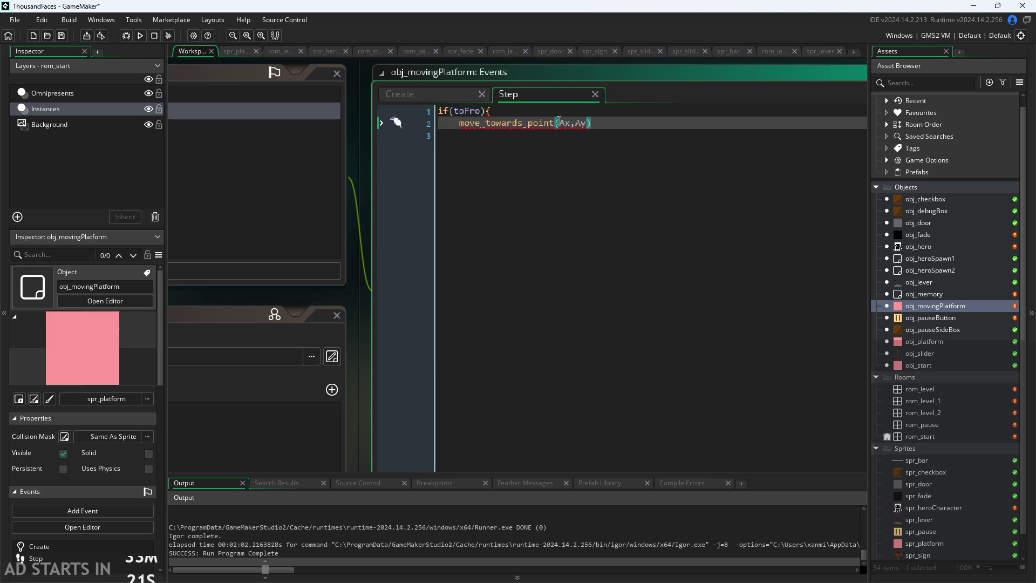
type(",velocity")
type(");")
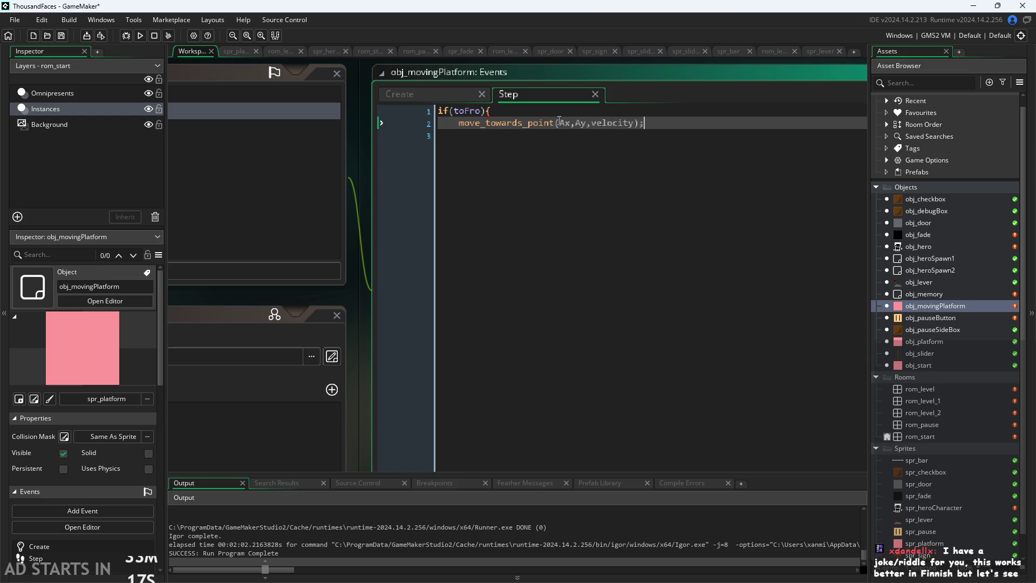
key("Return")
type("}")
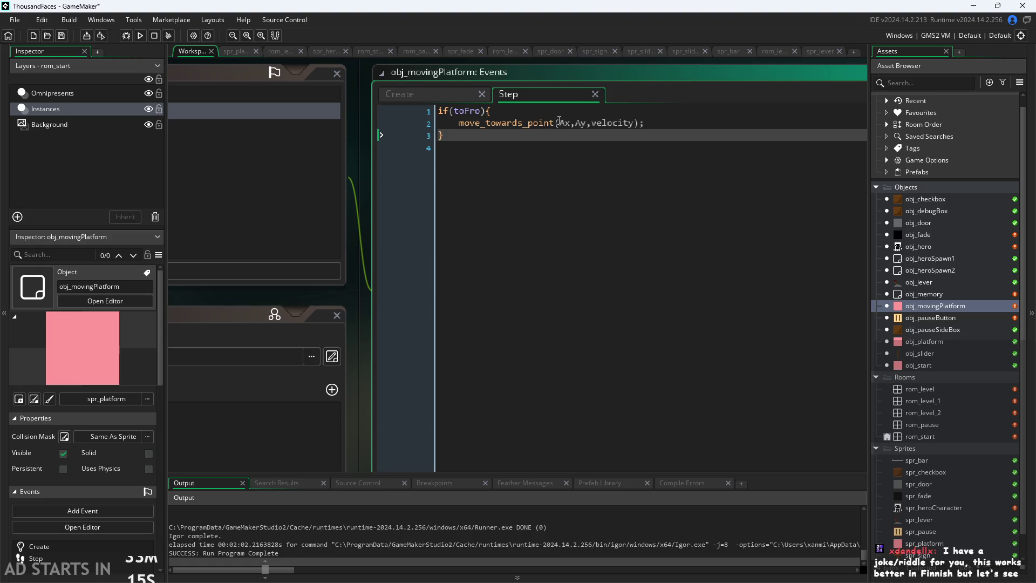
left_click(667, 122)
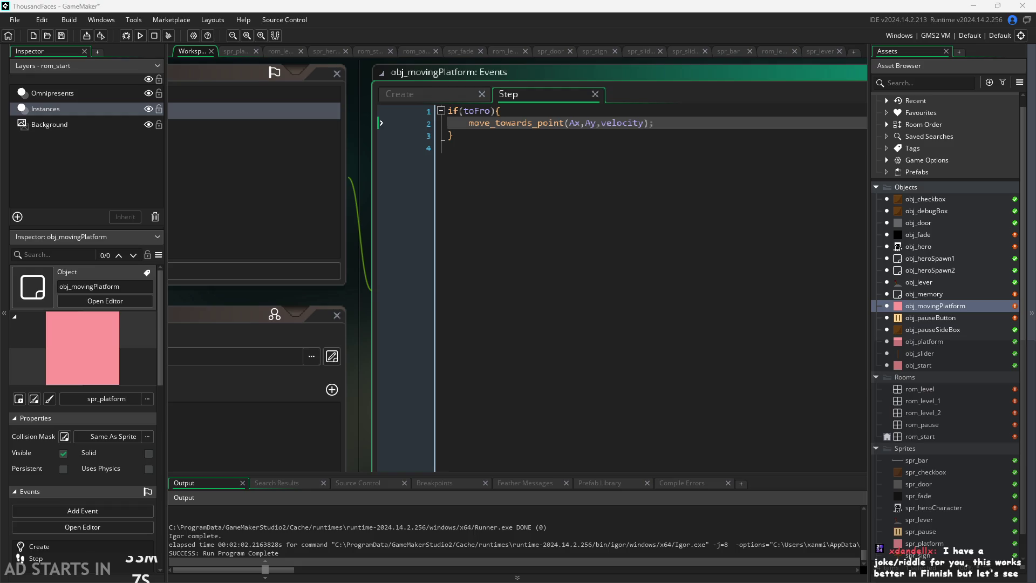
left_click(661, 140)
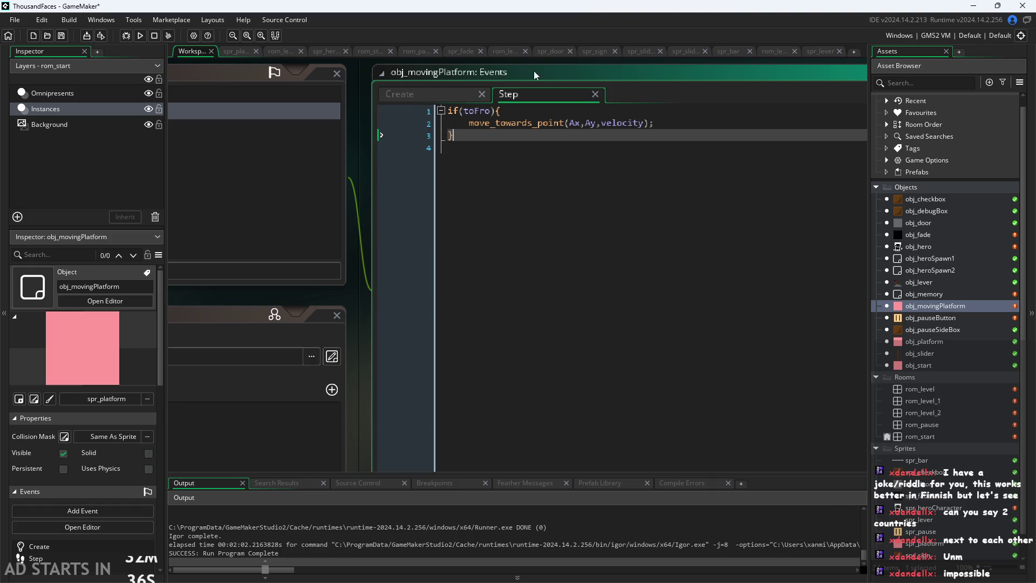
left_click(659, 123)
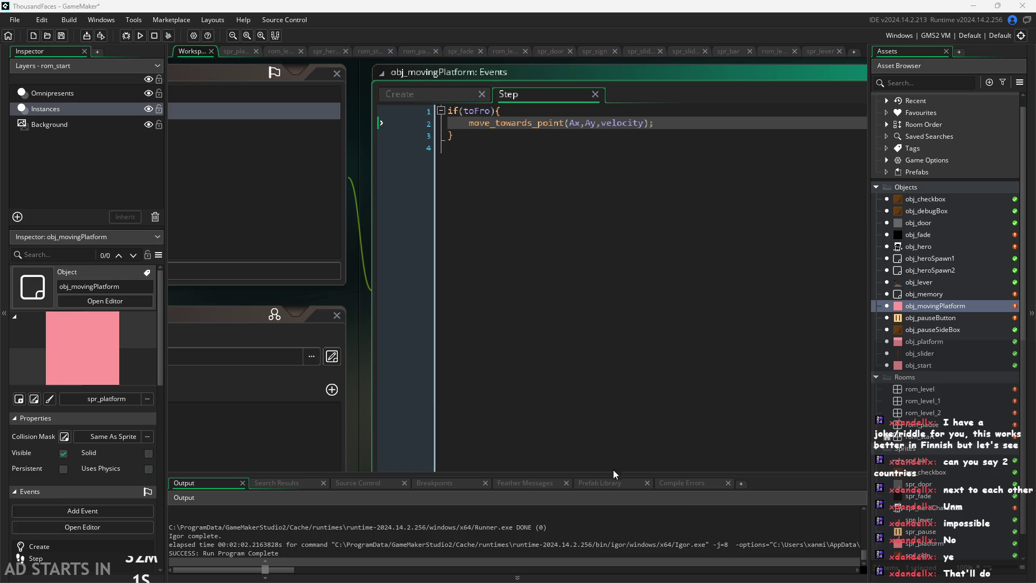
left_click(481, 240)
left_click(638, 129)
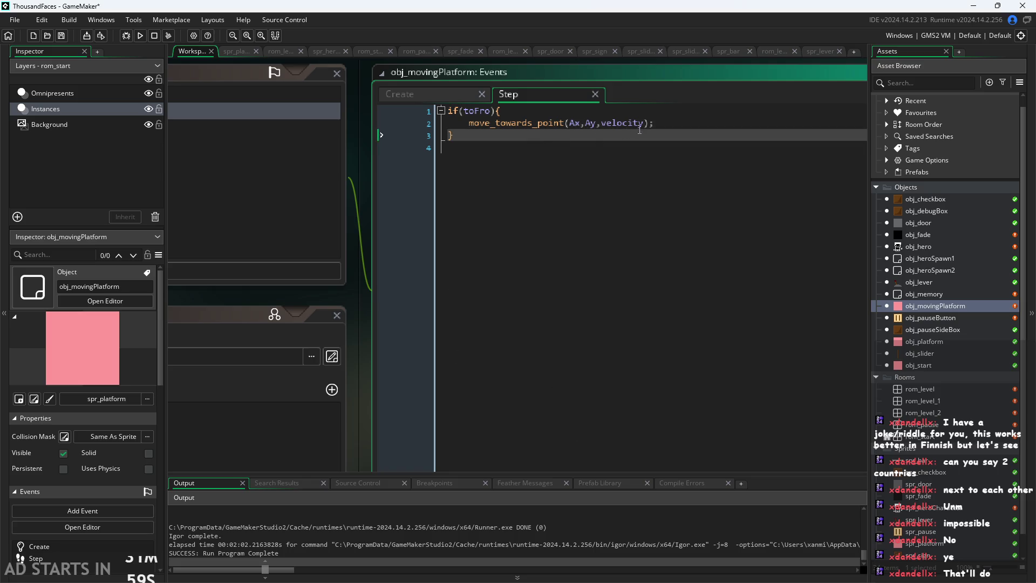
left_click(667, 127)
key("Return")
type("if")
key("BackSpace")
key("BackSpace")
key("BackSpace")
key("Up")
key("Home")
- Insert a new first line above the toFro check and begin an if statement there
key("Return")
key("Up")
type("if)")
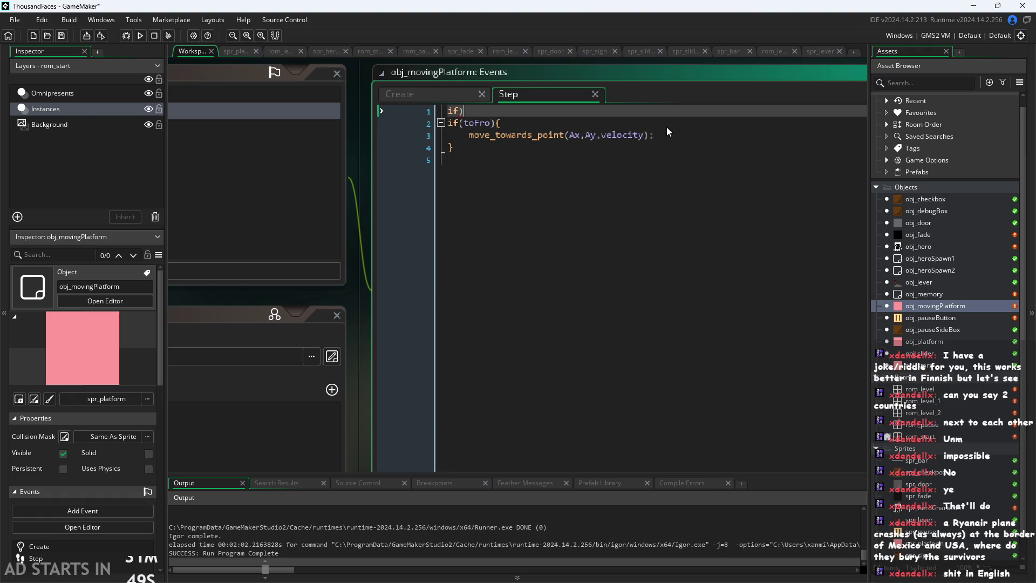
key("BackSpace")
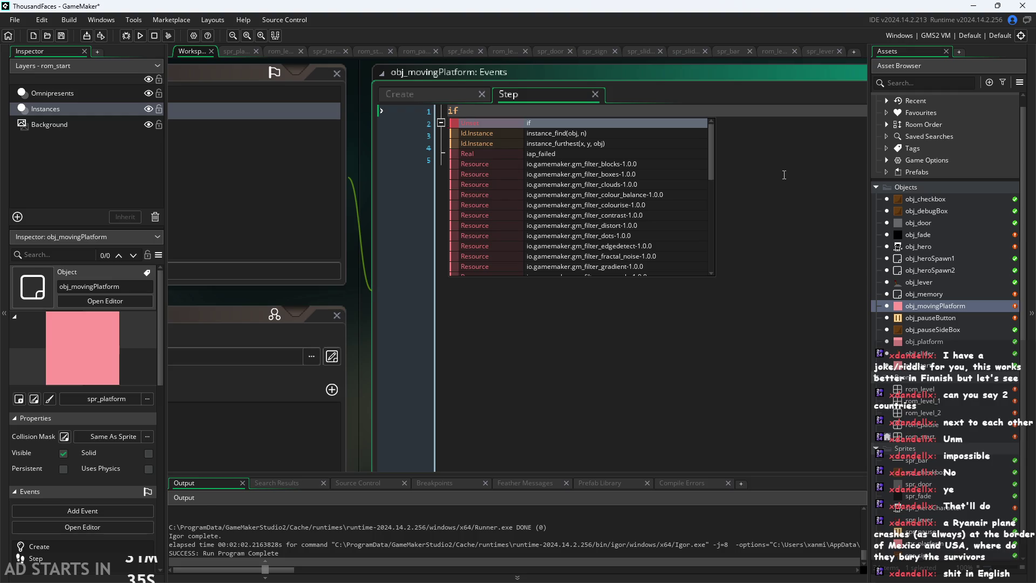
left_click(590, 106)
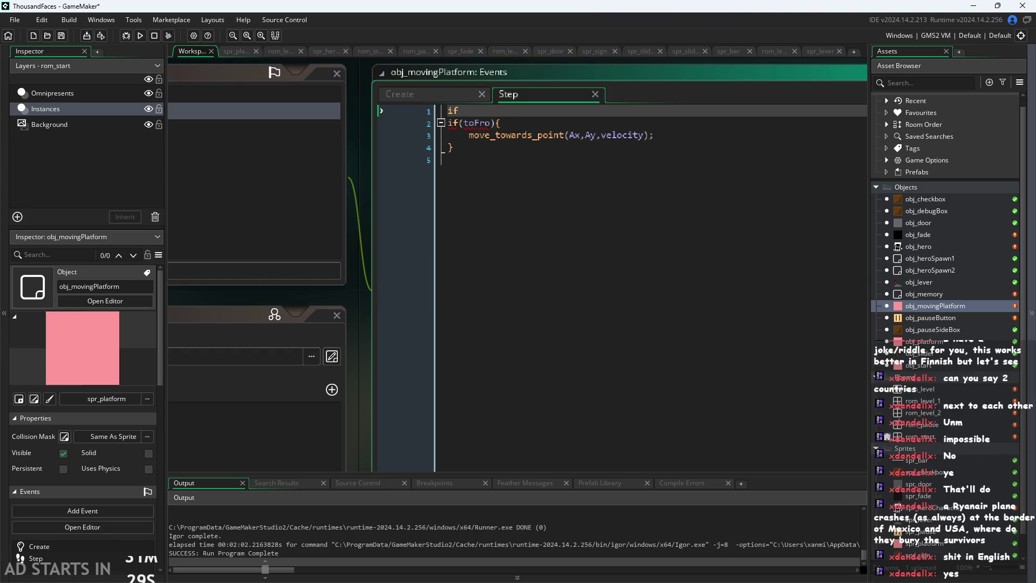
left_click(524, 119)
key("Up")
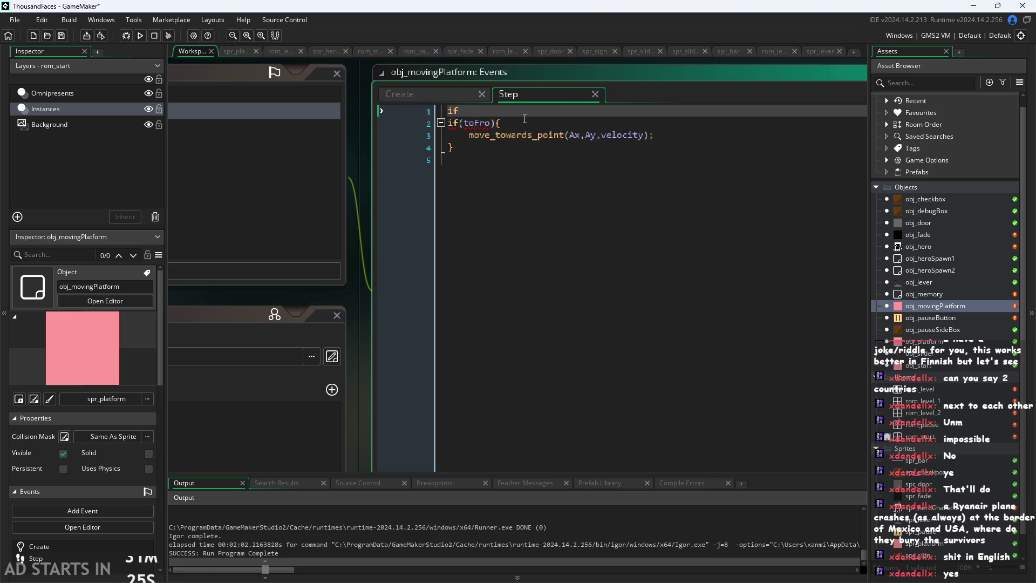
- Complete the condition if((x==Ax&&y=Ay)||(x=Bx&&y=By)){ and add the toggle line tofRo=!toFro
type("(")
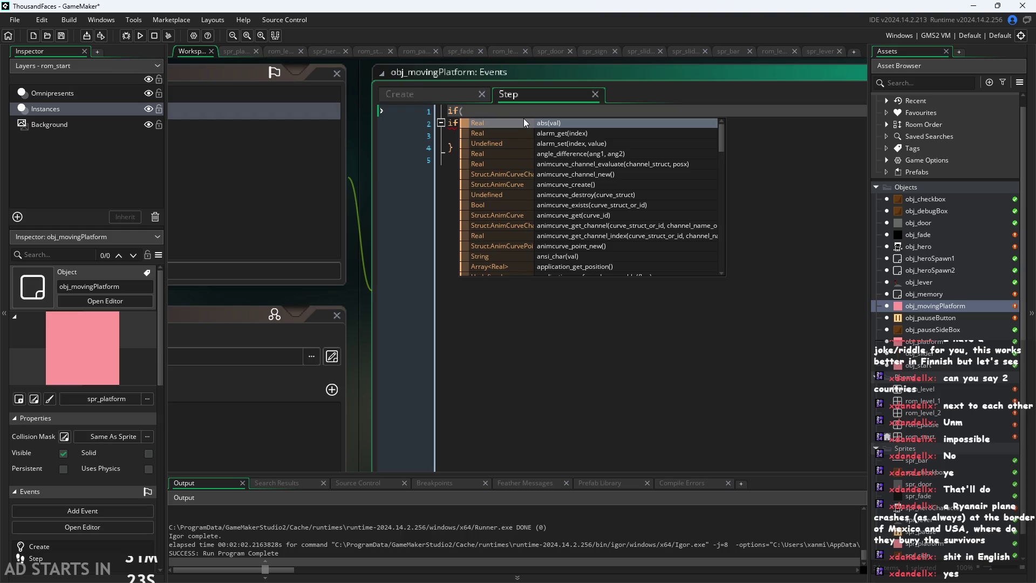
type("x=")
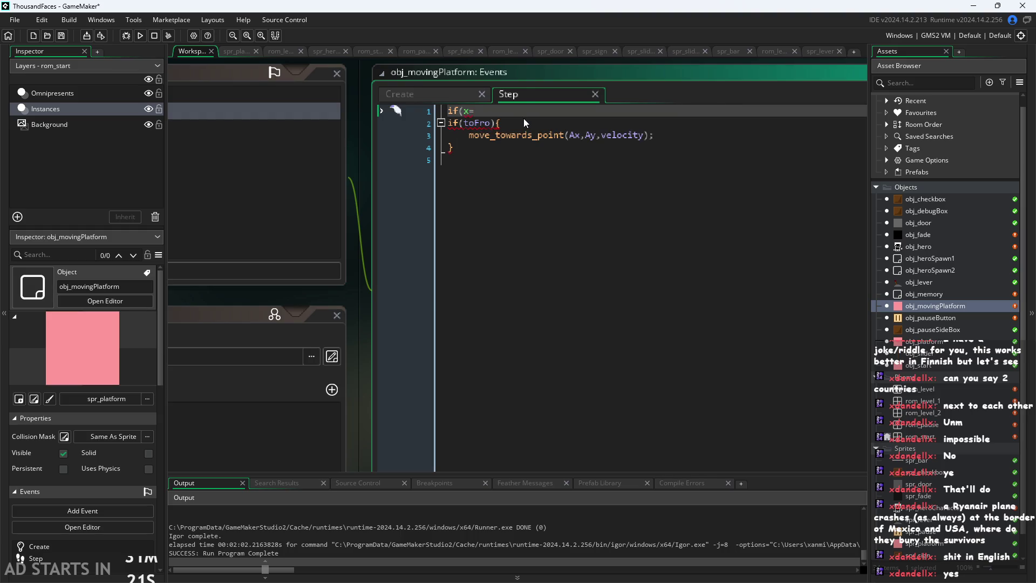
type("=Ax")
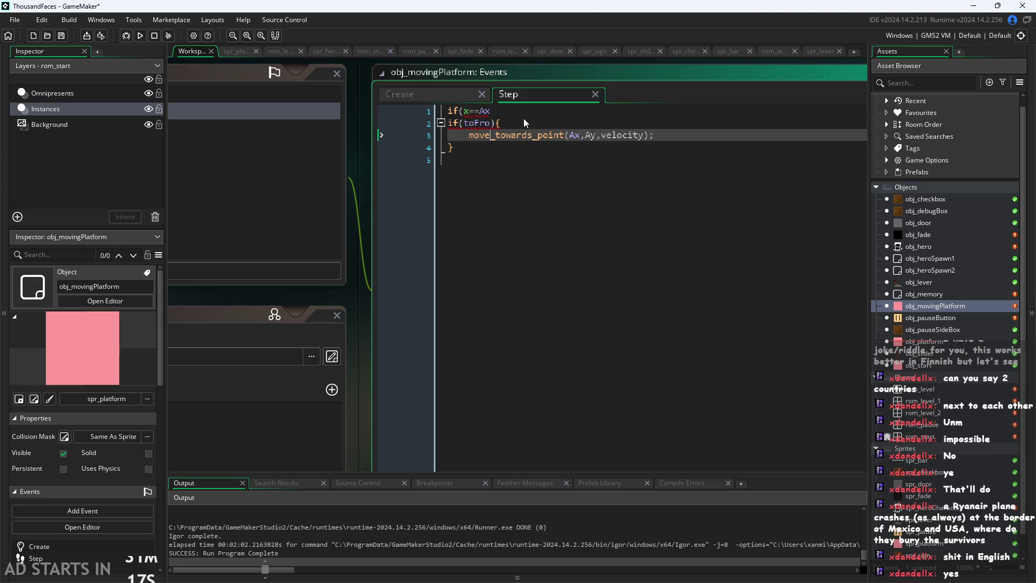
key("Left")
key("Left")
key("Left")
type("(")
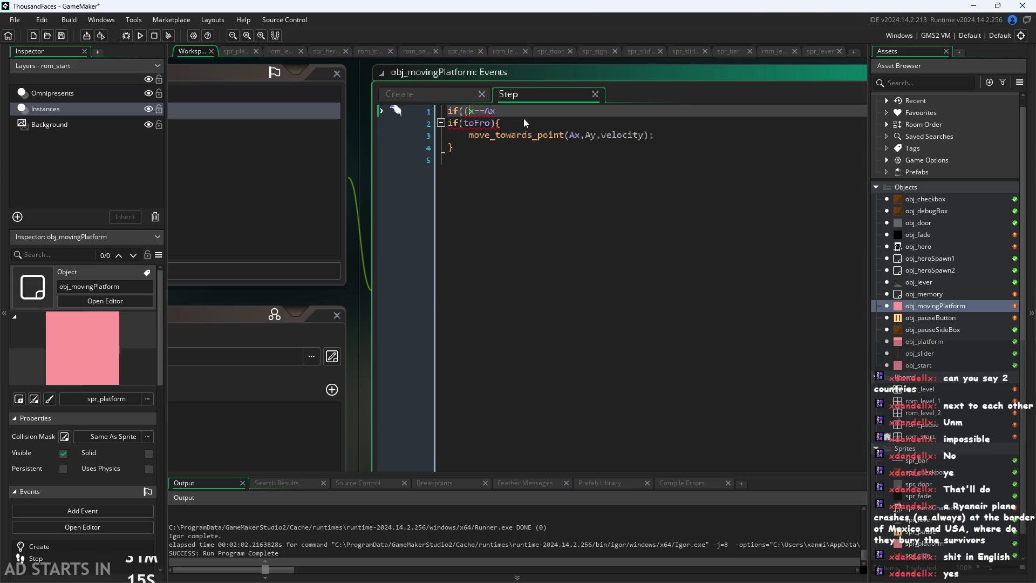
key("End")
type(")")
type("&&y=A")
type("y")
type("||(")
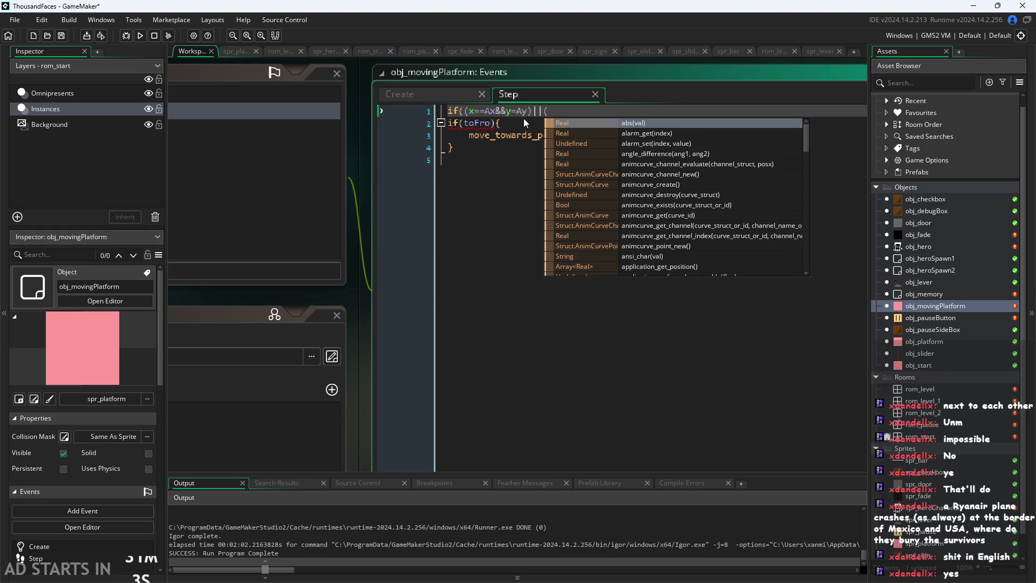
type("x=Bx")
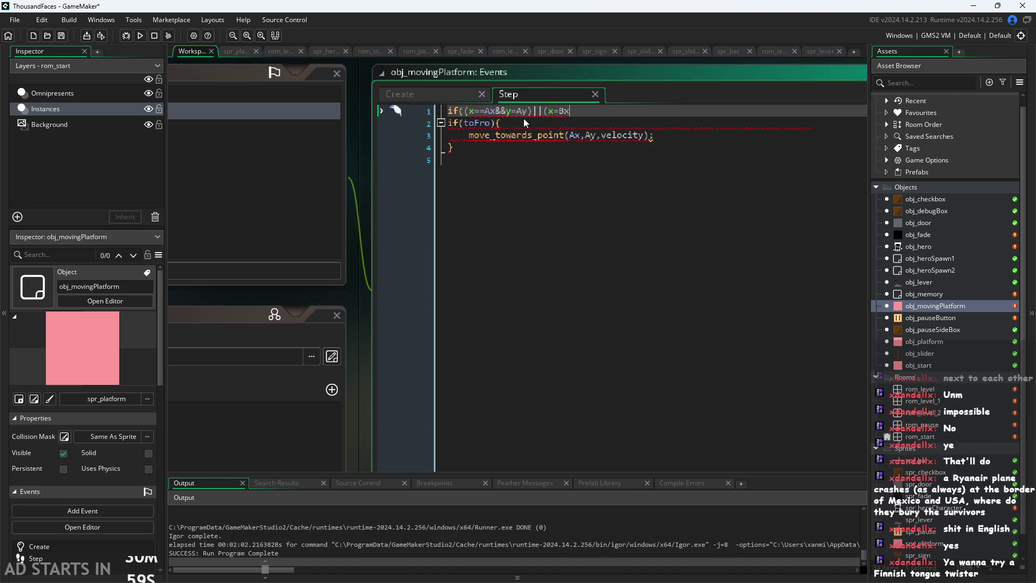
type("&&y=")
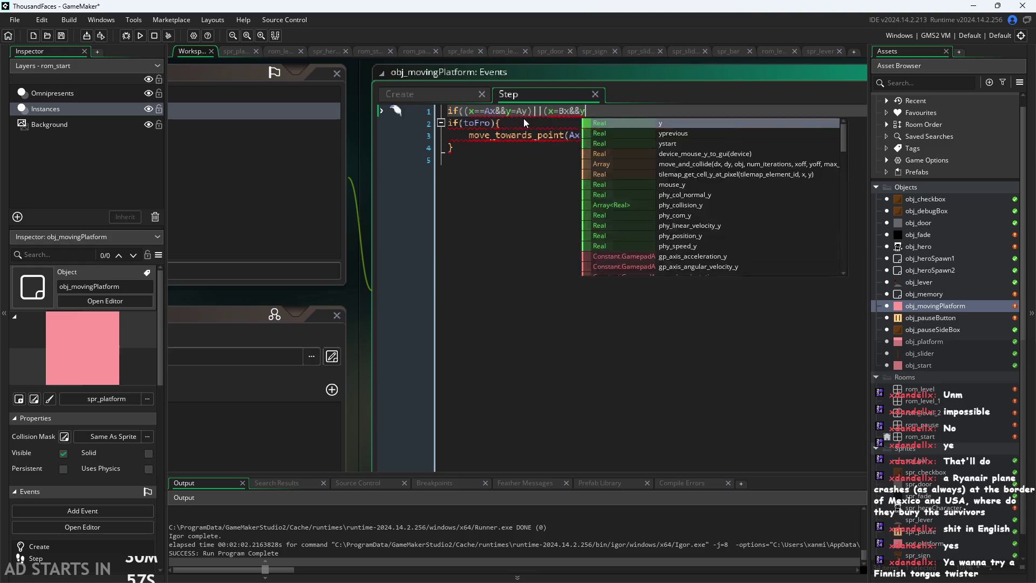
type("By")
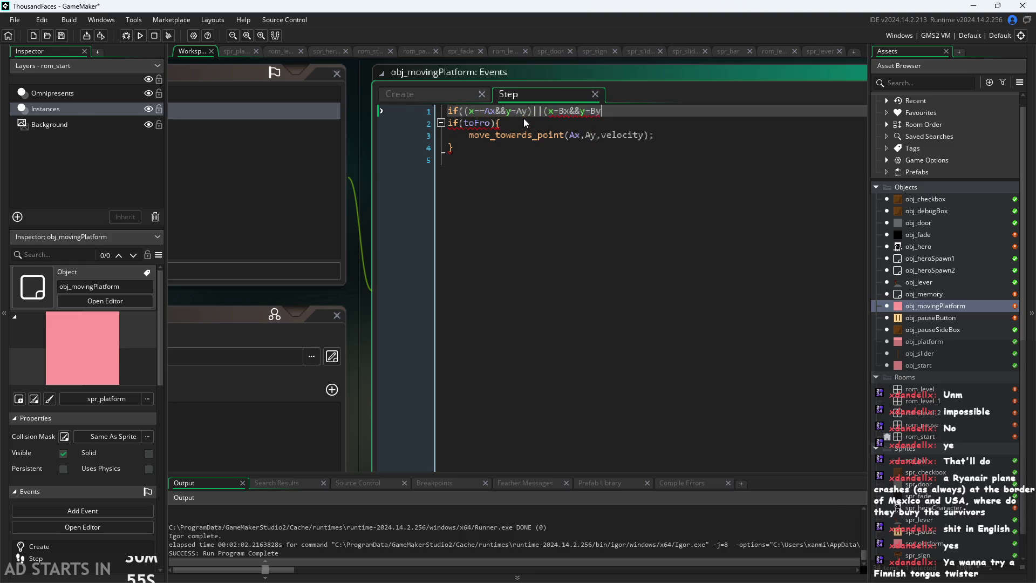
type("))")
type("{")
key("Return")
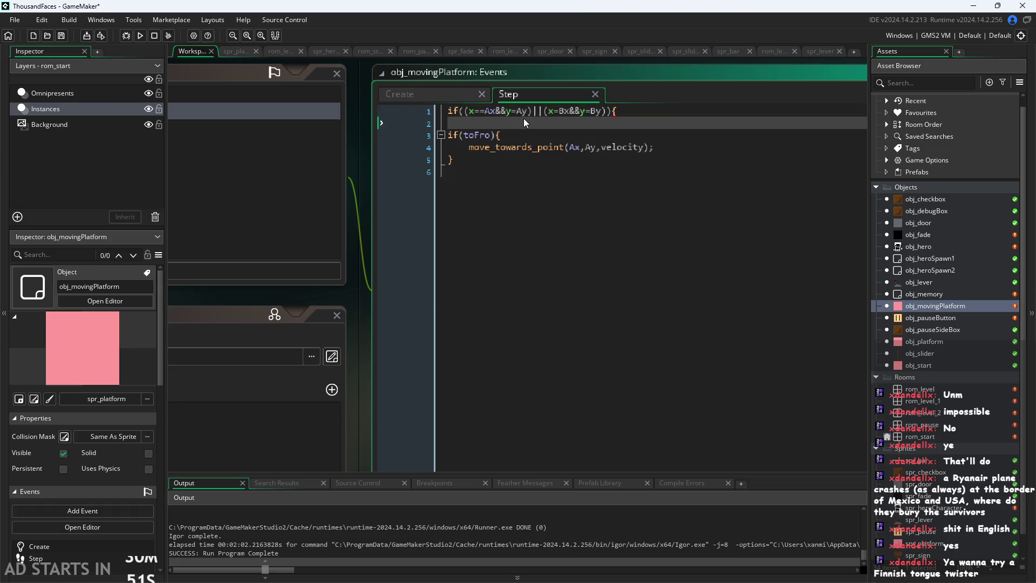
type("tofRo=")
type("!toFro")
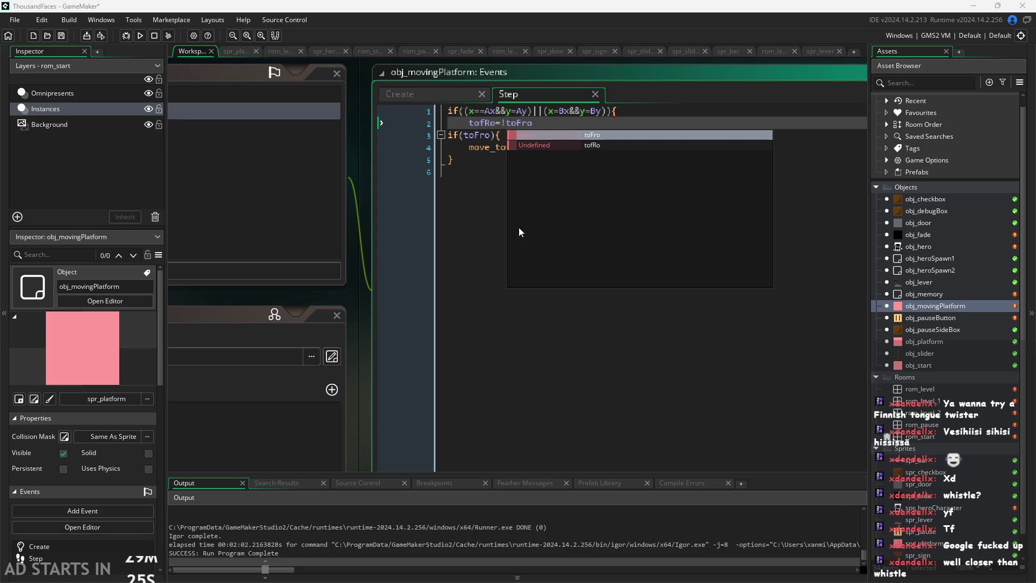
- End the toggle line with a semicolon and close the A-or-B block with }
left_click(546, 145)
left_click(546, 136)
left_click(567, 125)
type(";")
key("Return")
type("}")
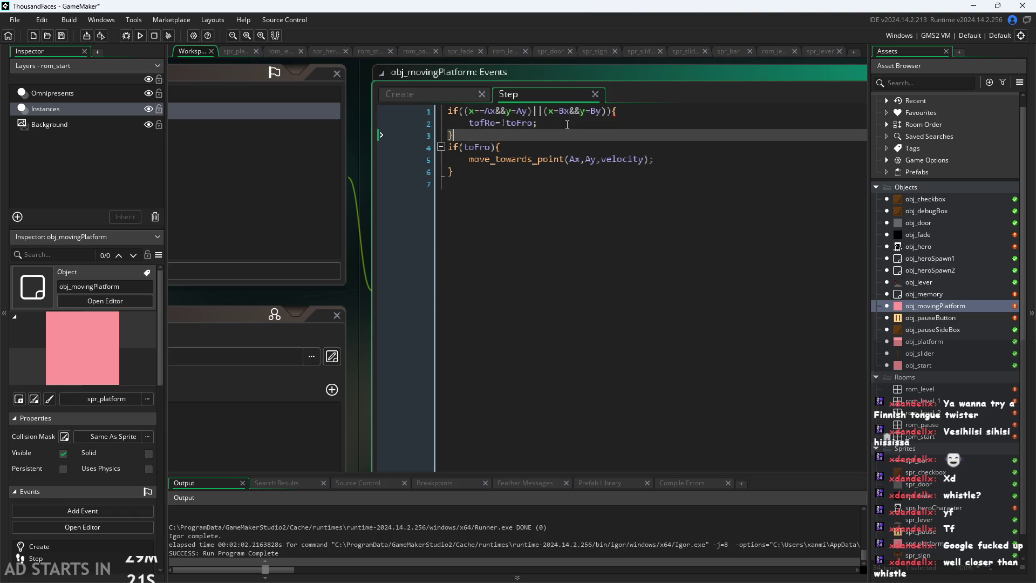
- Review the if(toFro){ and move_towards_point lines below the closed block
left_click(673, 161)
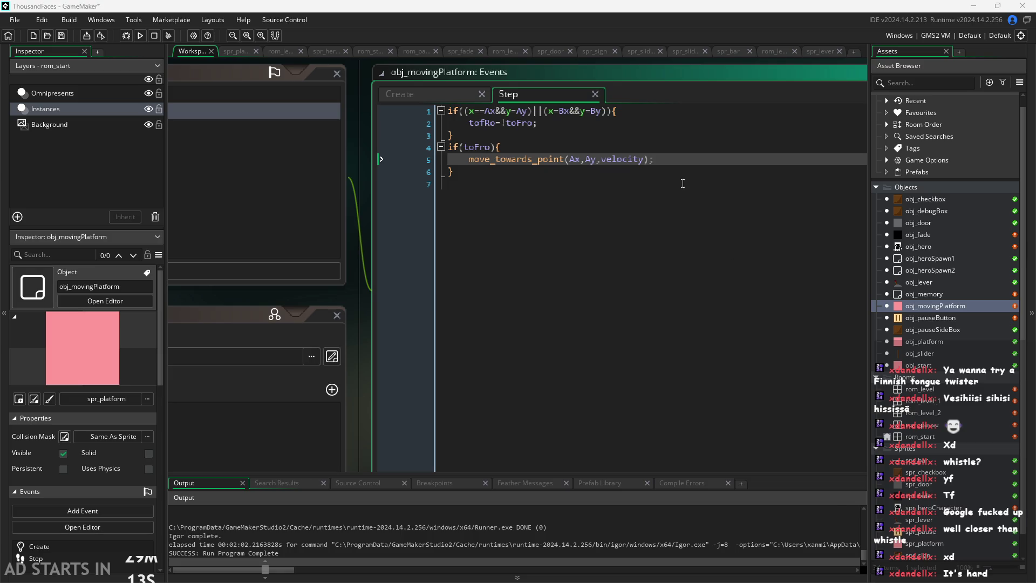
left_click(701, 150)
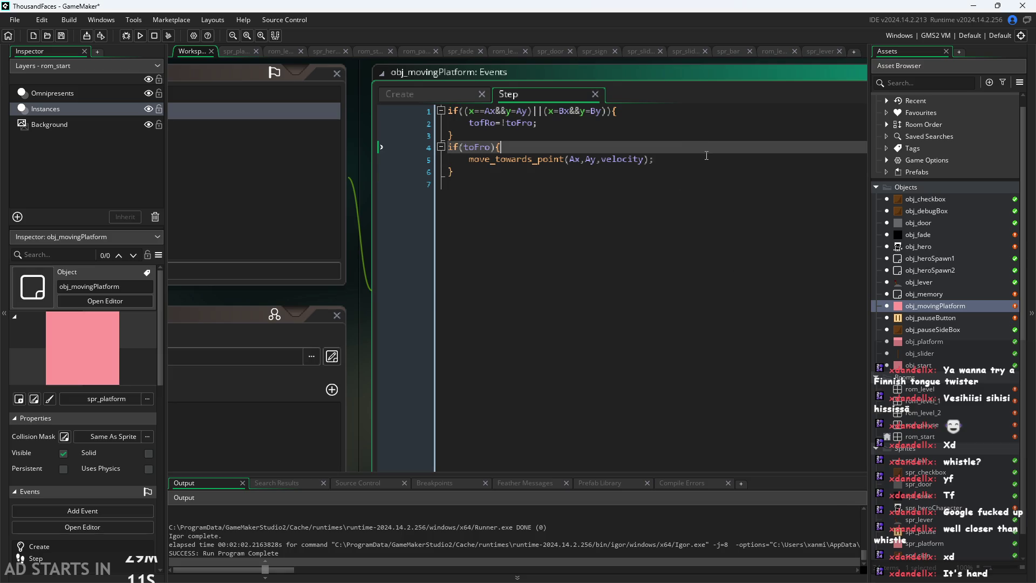
left_click(705, 159)
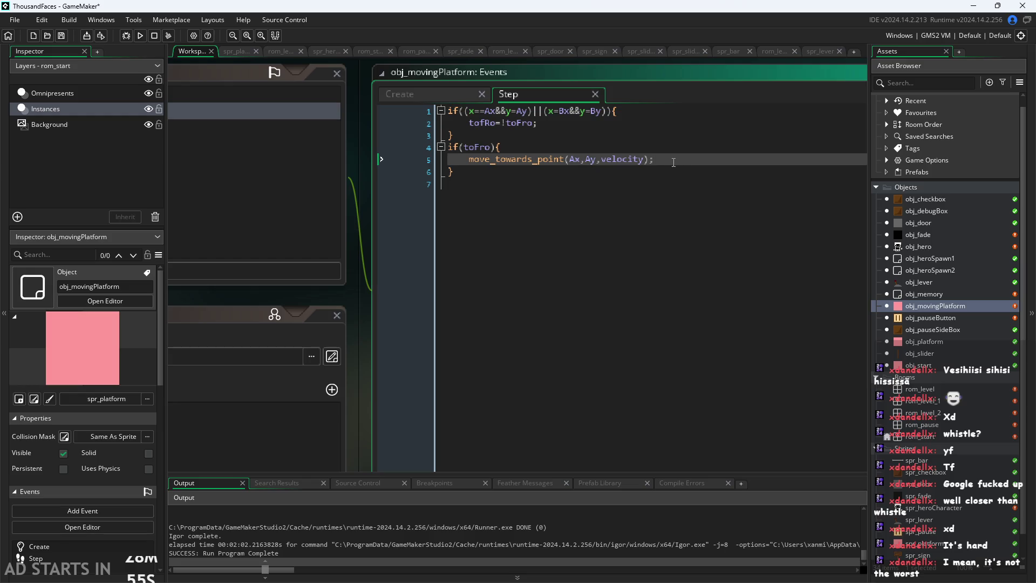
left_click(672, 139)
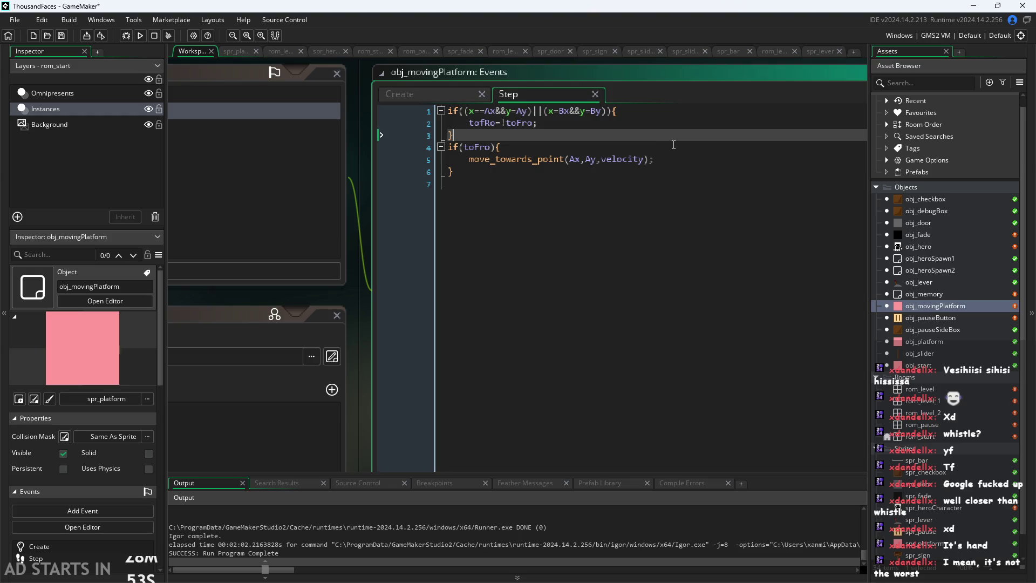
left_click(676, 145)
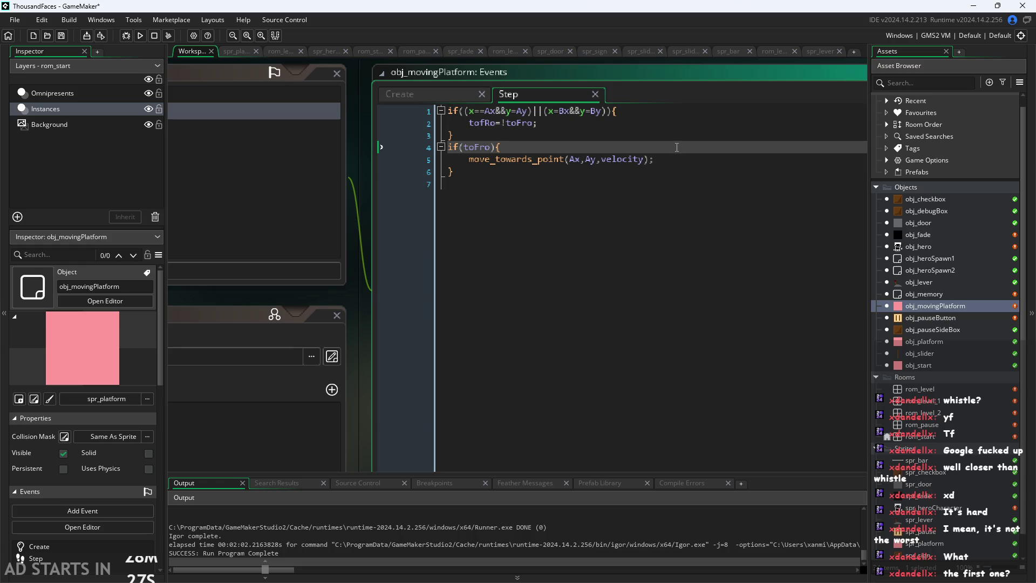
left_click(674, 159)
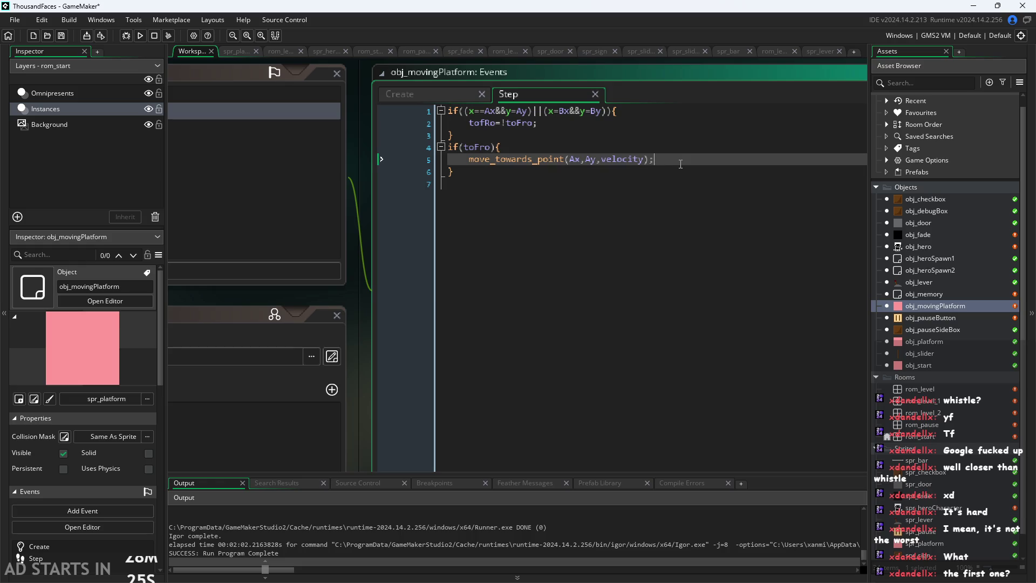
- Add else{ after the if block and paste move_towards_point(Ax,Ay,velocity); into it
left_click(639, 173)
key("Return")
type("else{")
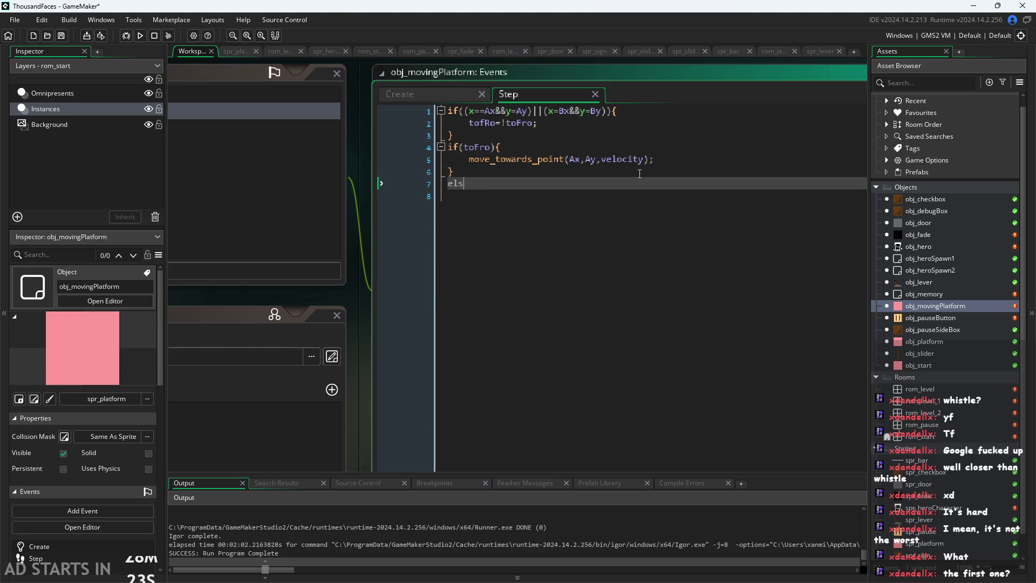
left_click_drag(655, 160, 463, 166)
key("ctrl+c")
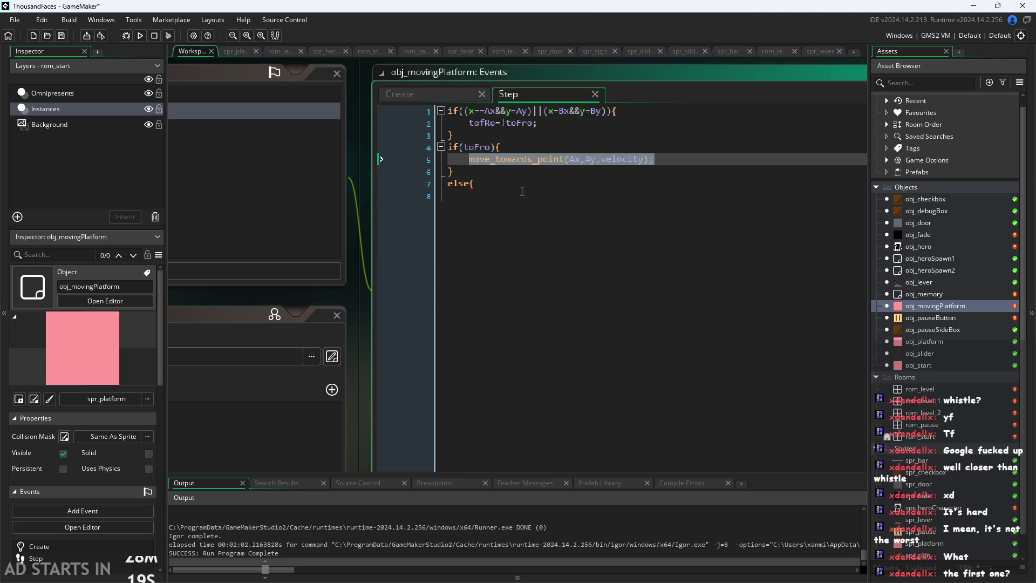
left_click(529, 194)
left_click(527, 184)
key("ctrl+v")
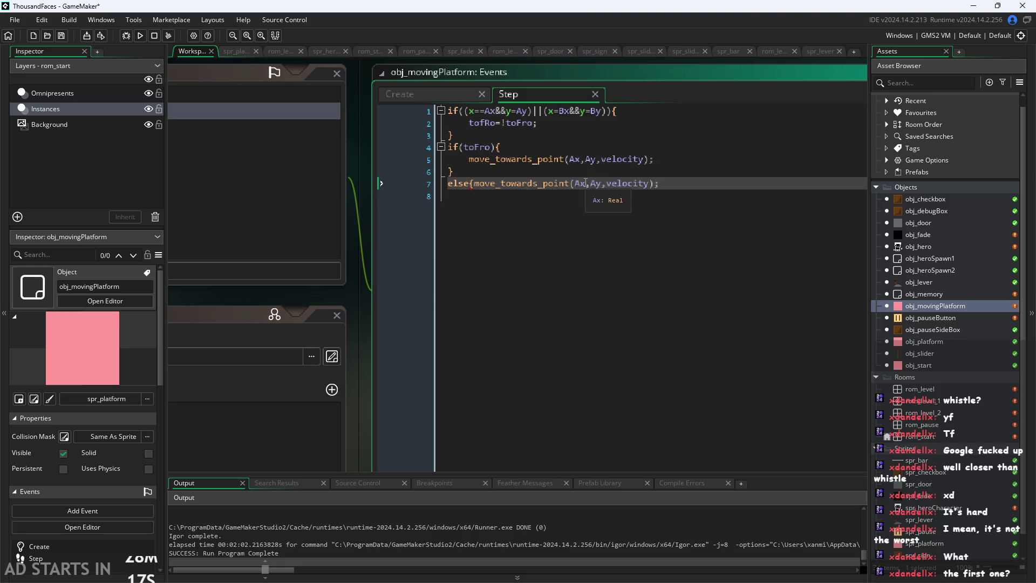
- Change the pasted call's targets to Bx,By and close the else block with }
key("BackSpace")
type("B")
key("Right")
key("Right")
key("BackSpace")
type("B")
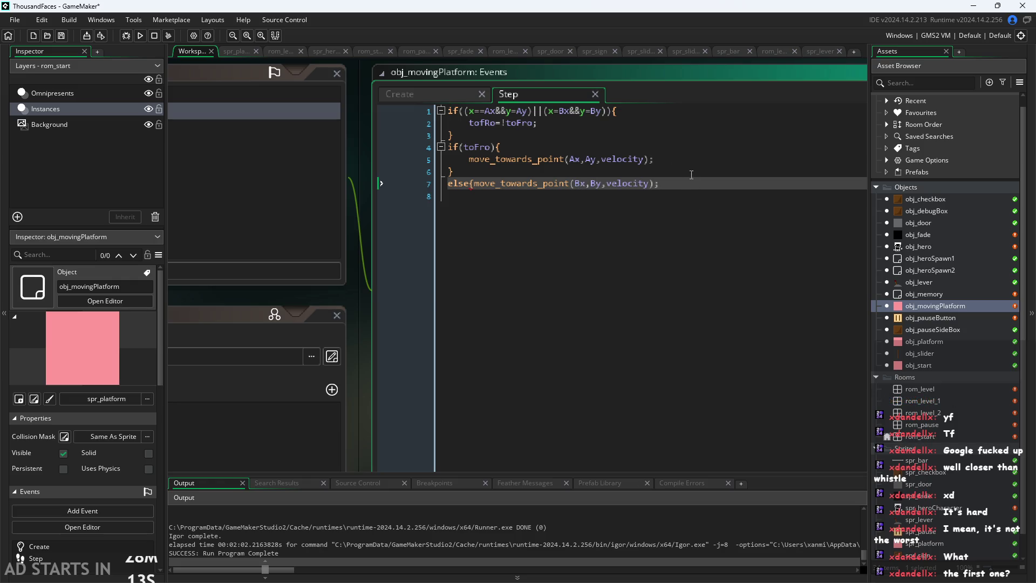
left_click(693, 184)
type("}")
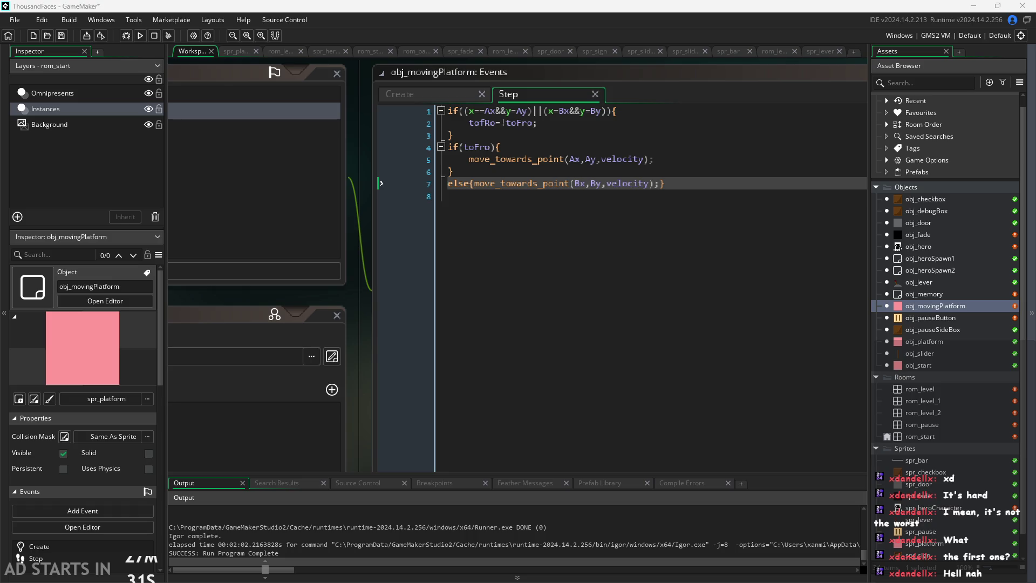
- Review the finished if/else lines in the Step code, then leave the code editor
left_click(634, 189)
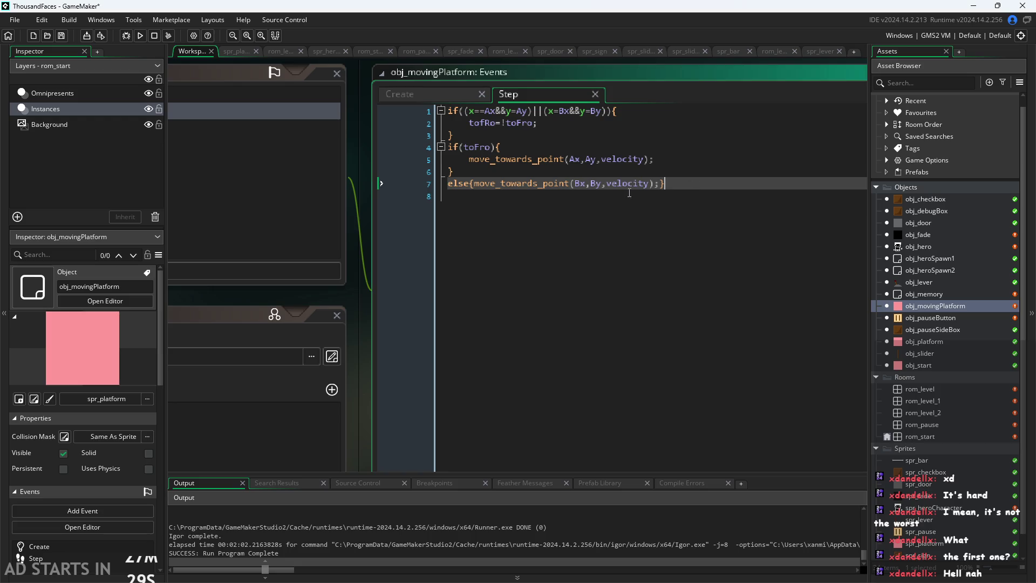
mouse_move(479, 187)
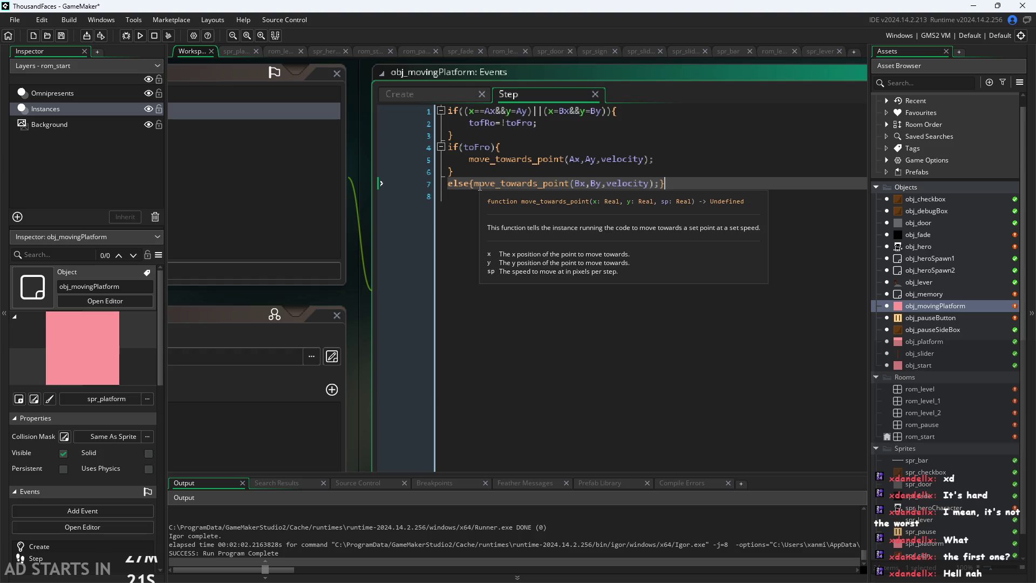
left_click(669, 145)
left_click(664, 162)
key("Down")
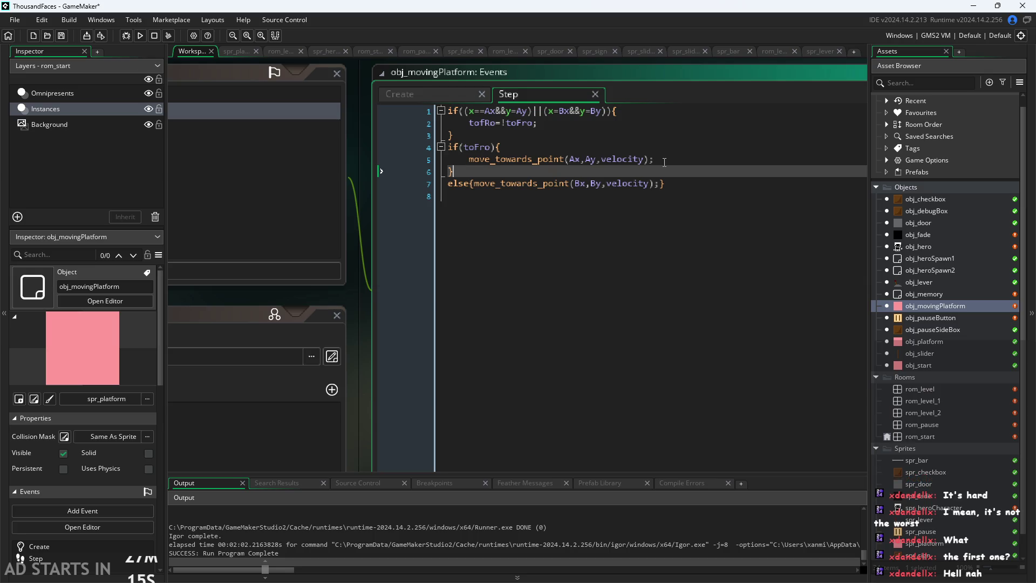
left_click(363, 252)
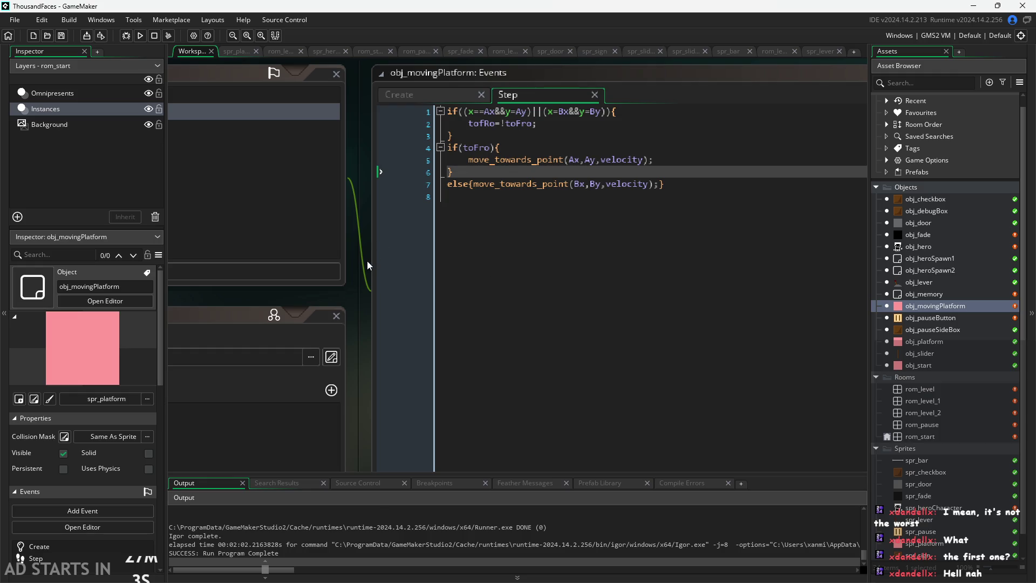
- Zoom and pan the workspace to centre the obj_movingPlatform Step code window
scroll(367, 259, "down", 3, "ctrl")
scroll(483, 259, "up", 2, "ctrl")
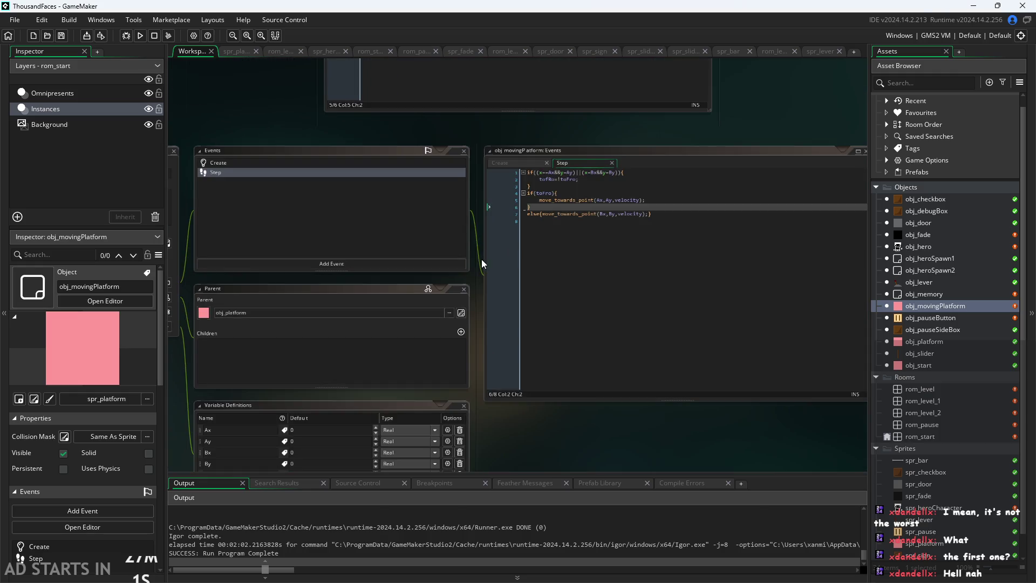
left_click_drag(481, 259, 554, 263)
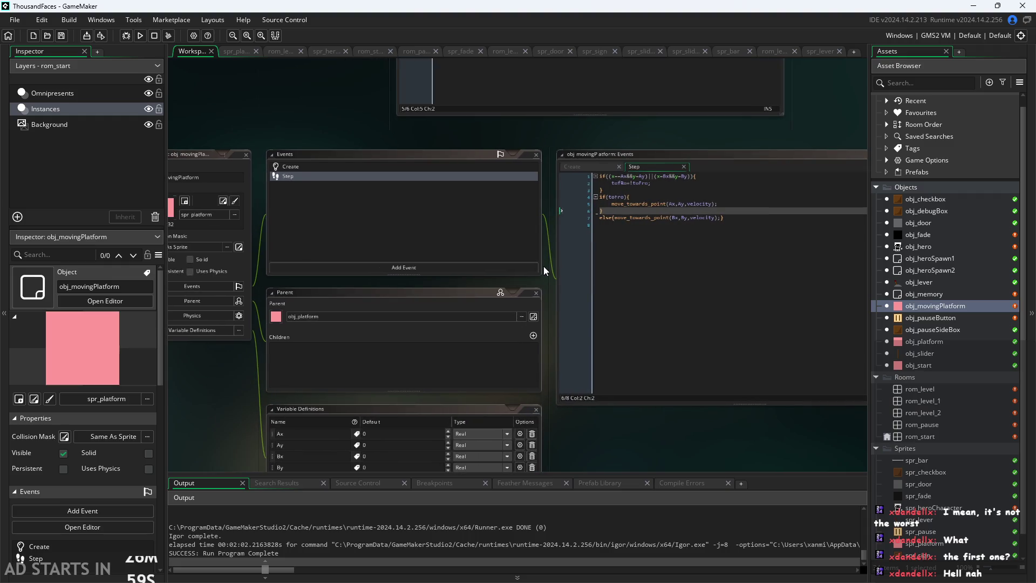
scroll(543, 267, "up", 4, "ctrl")
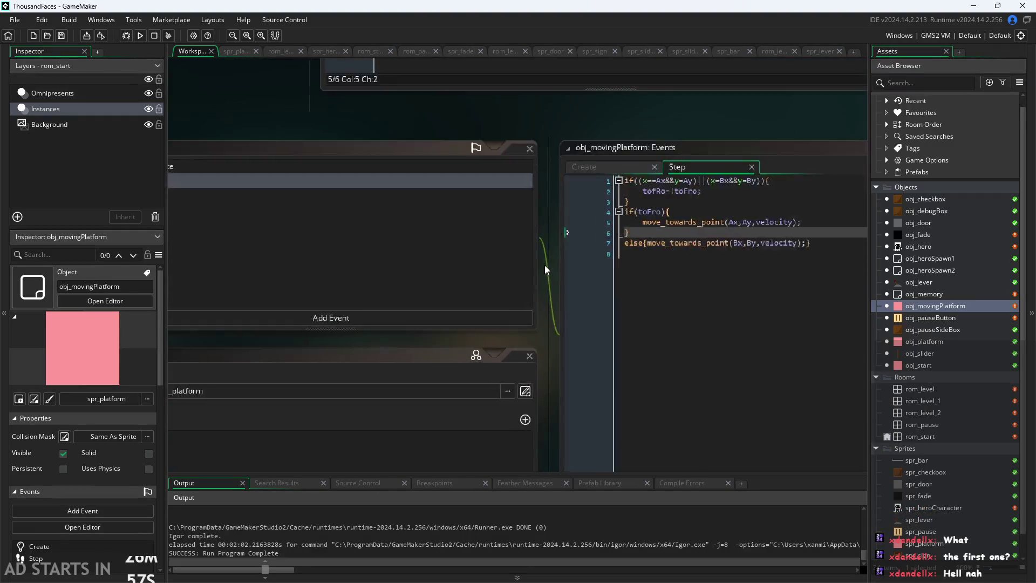
left_click_drag(545, 264, 493, 280)
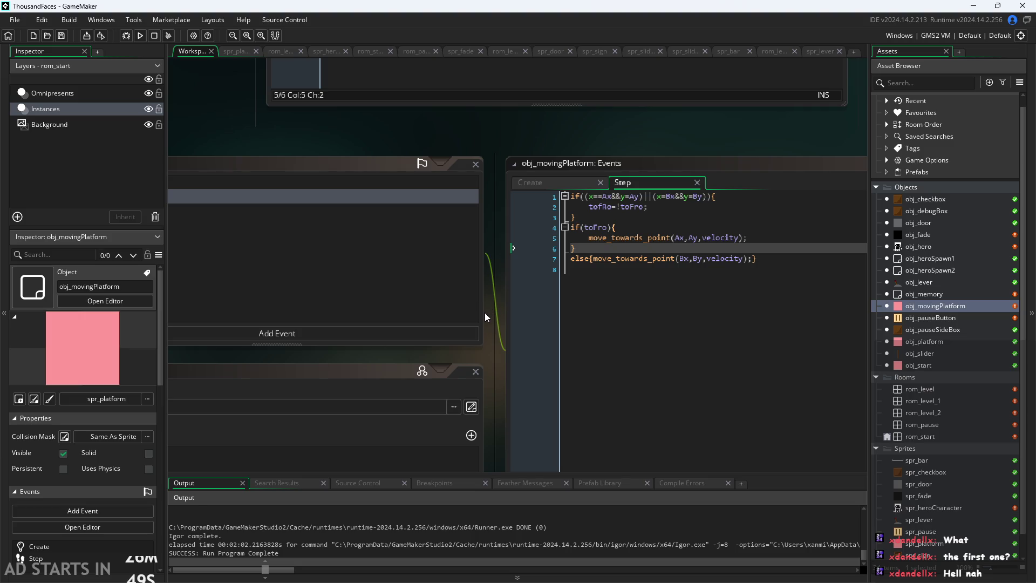
scroll(486, 309, "down", 1)
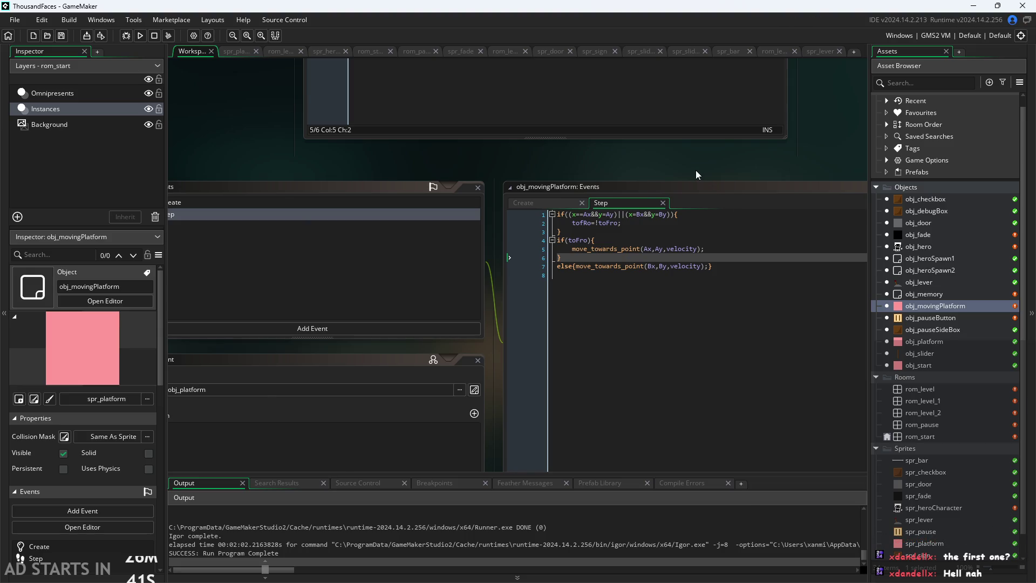
scroll(695, 171, "down", 1)
scroll(536, 228, "up", 2)
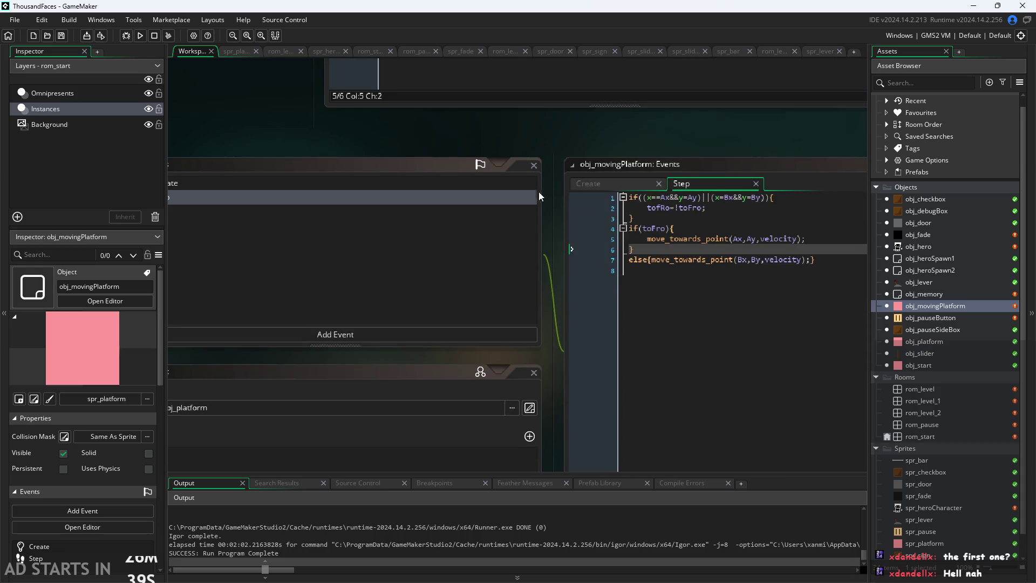
scroll(549, 181, "down", 3)
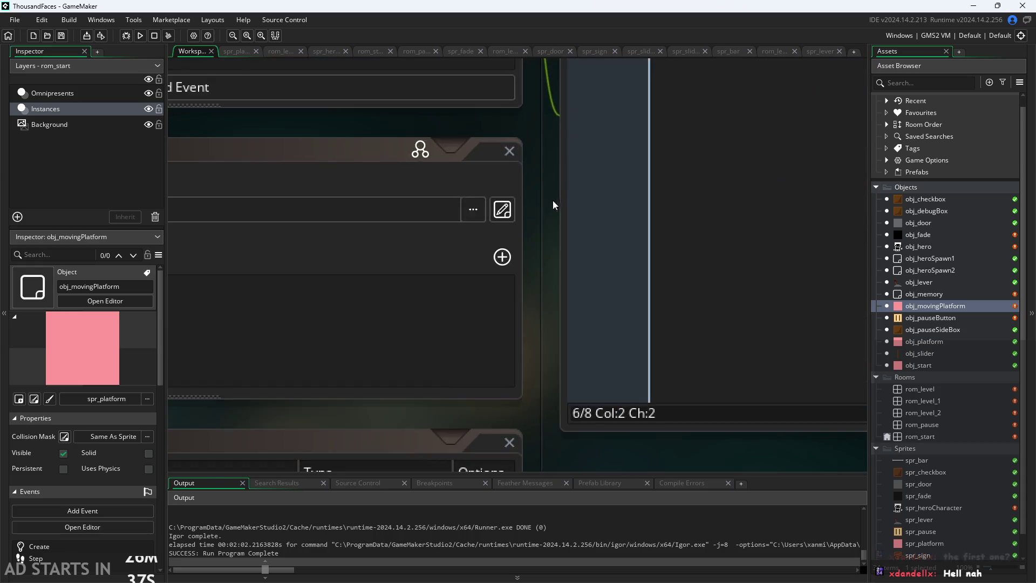
scroll(546, 228, "down", 2)
left_click_drag(545, 229, 276, 267)
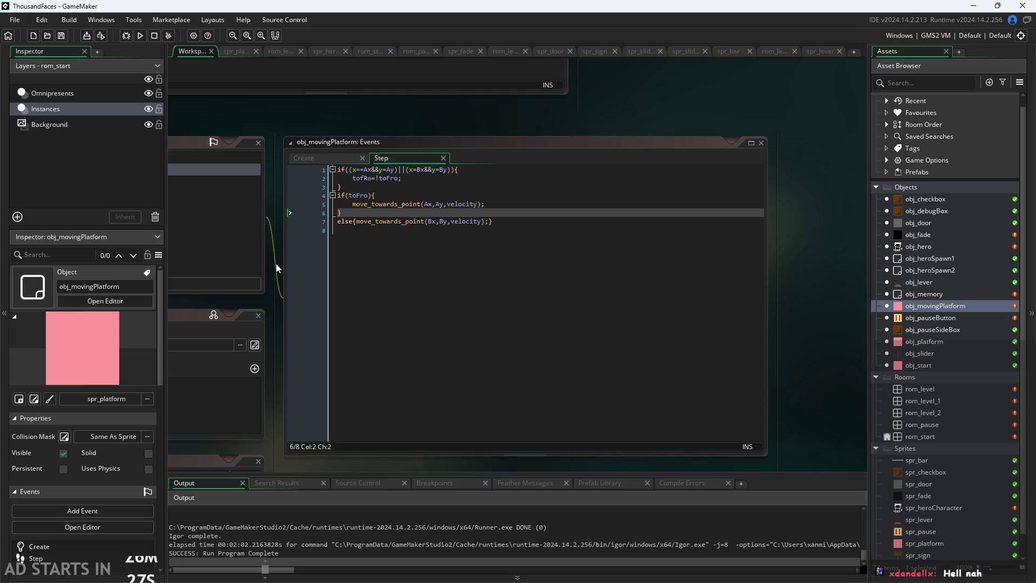
left_click_drag(276, 253, 300, 251)
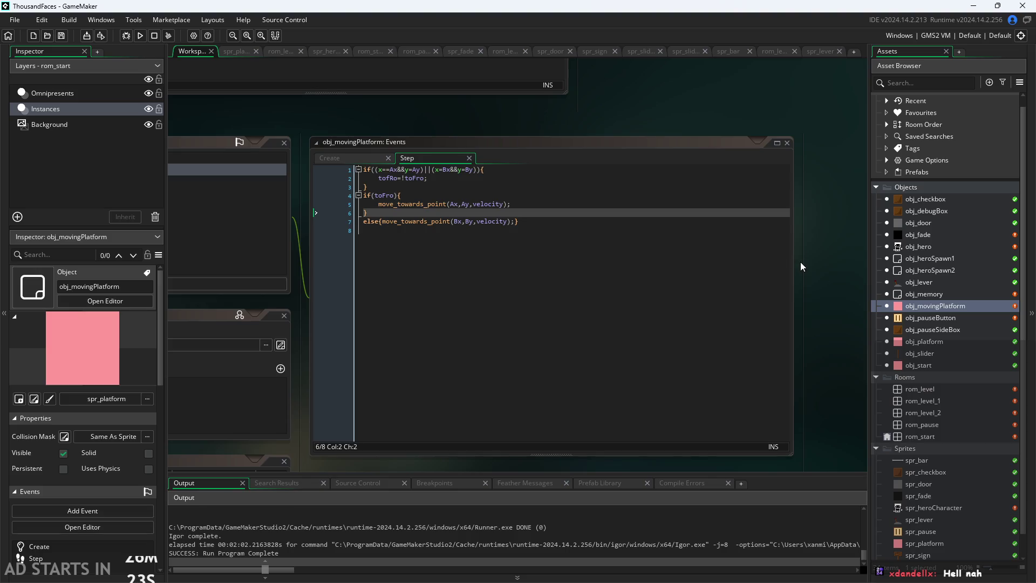
scroll(802, 259, "down", 3)
scroll(802, 259, "up", 3)
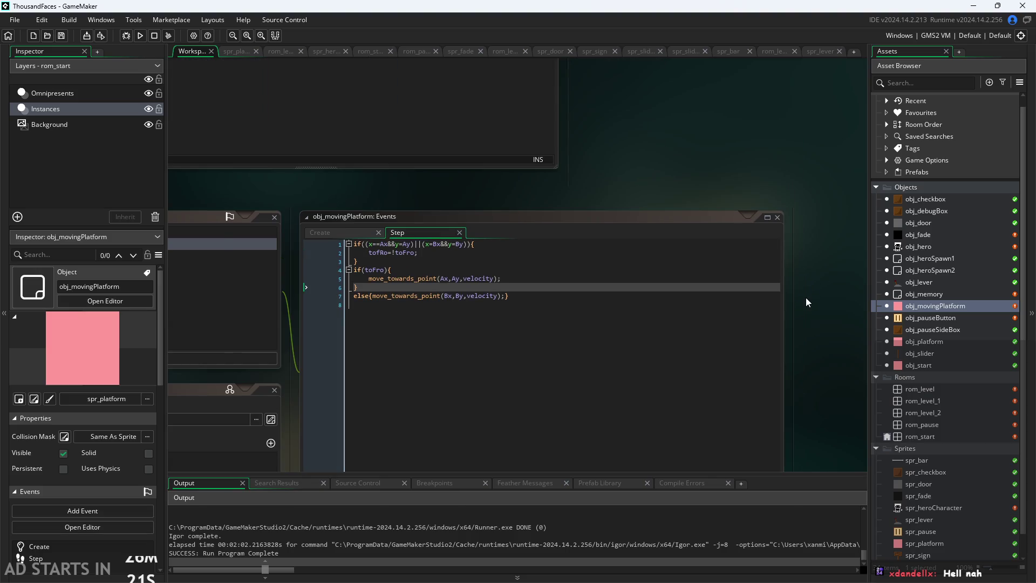
scroll(615, 241, "up", 2)
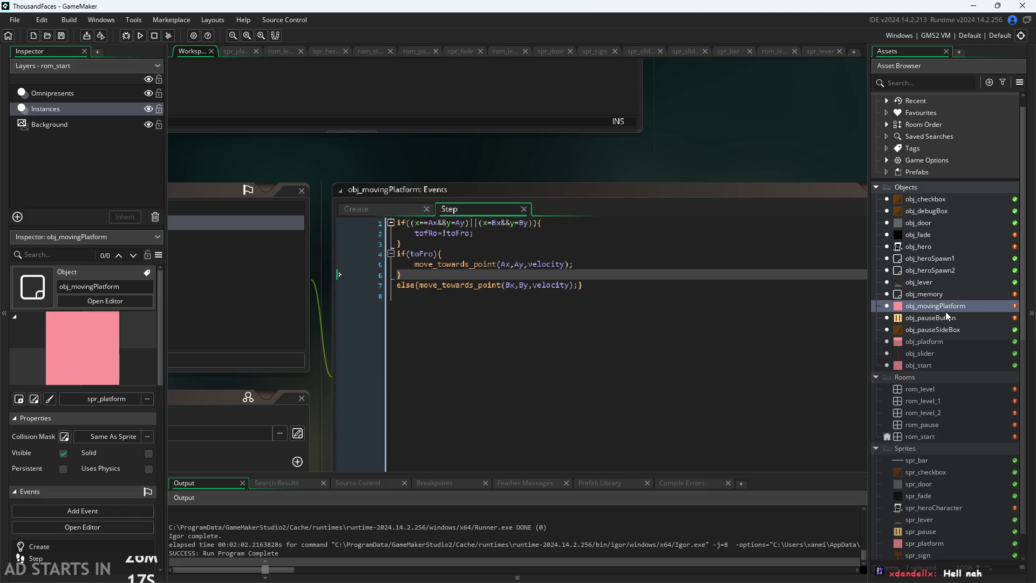
- Open rom_level_2 and drop in an obj_movingPlatform instance at 608, 544, scaled 5 wide
double_click(922, 412)
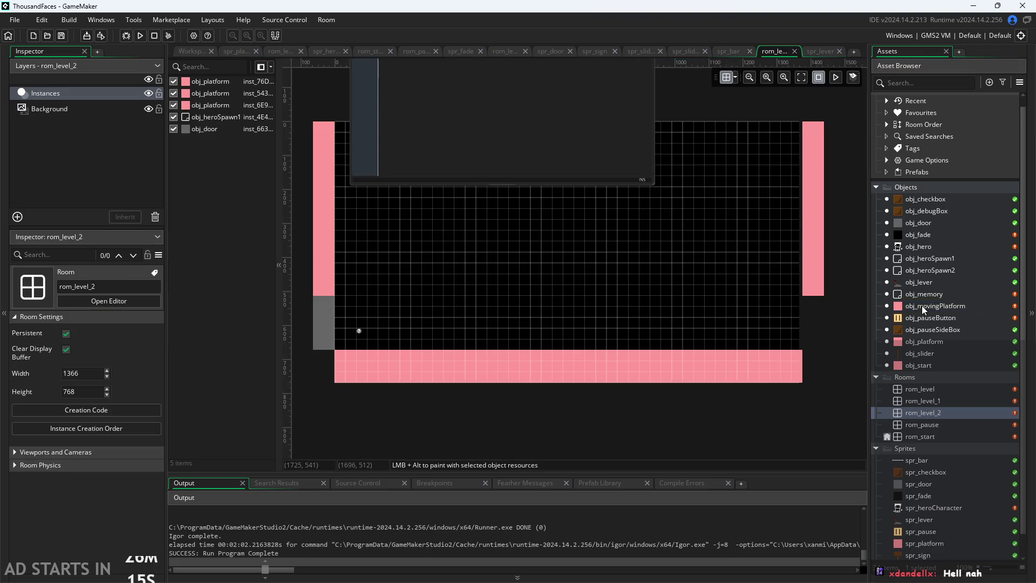
scroll(675, 104, "up", 3)
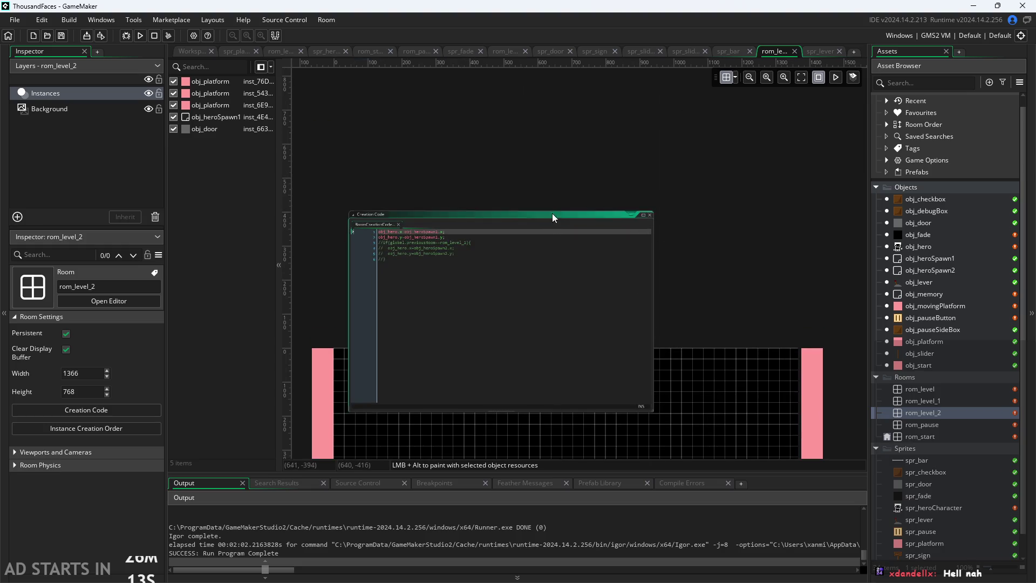
scroll(551, 215, "down", 5)
scroll(733, 202, "down", 3)
scroll(394, 351, "left", 3)
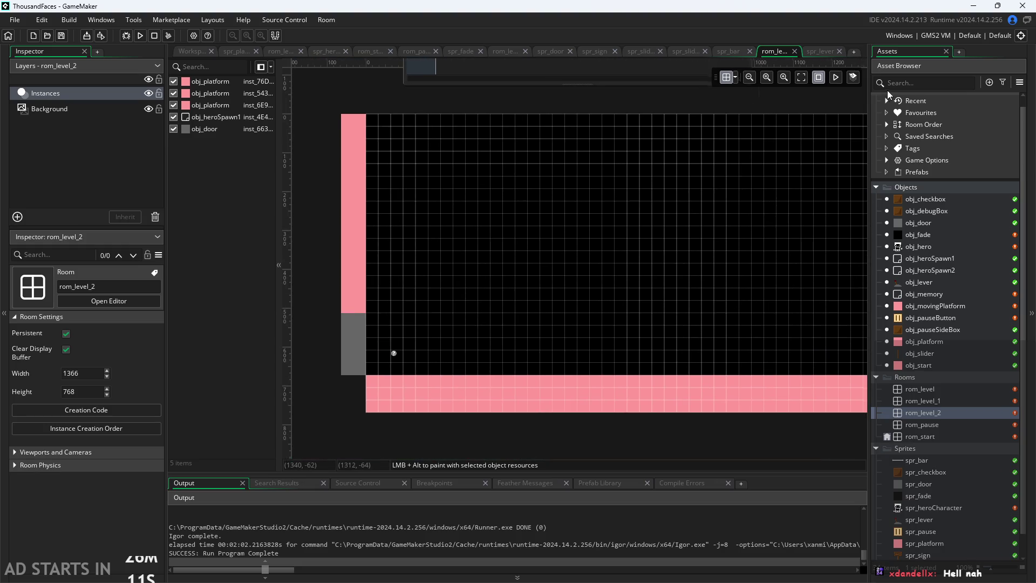
scroll(394, 351, "right", 2)
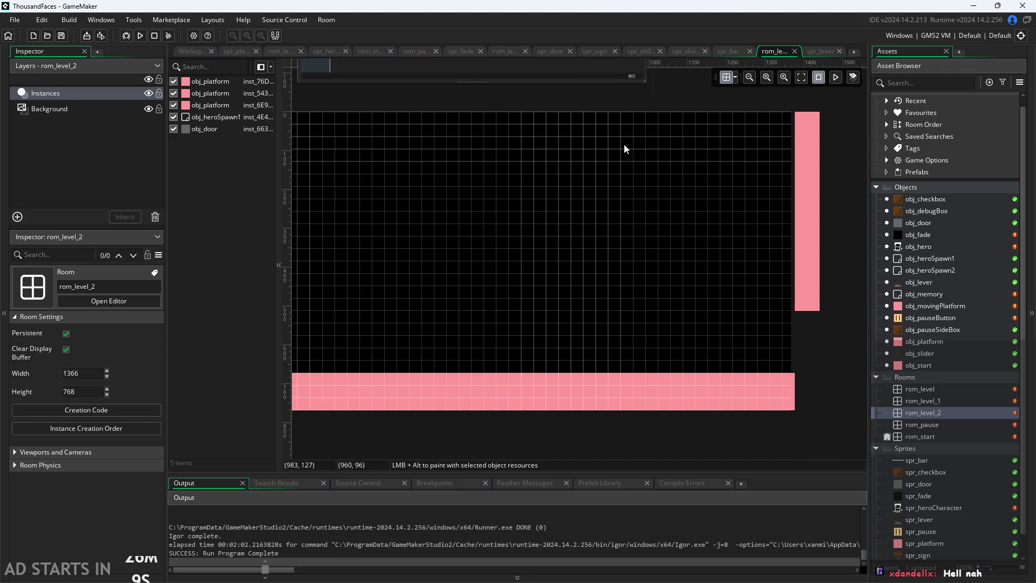
scroll(640, 161, "down", 2)
mouse_move(907, 310)
left_mouse_down()
mouse_move(530, 254)
mouse_move(578, 254)
mouse_move(555, 300)
mouse_move(533, 320)
mouse_move(474, 313)
mouse_move(587, 319)
mouse_move(587, 308)
left_mouse_up()
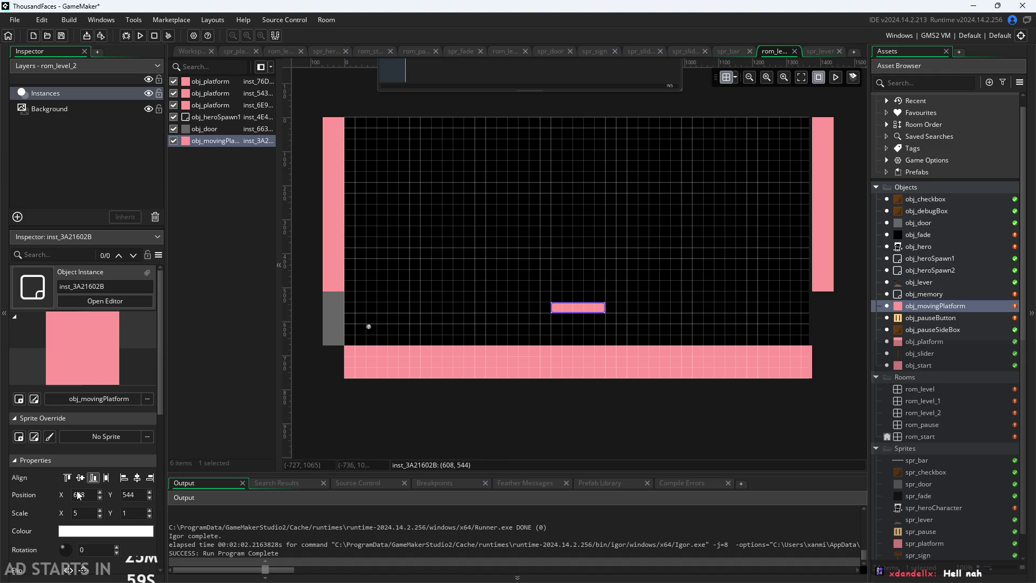
- Deselect the platform and show its Ax, Ay, Bx, By and velocity variables in the Inspector
left_click(403, 322)
scroll(402, 321, "up", 2)
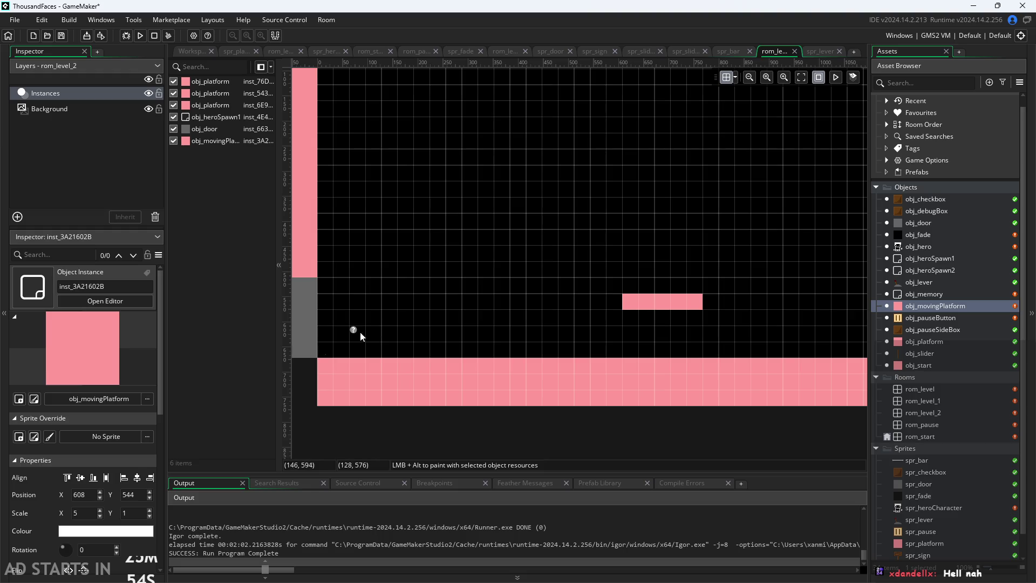
scroll(44, 503, "down", 5)
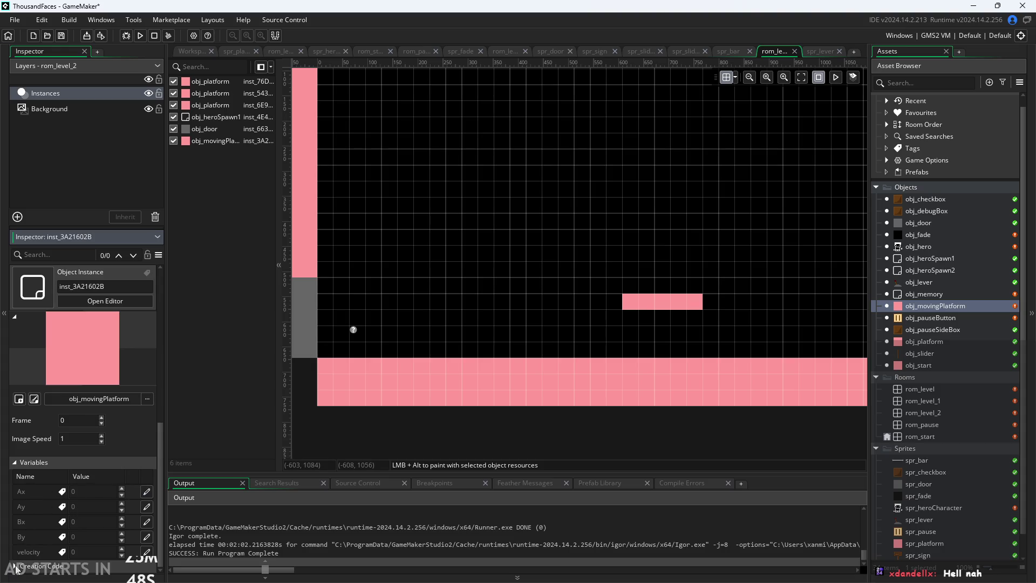
scroll(43, 550, "down", 2)
scroll(21, 546, "up", 1)
- Override the instance's Ay to 500, Bx to 1200 and By to 500
left_click(146, 506)
type("5099")
left_click_drag(714, 335, 546, 301)
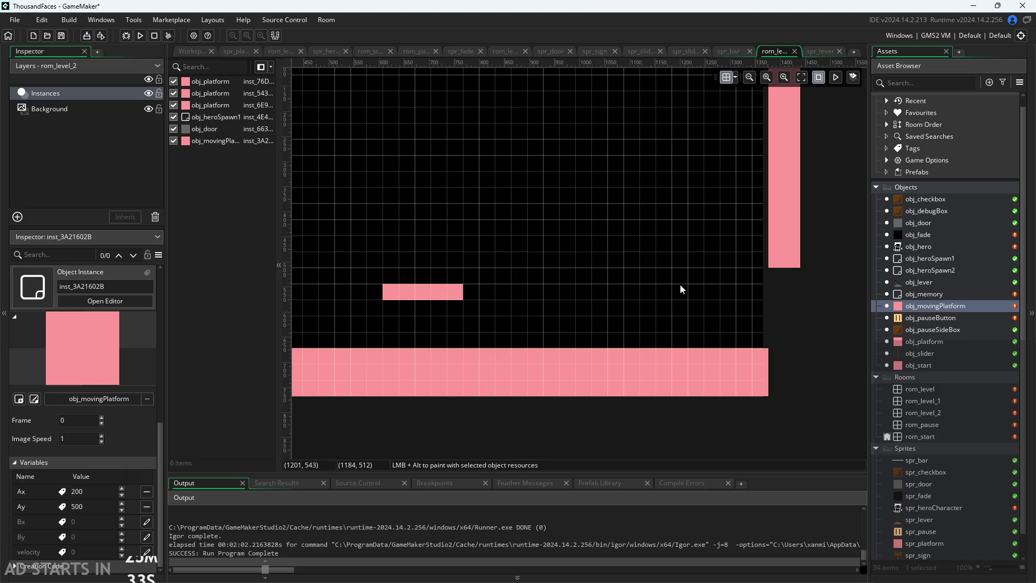
left_click(147, 521)
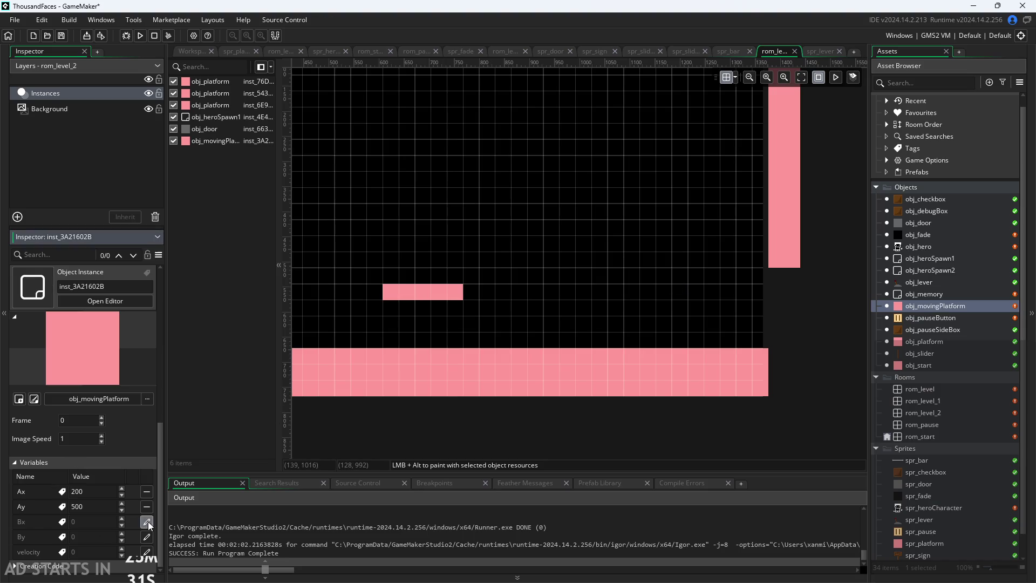
type("1200")
left_click(146, 536)
type("500")
- Set the instance's velocity to 1 and run the game
left_click(146, 551)
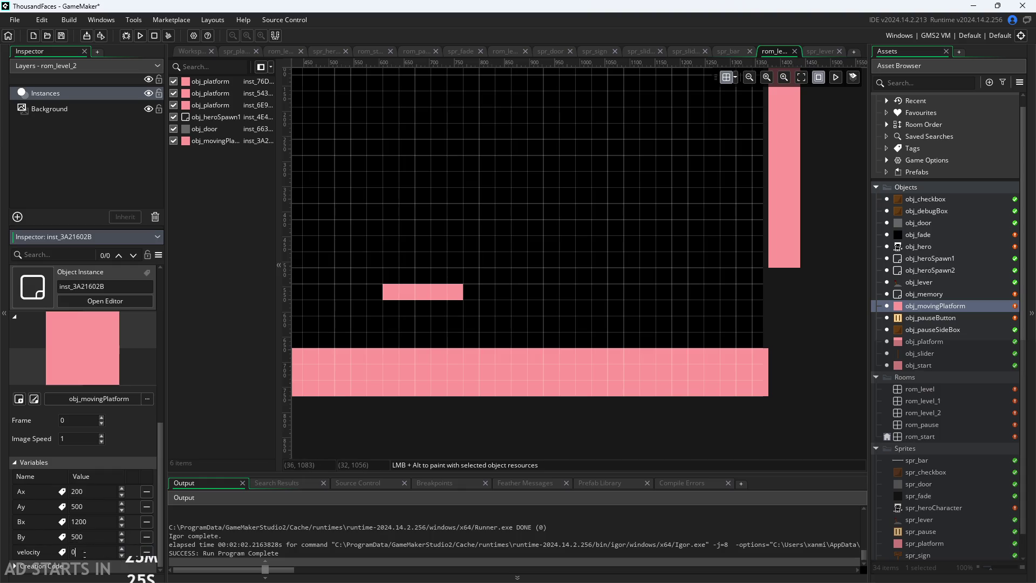
left_click_drag(164, 364, 168, 364)
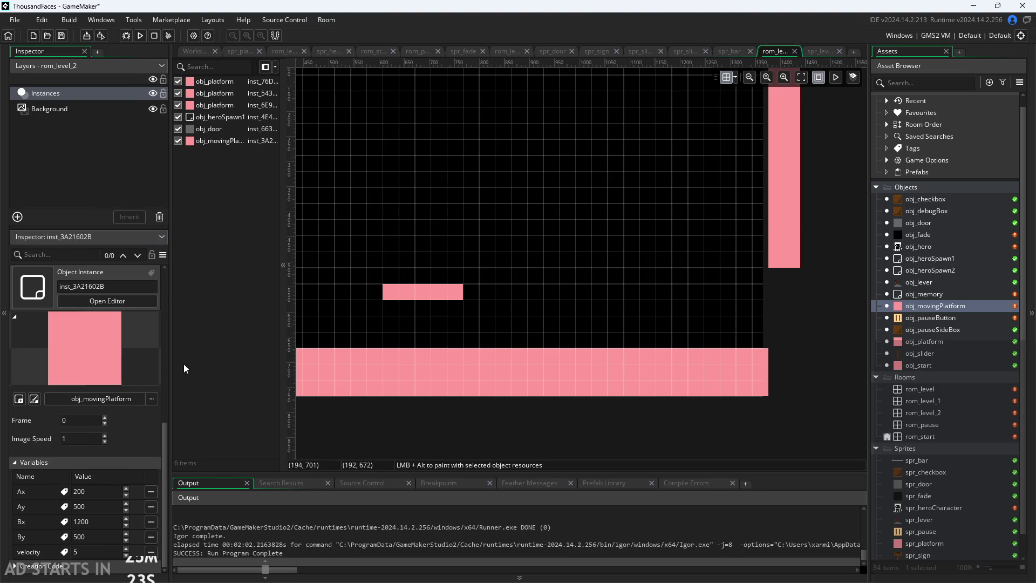
type("1")
left_click(241, 405)
left_click(141, 37)
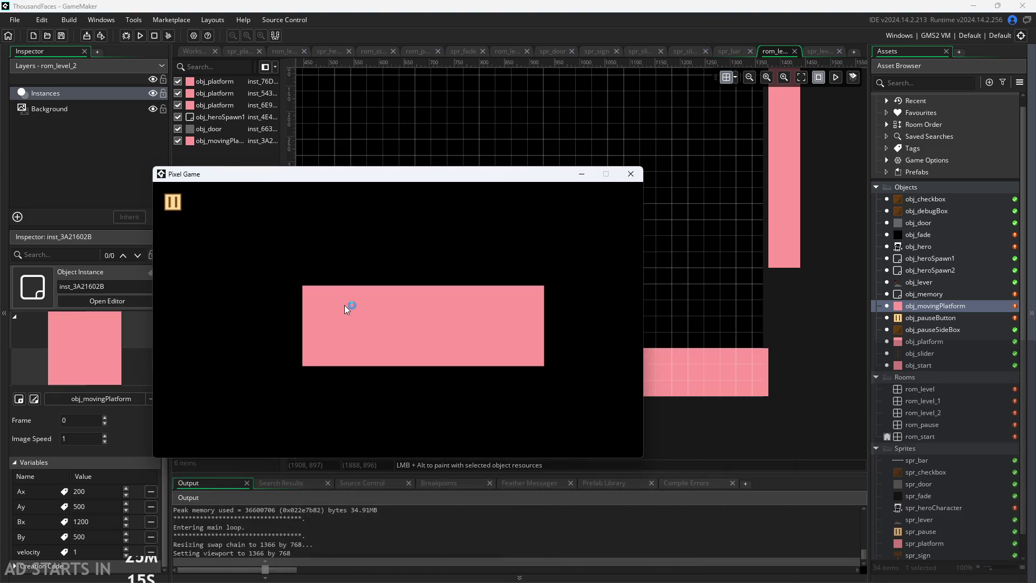
- Walk the hero across level 2, jump onto the moving platform, then close the game
key("Right")
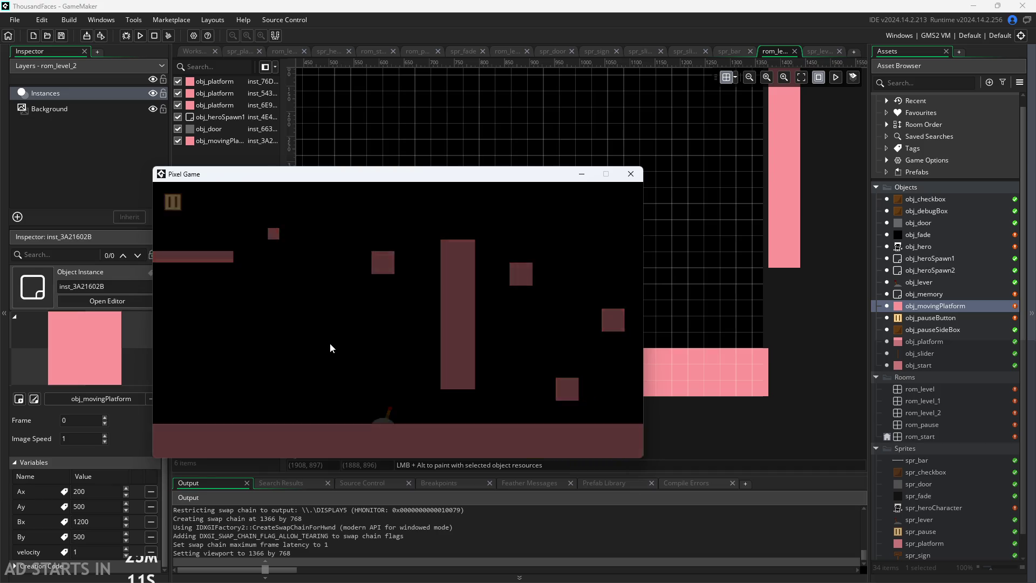
key("Right")
key("Right")
key("Right")
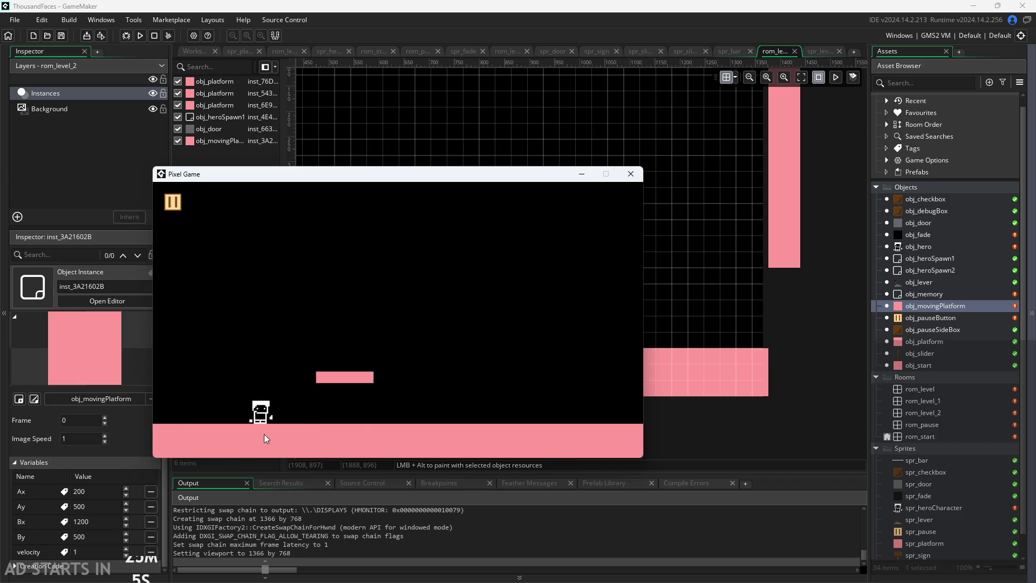
key("Up")
key("Right")
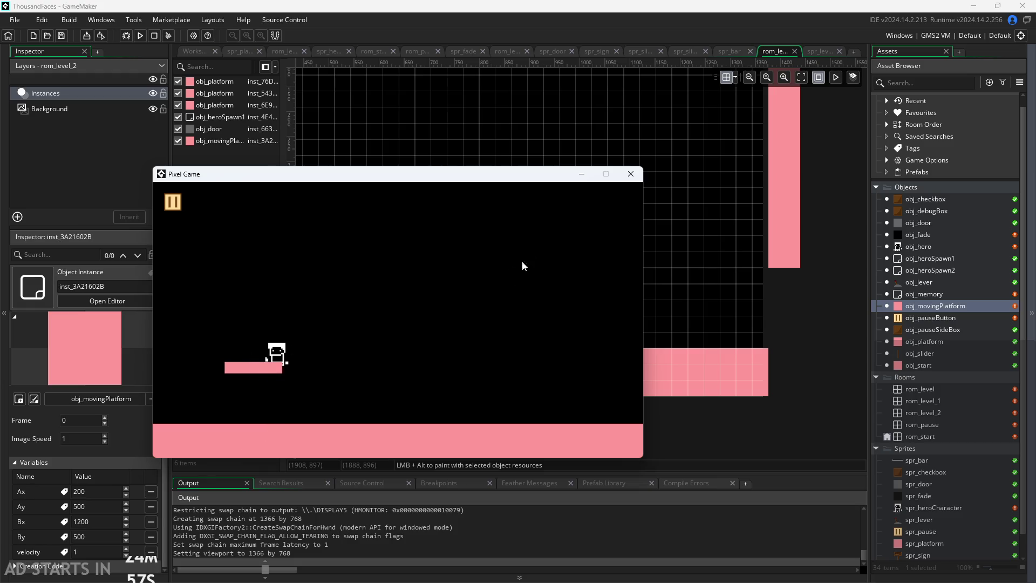
left_click(630, 173)
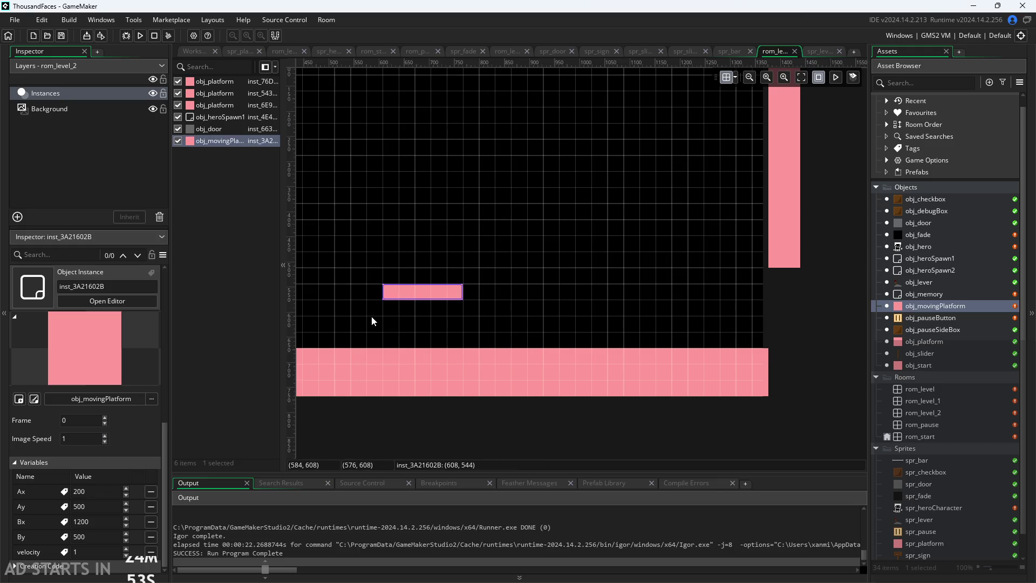
- Open the moving platform instance's properties and try an X position of 50
left_click_drag(371, 316, 608, 308)
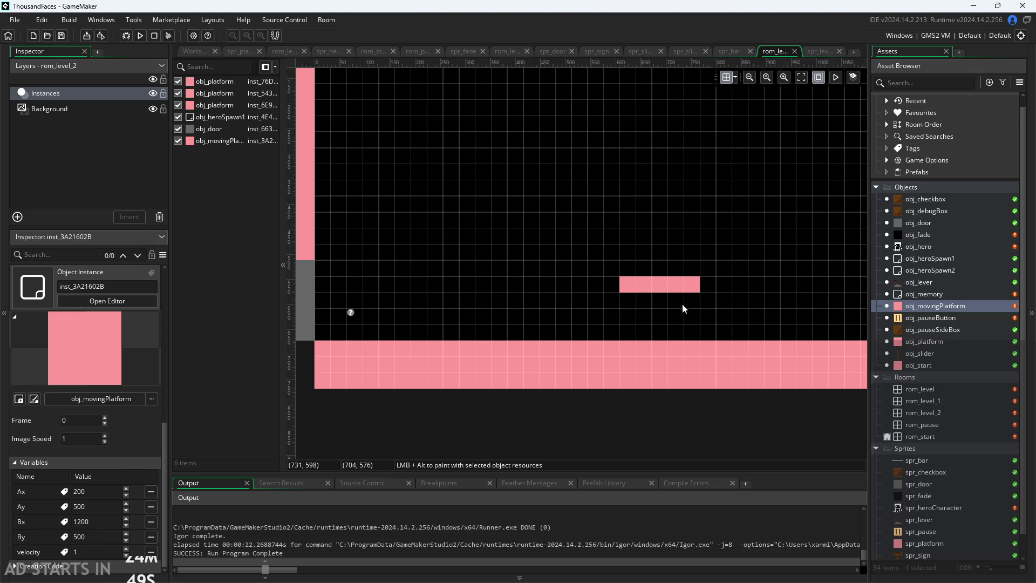
left_click(665, 290)
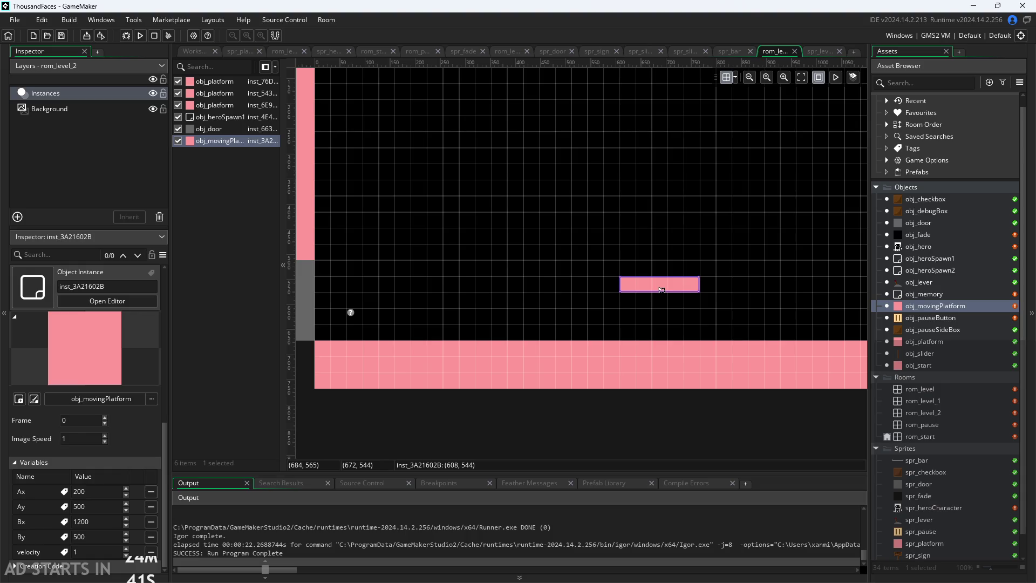
double_click(662, 290)
double_click(688, 424)
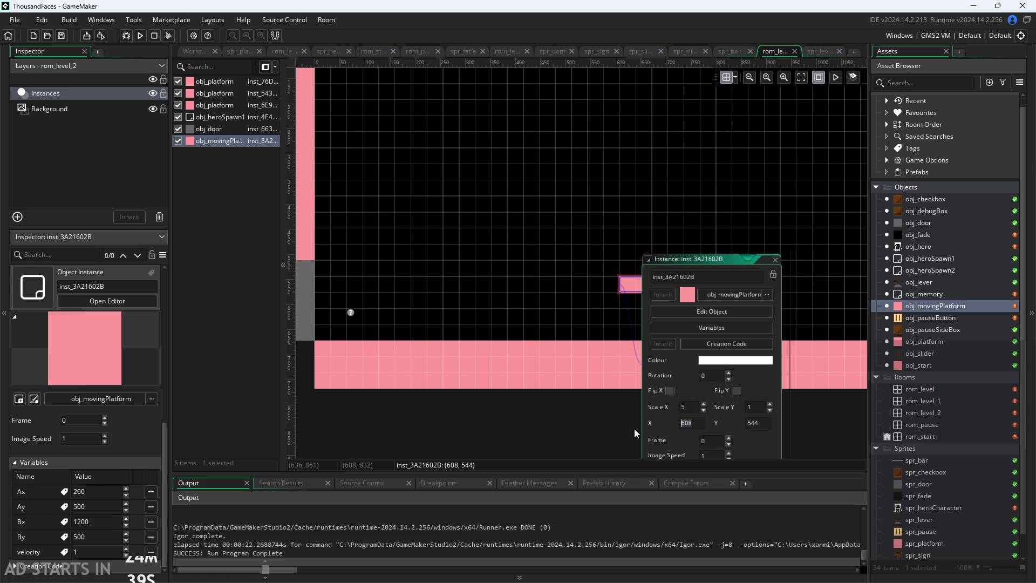
type("50")
left_click(529, 327)
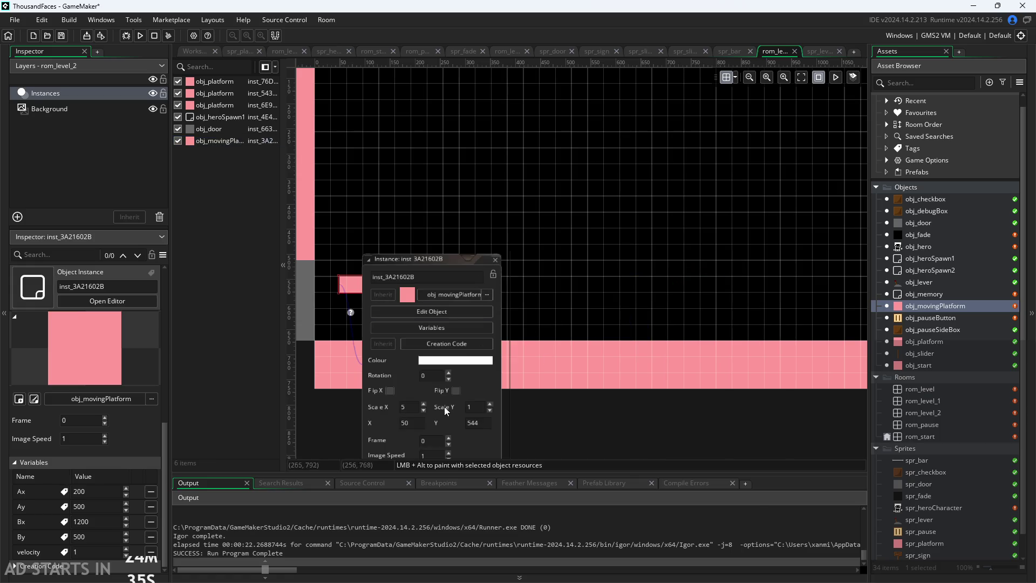
- Revert X to 608, set Y to 500, and run the game with F5
left_click(408, 422)
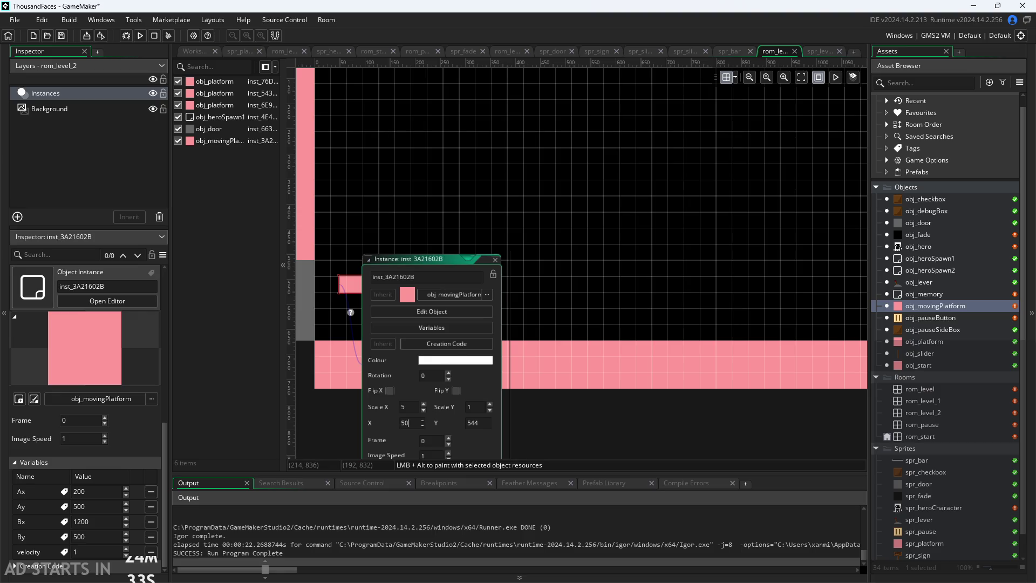
key("ctrl+z")
left_click(475, 422)
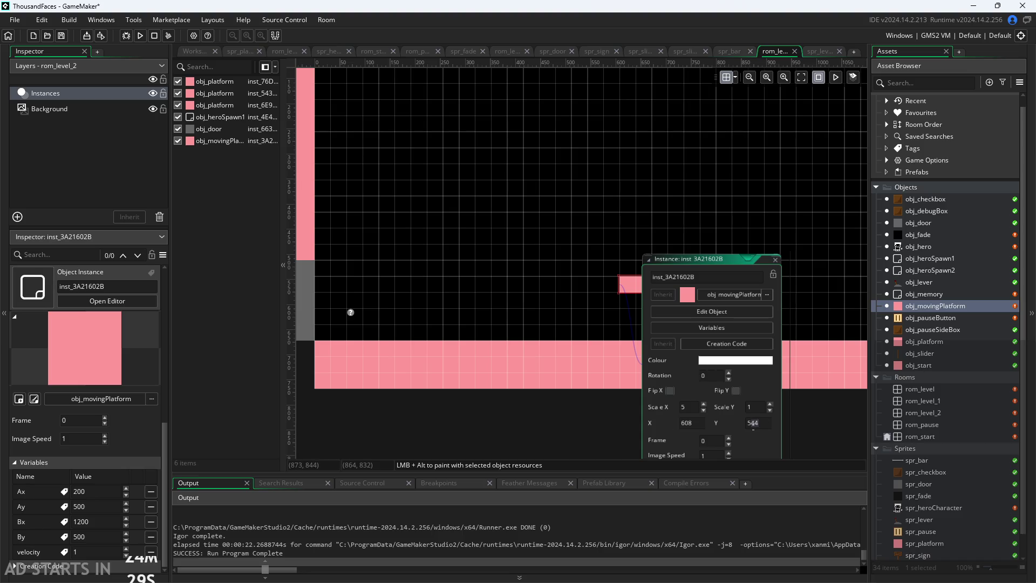
left_click(759, 422)
type("500")
key("Return")
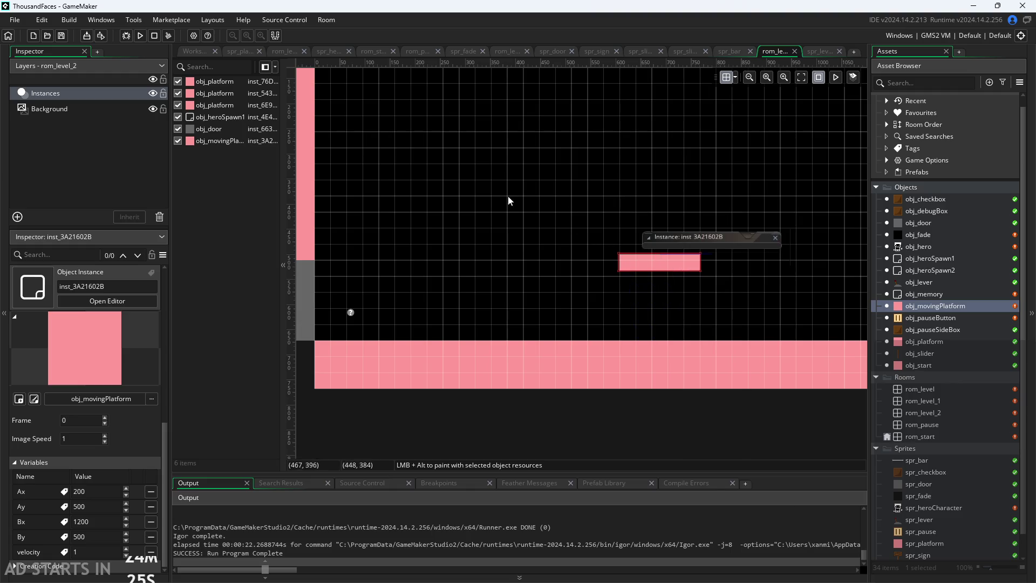
key("F5")
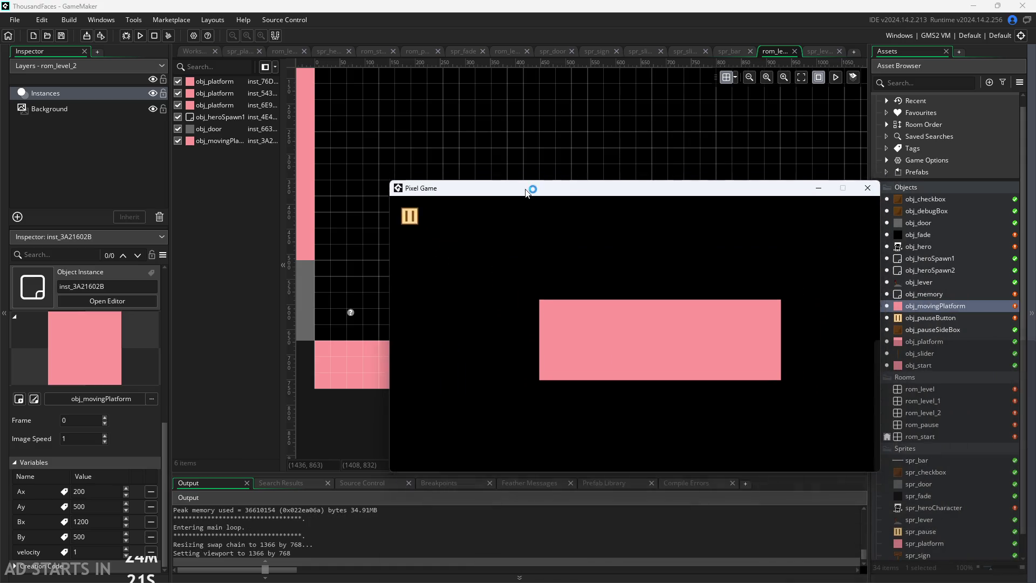
- Run the hero right into level 2 and jump onto the moving platform
key("Right")
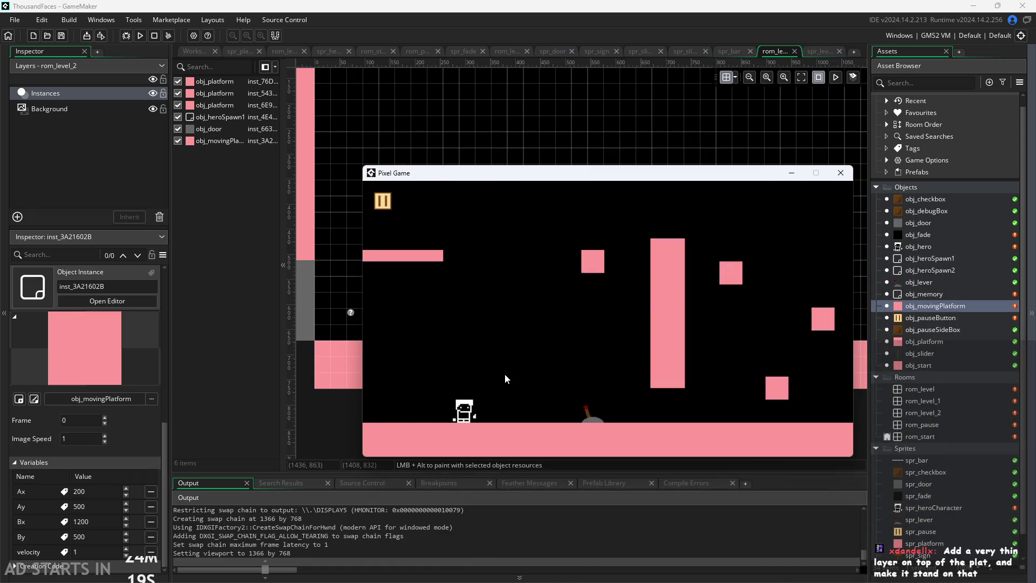
key("Right")
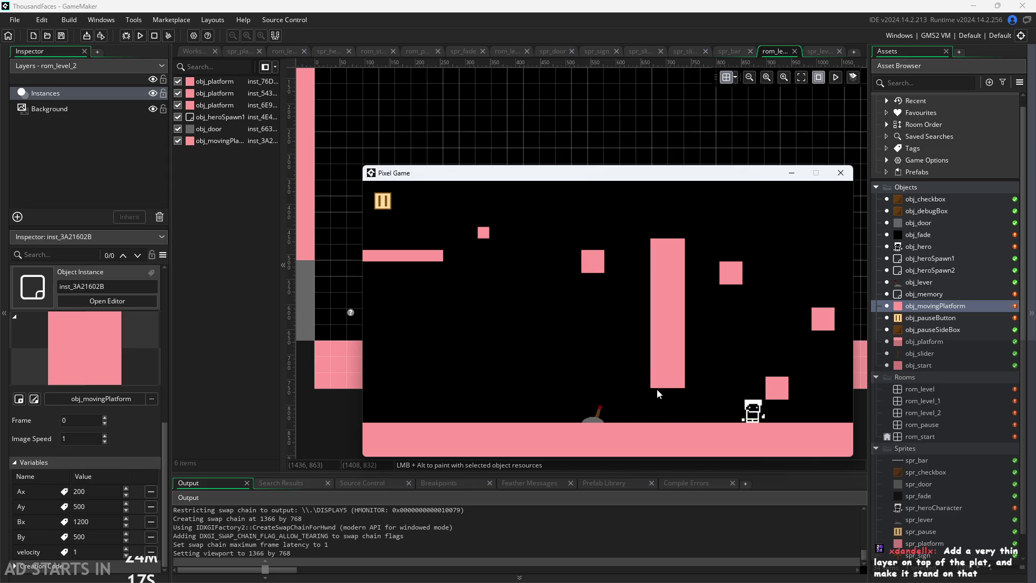
key("Right")
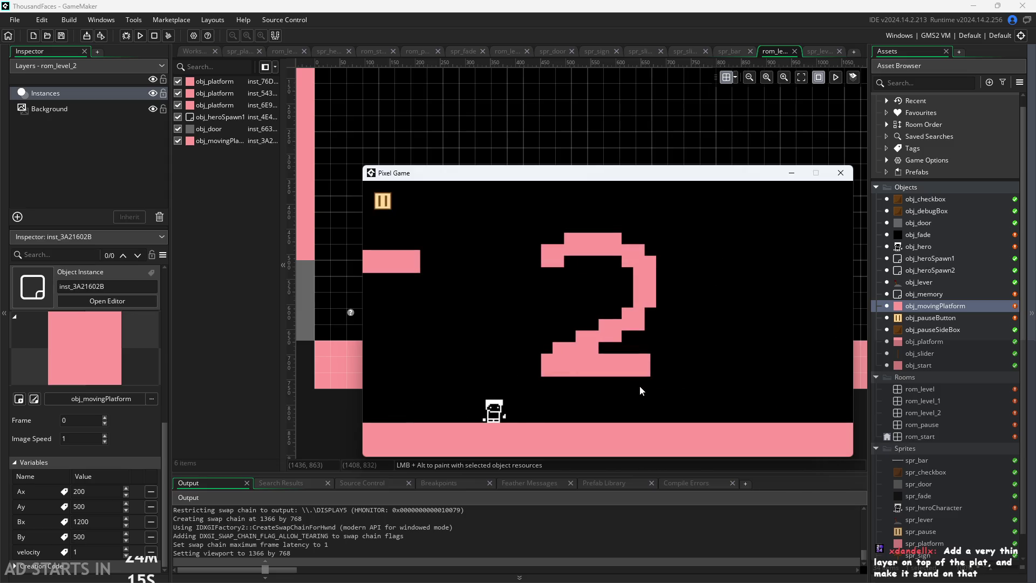
key("Right")
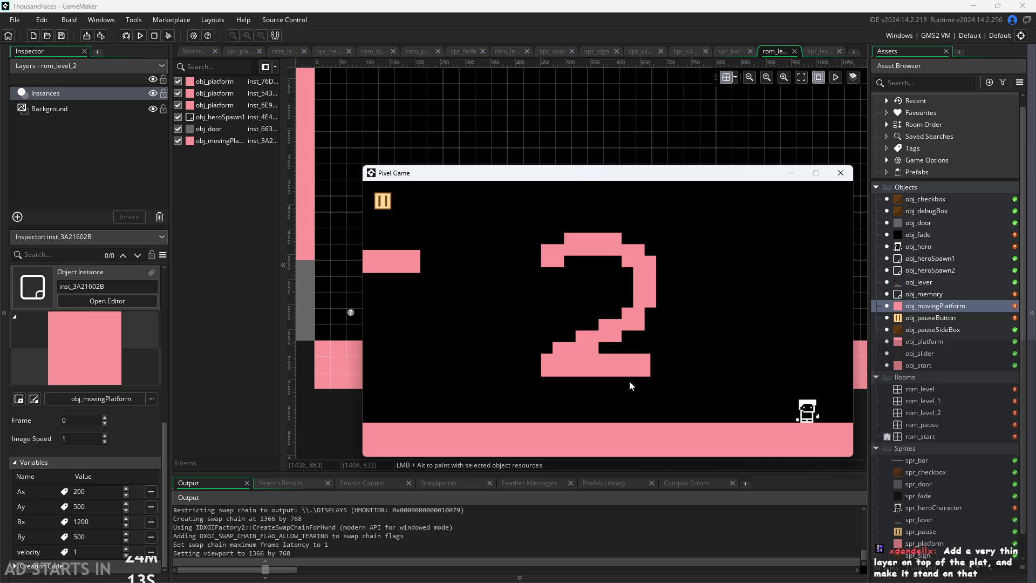
key("Up")
key("Right")
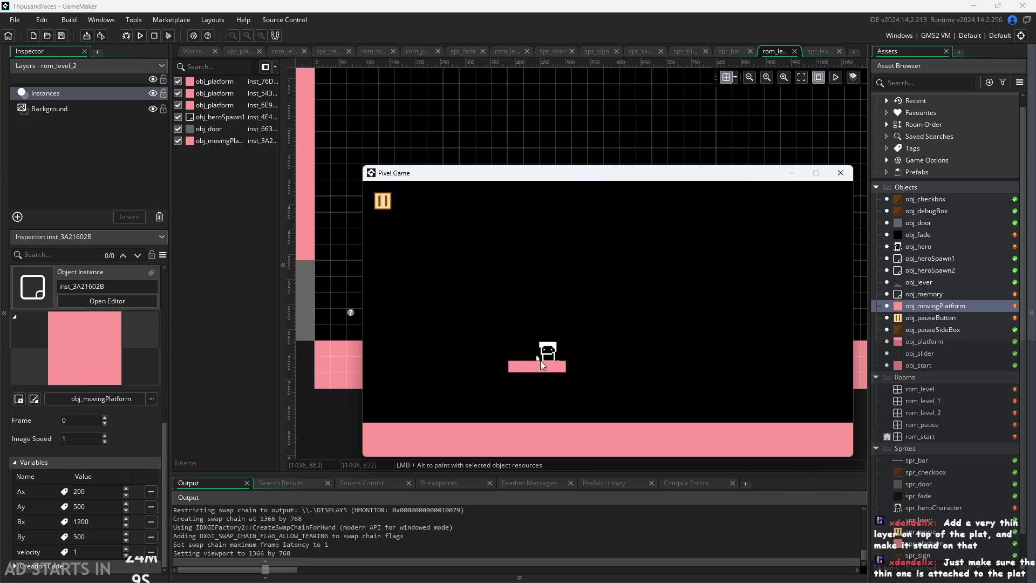
- Hop off and back onto the platform, then open the pause menu and pick the right-side pause button
key("Right")
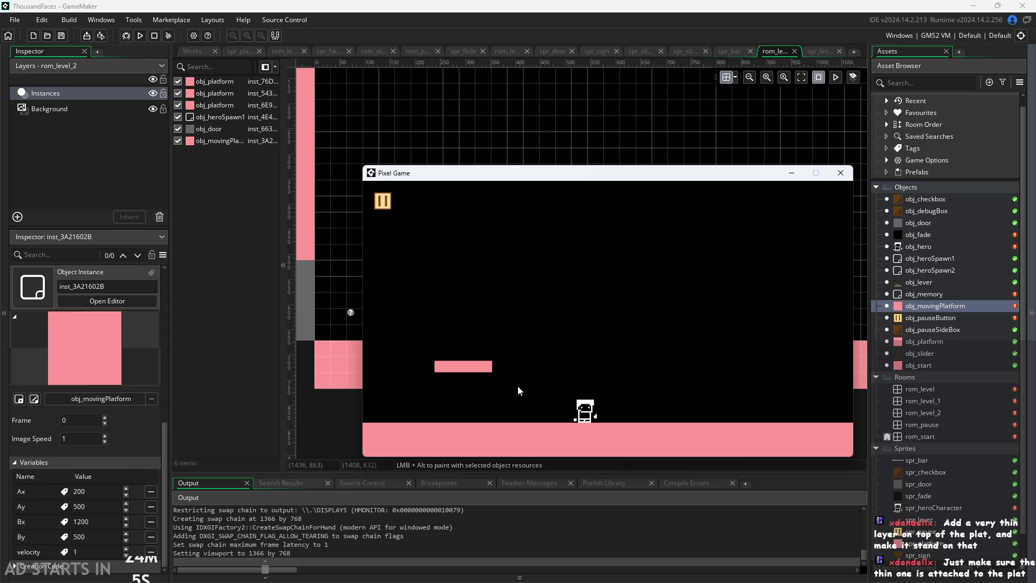
key("Up")
key("Left")
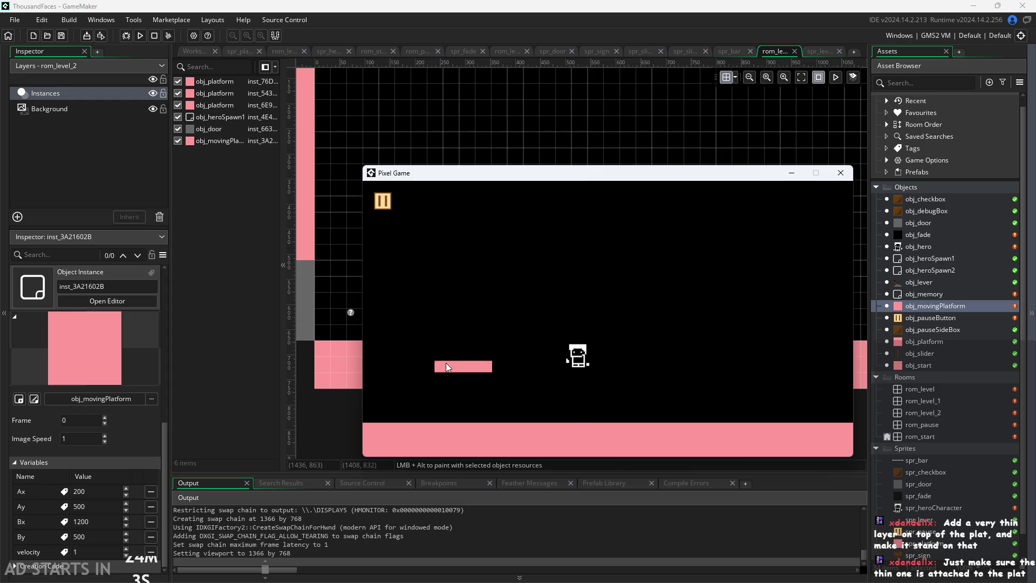
key("Right")
key("Left")
left_click(383, 201)
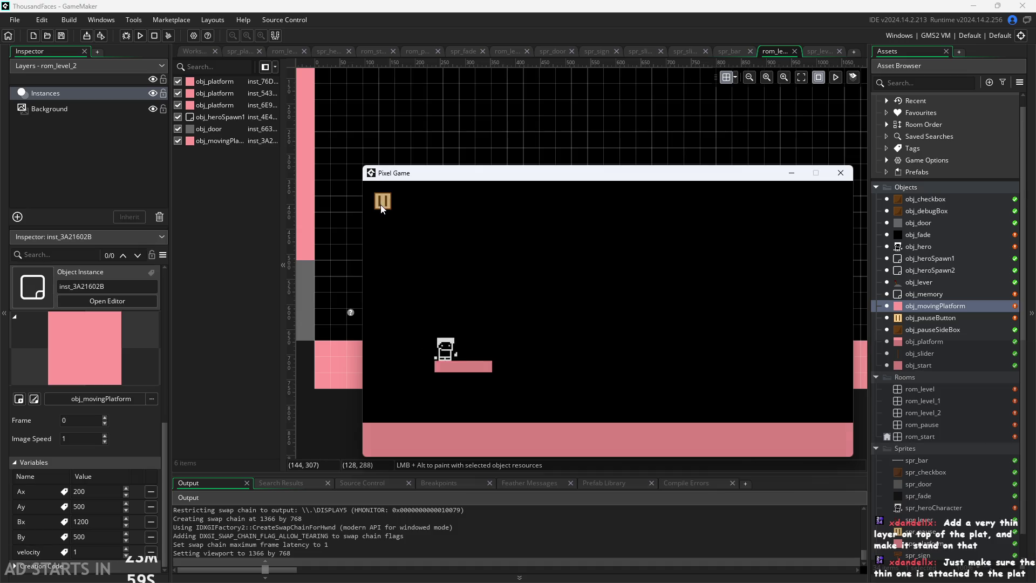
left_click(533, 312)
- Turn on Debug Stats, resume play, and jump back onto the pink platform
left_click(532, 281)
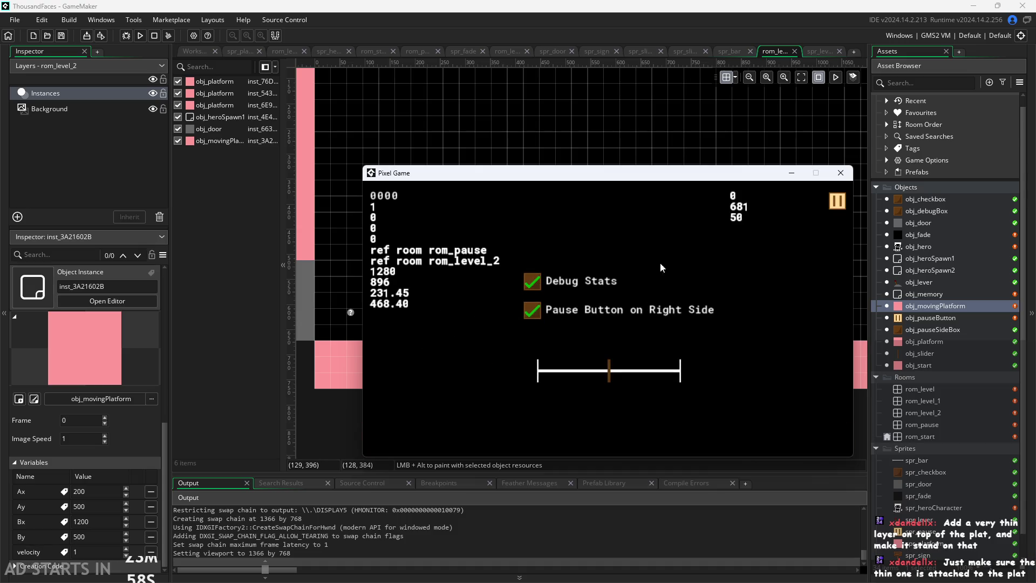
left_click(830, 200)
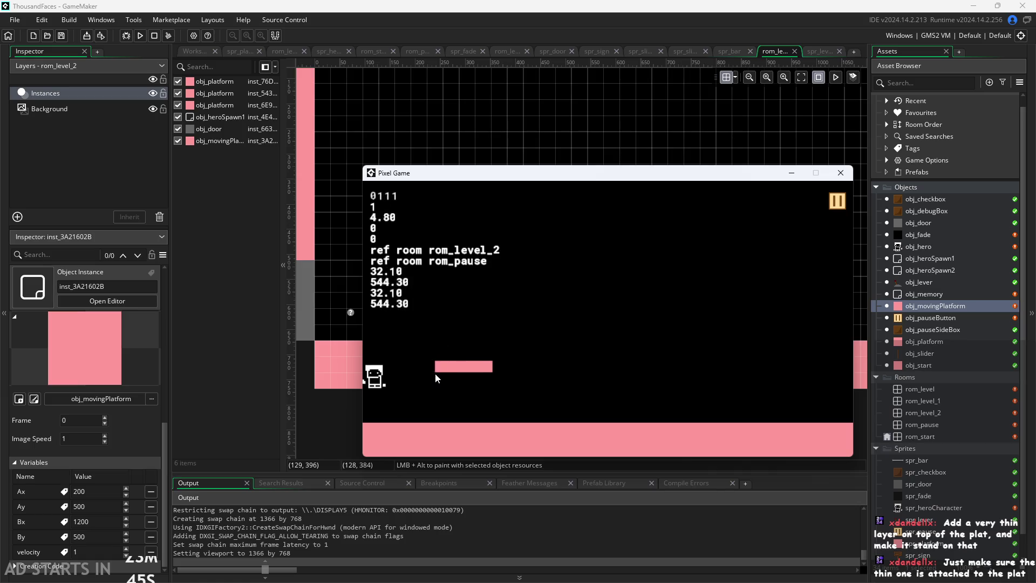
key("Right")
key("space")
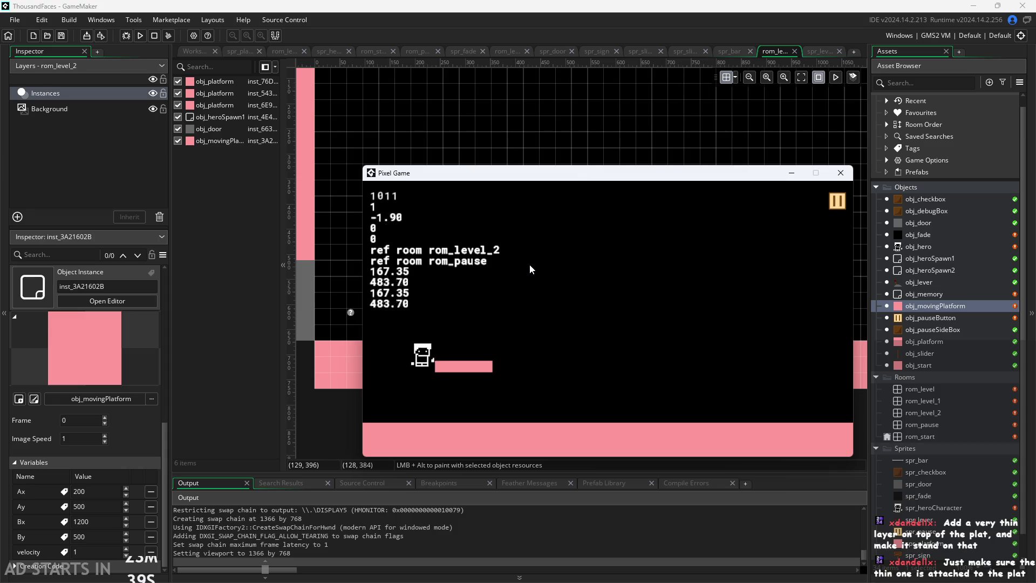
key("Right")
key("Up")
key("Left")
key("Right")
key("Right")
- Walk onto and off the platform, jumping up beside it
key("Left")
key("Up")
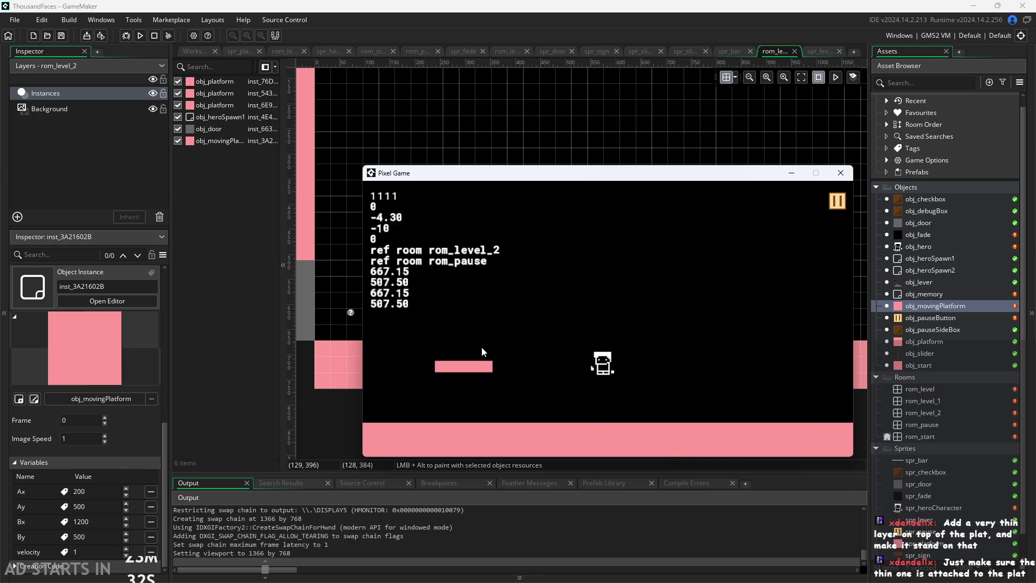
key("Right")
key("Up")
key("Up")
key("Right")
key("Left")
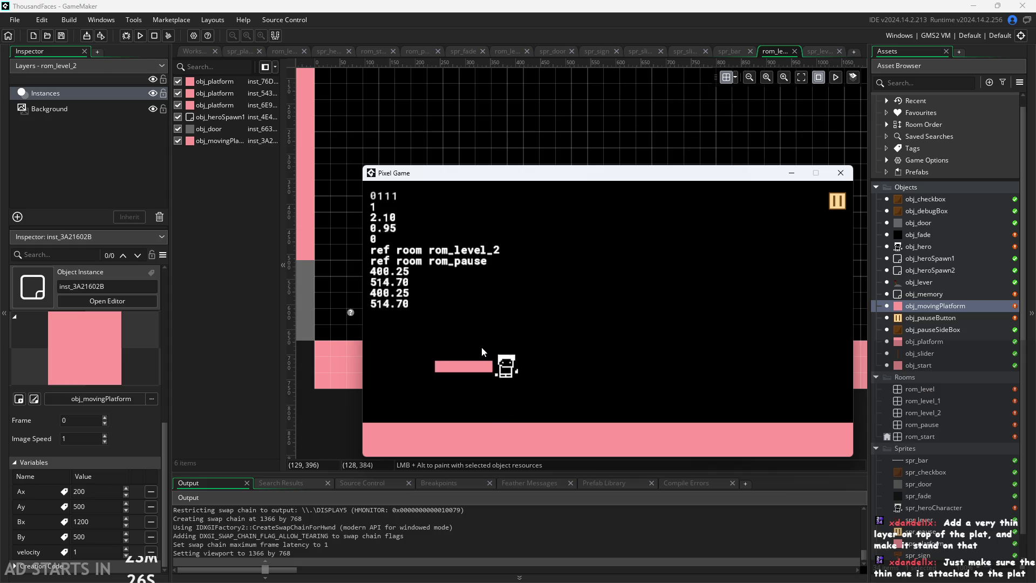
- Make a few more mid-air jumps near the platform, then quit and close the game
key("Up")
key("Left")
key("Right")
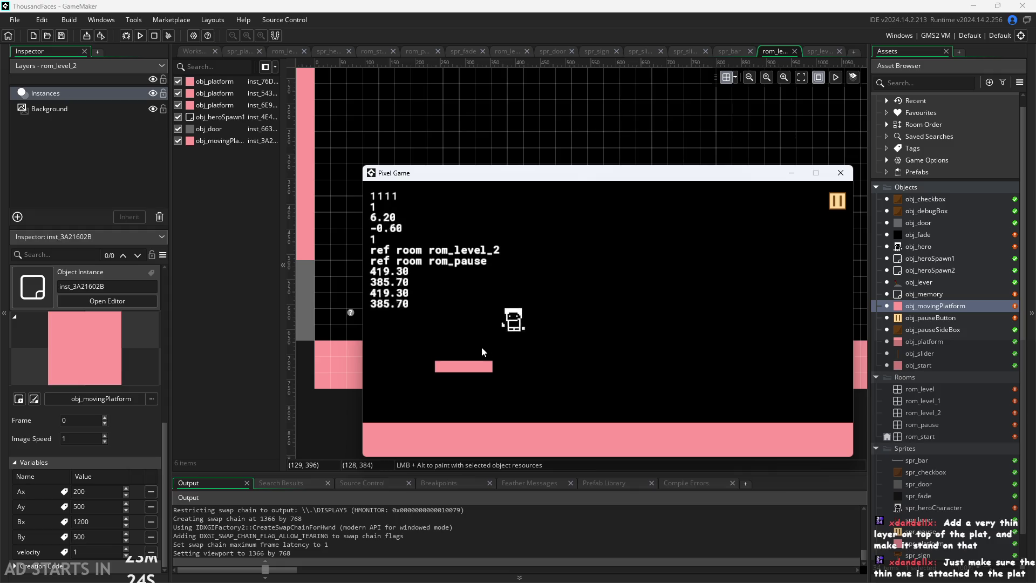
key("Up")
key("Left")
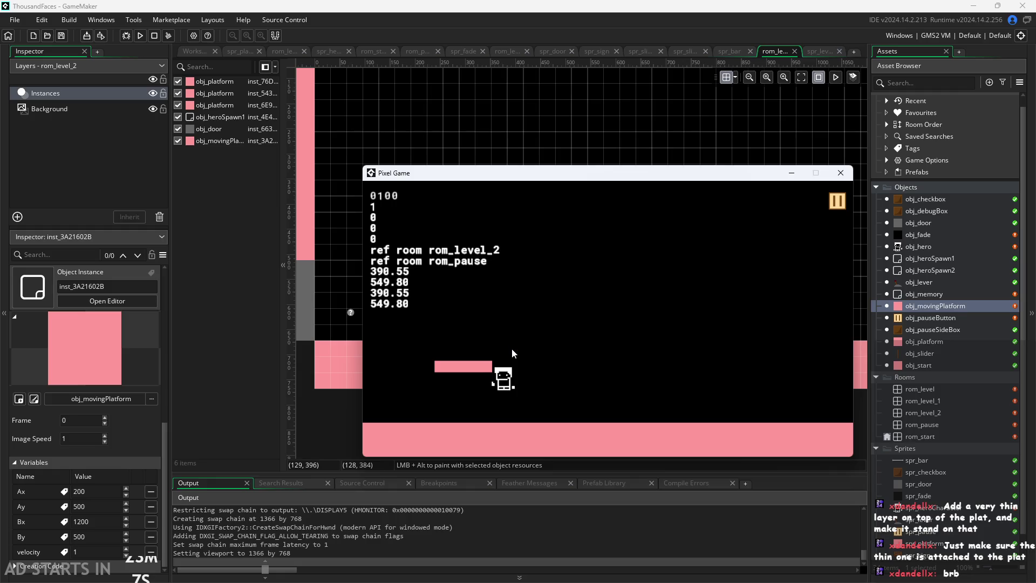
key("Escape")
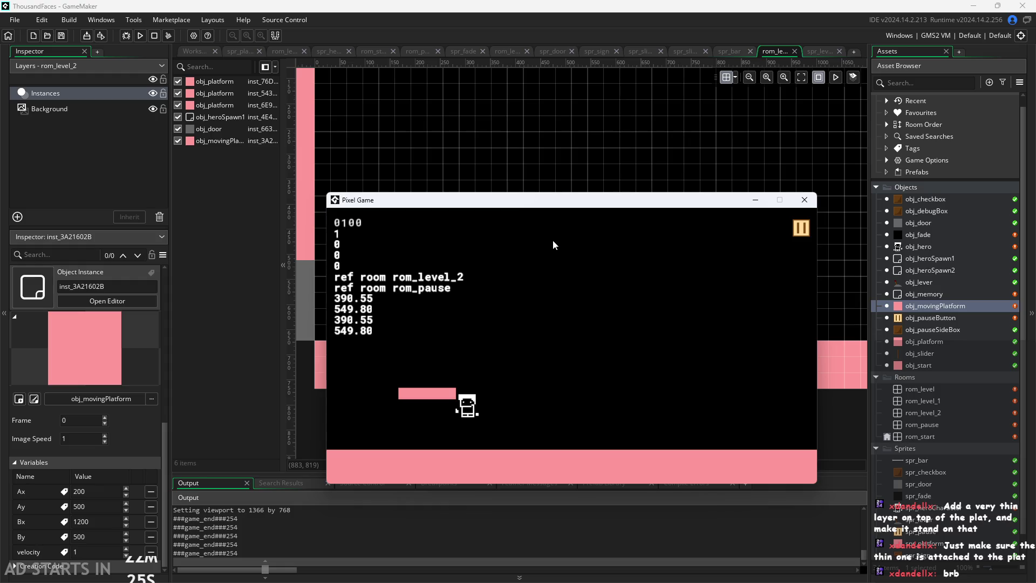
left_click(803, 200)
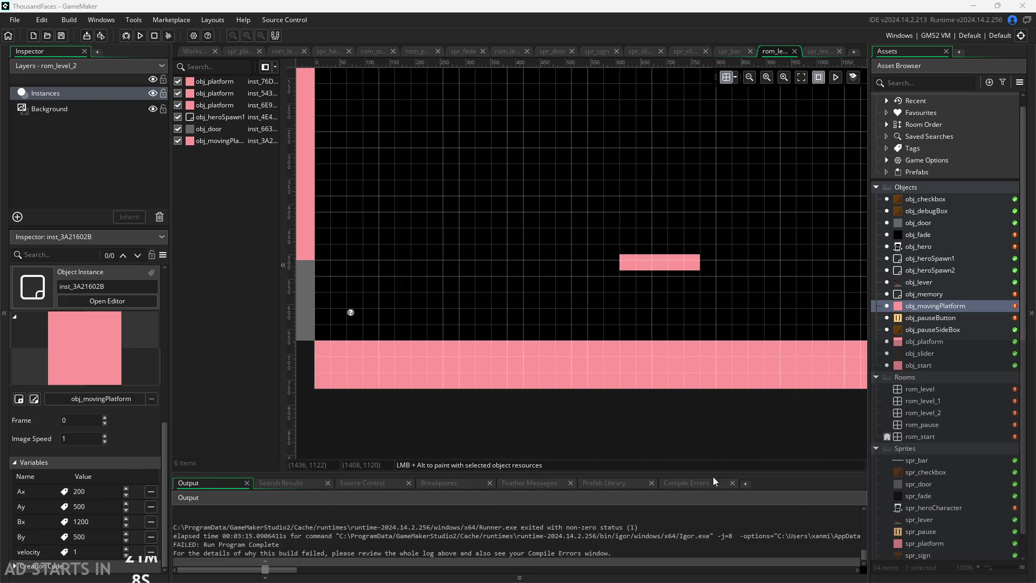
- Select the floor platform and zoom and pan around the whole rom_level_2 room
left_click(515, 381)
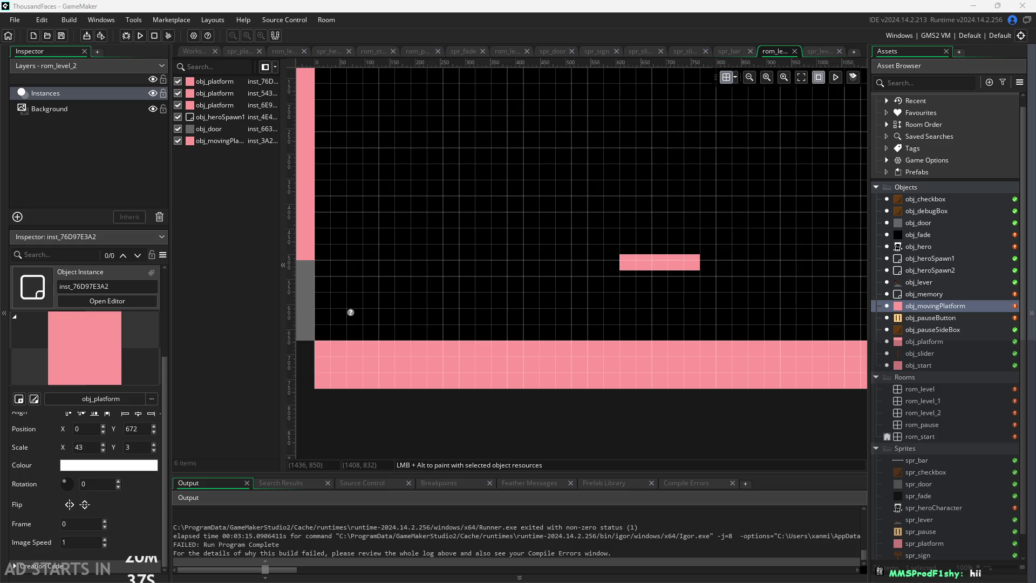
scroll(431, 413, "down", 1)
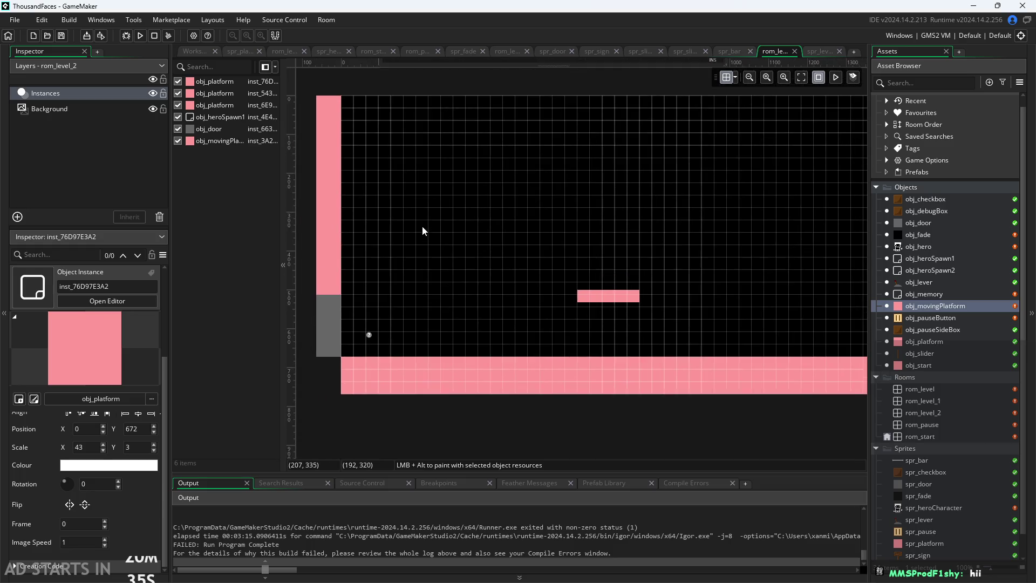
left_click_drag(422, 231, 562, 311)
scroll(581, 297, "down", 2)
scroll(479, 296, "down", 2)
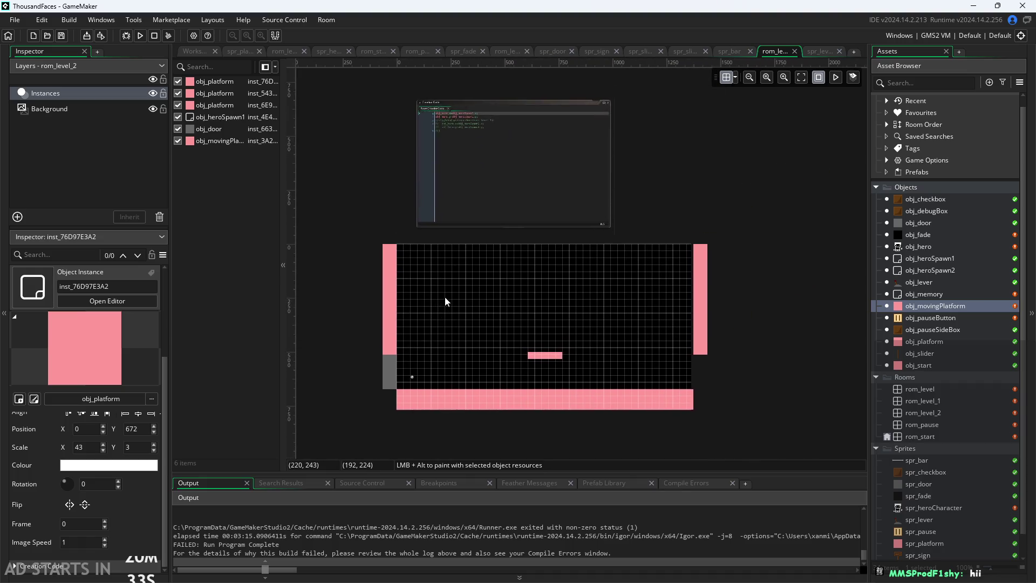
scroll(456, 313, "up", 1)
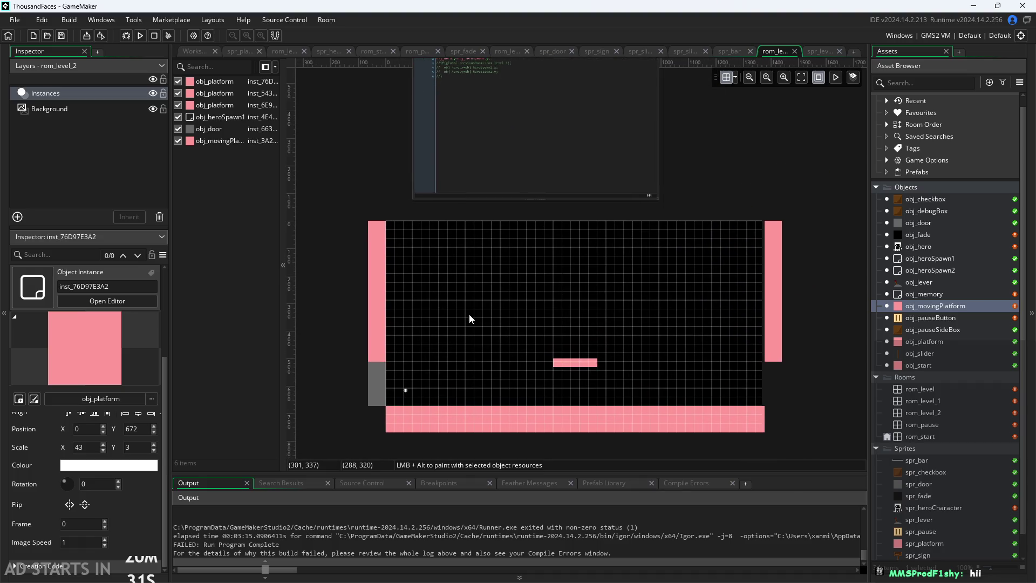
scroll(500, 336, "up", 1)
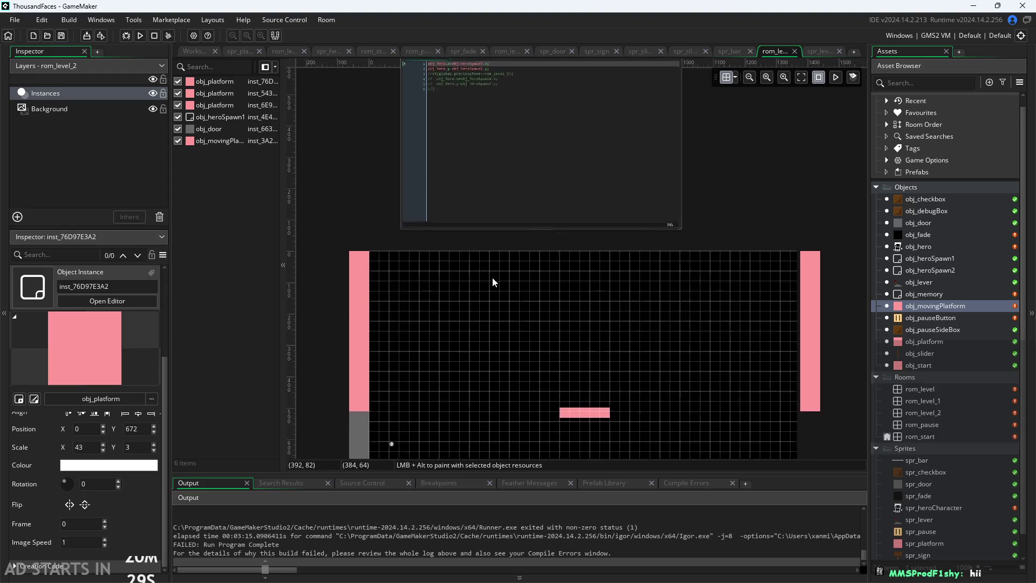
left_click_drag(517, 312, 516, 193)
scroll(513, 251, "up", 1)
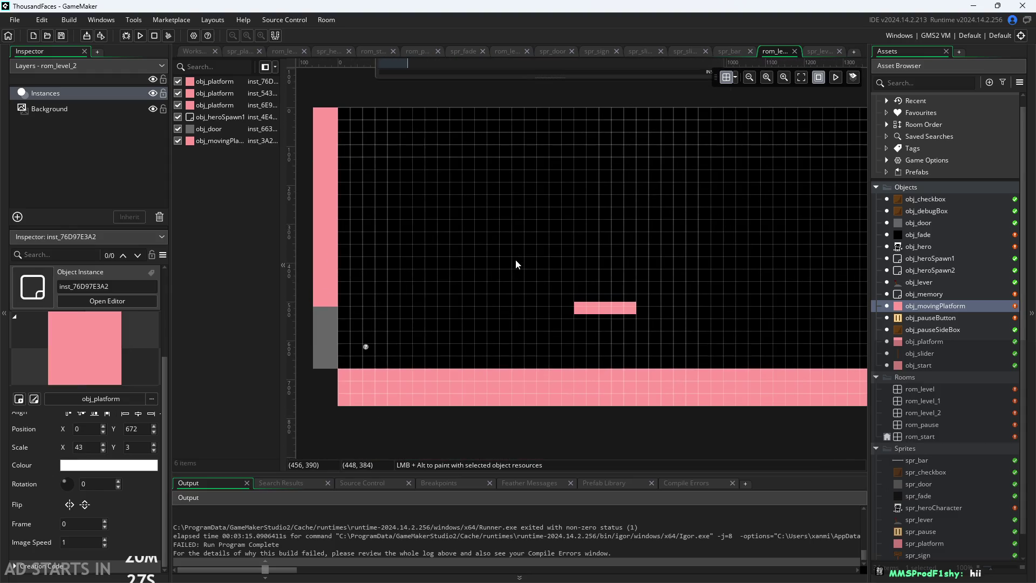
scroll(515, 260, "down", 1)
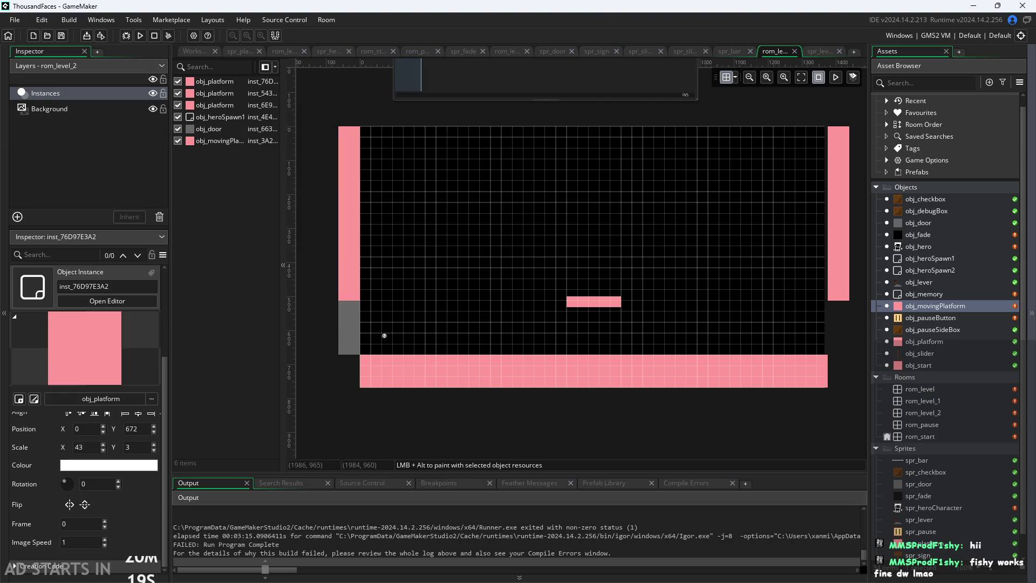
- Check the planning sketch in Paint, then return and relaunch the game with F5
key("alt+Tab")
scroll(675, 304, "down", 4, "ctrl")
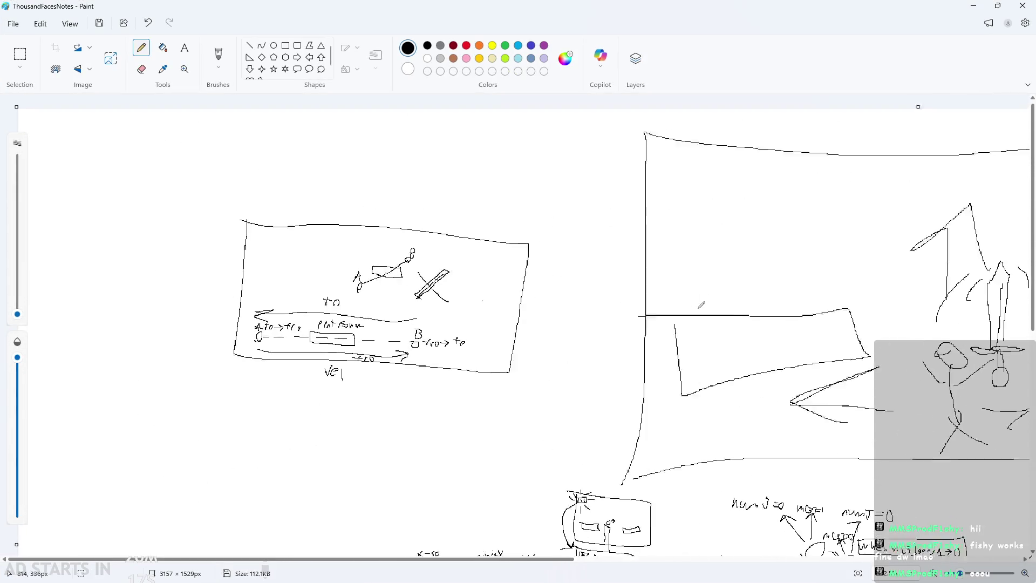
scroll(514, 283, "up", 4, "ctrl")
scroll(514, 282, "down", 2, "ctrl")
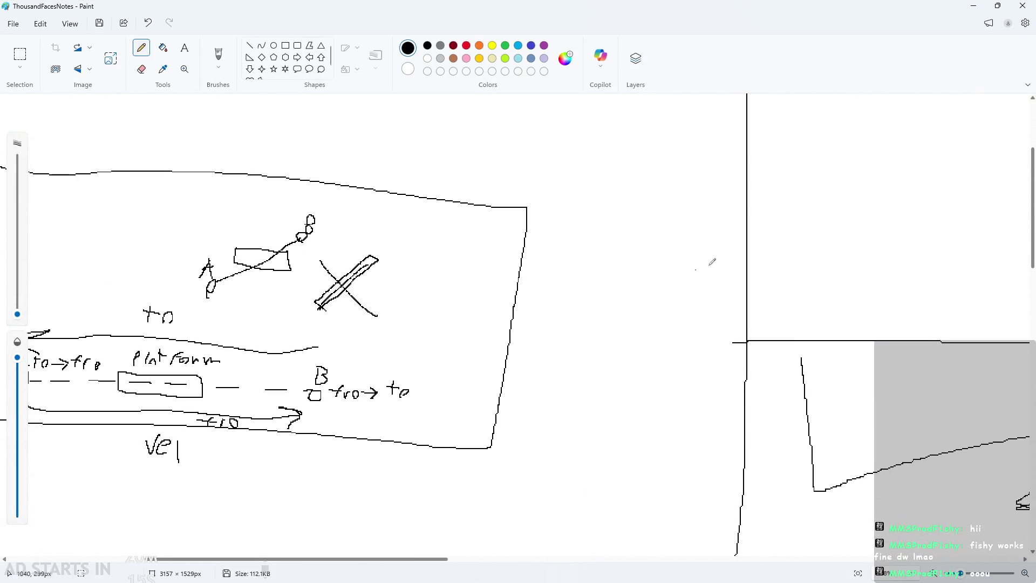
key("alt+Tab")
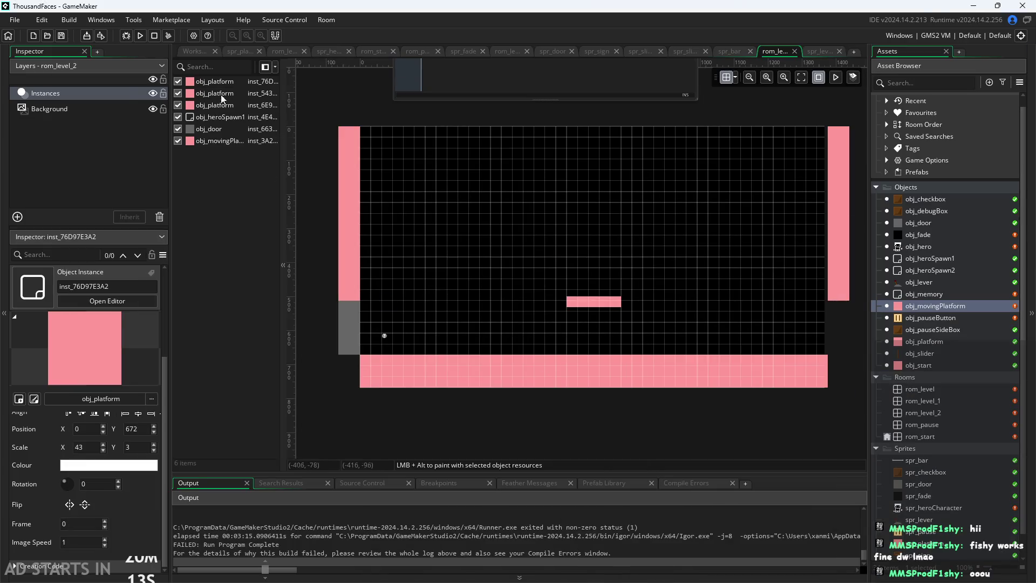
left_click(193, 51)
key("F5")
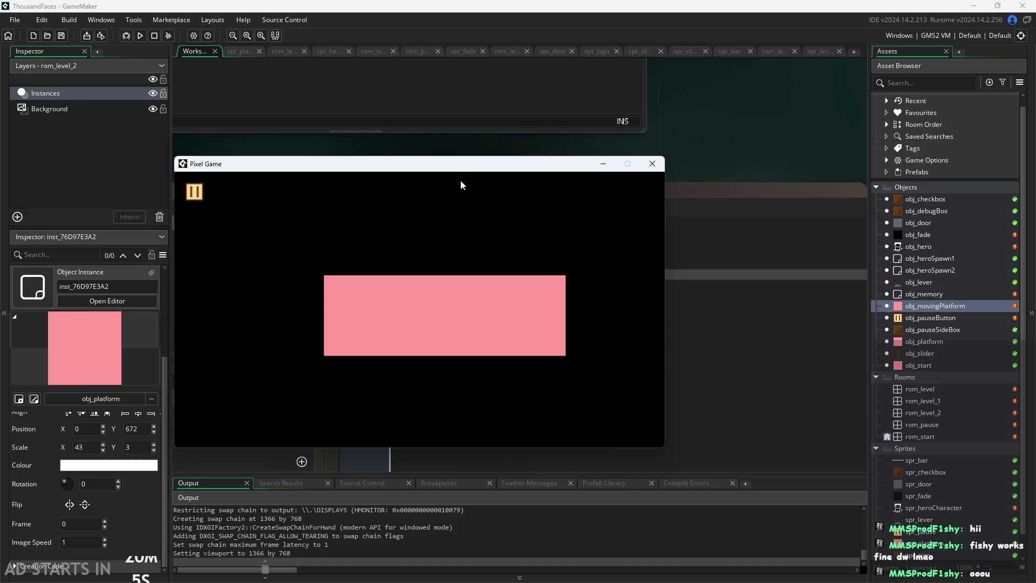
left_click(652, 164)
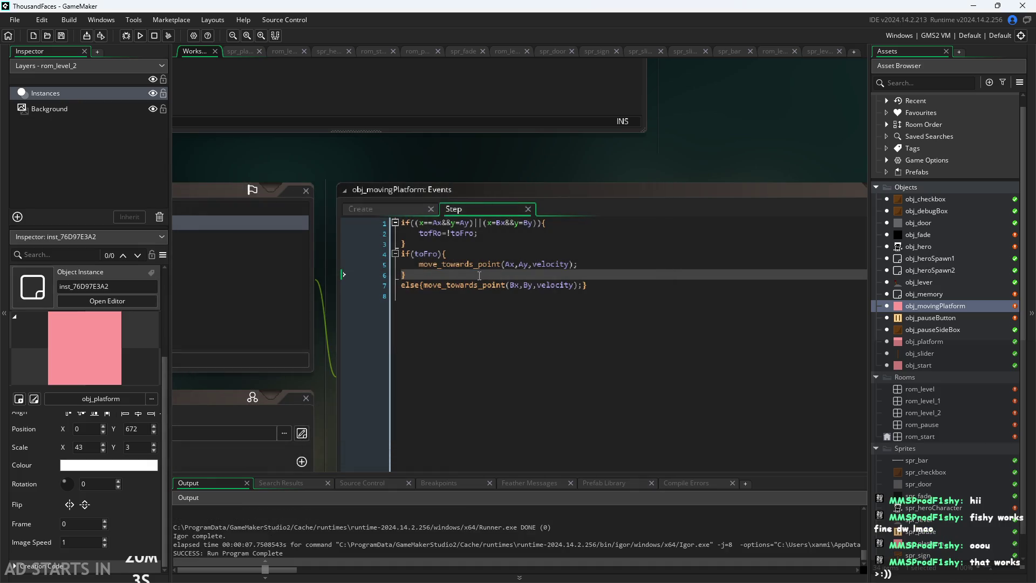
left_click(434, 254)
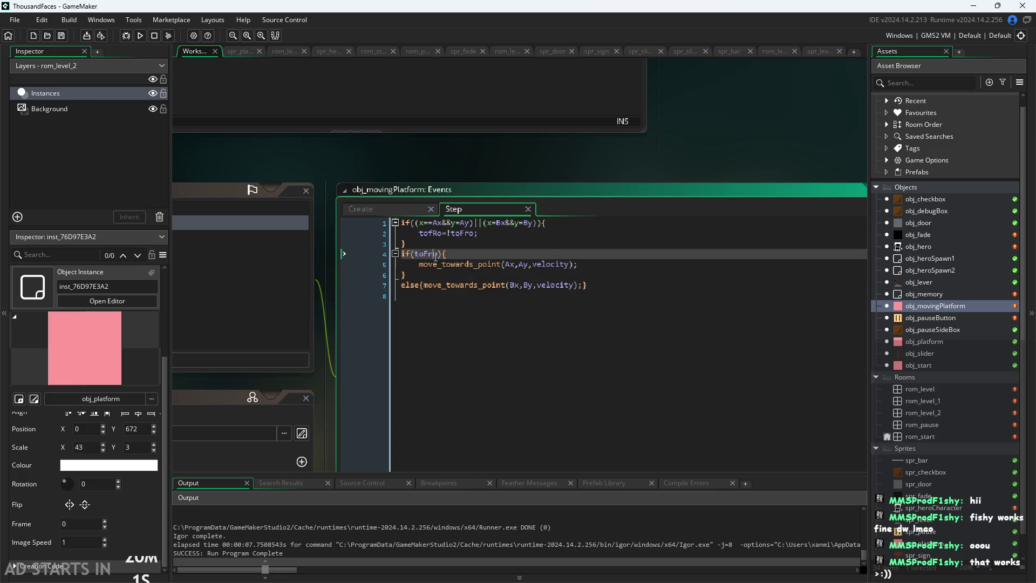
scroll(440, 280, "up", 2, "ctrl")
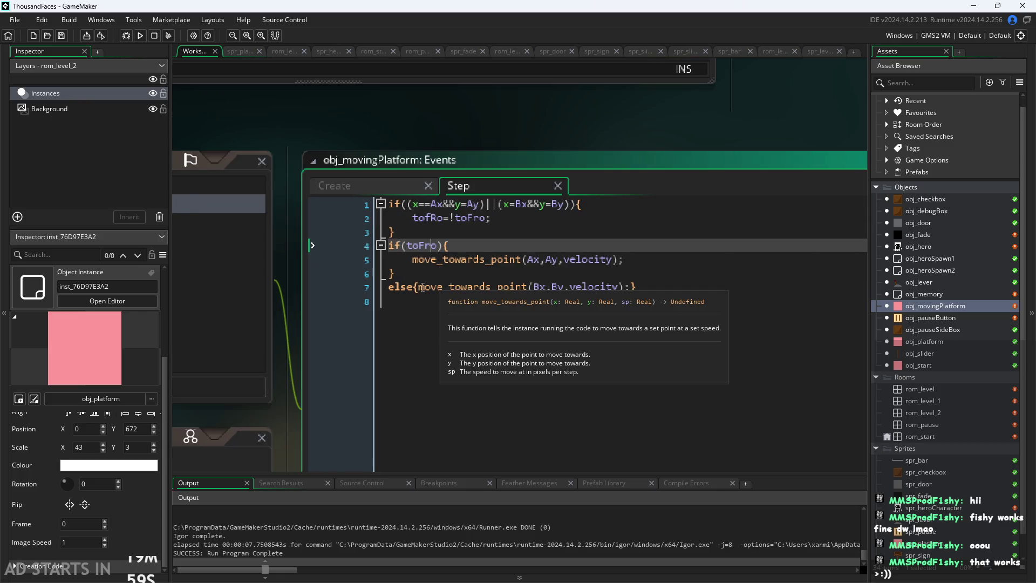
left_click(416, 205)
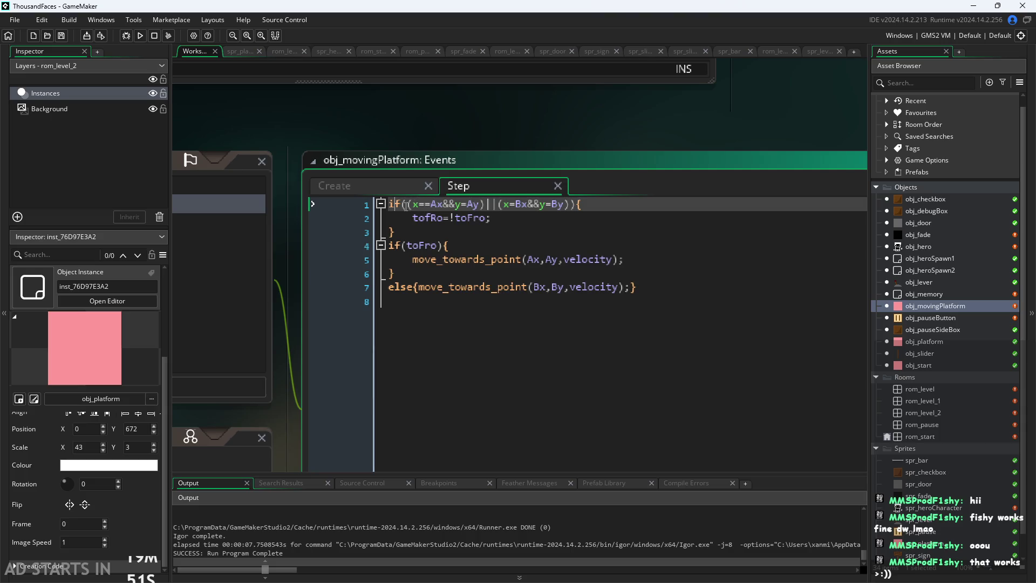
left_click(417, 209)
left_click(478, 204)
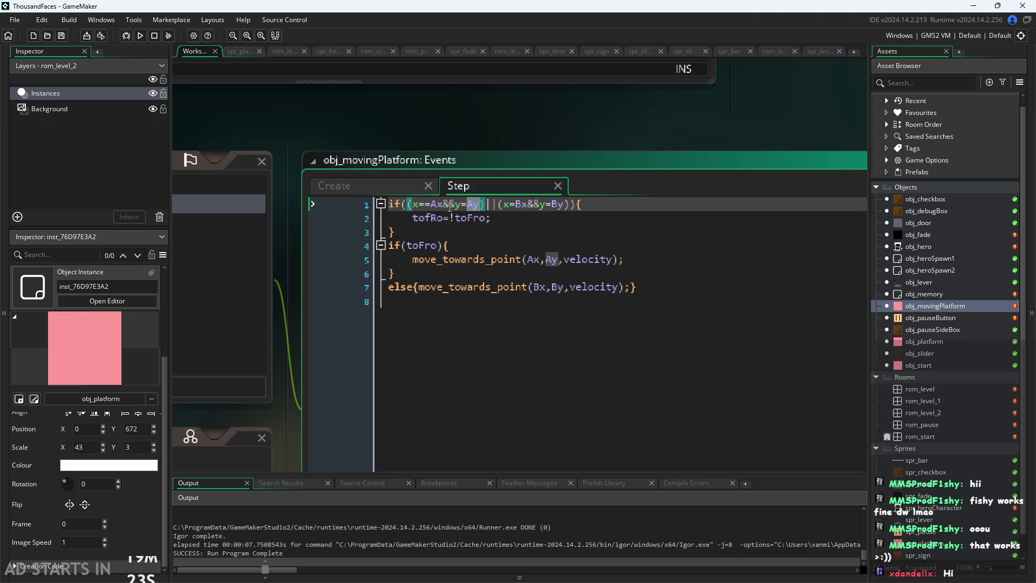
left_click(431, 204)
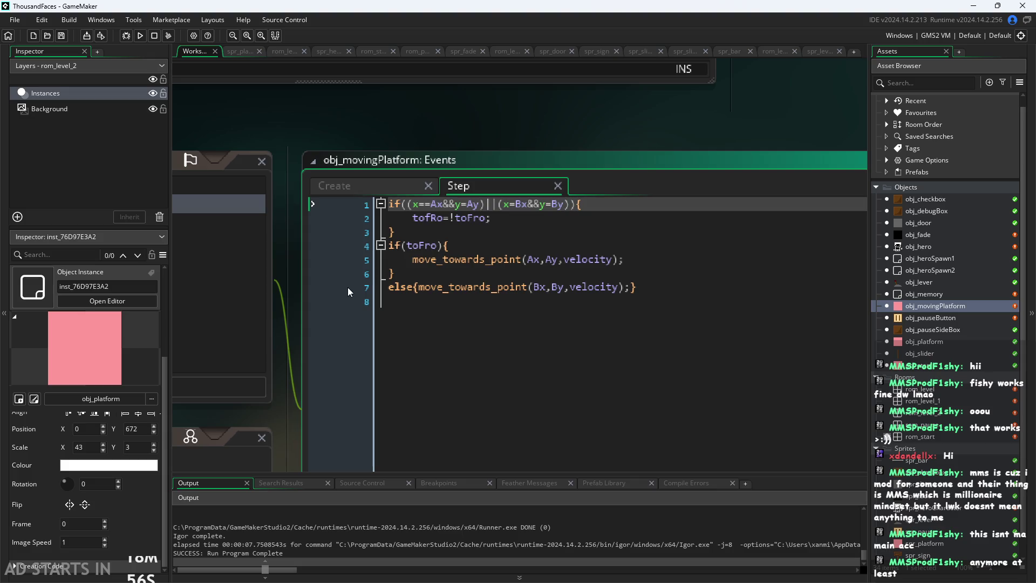
key("Down")
key("Down")
key("Down")
left_click(413, 205)
left_click(437, 204)
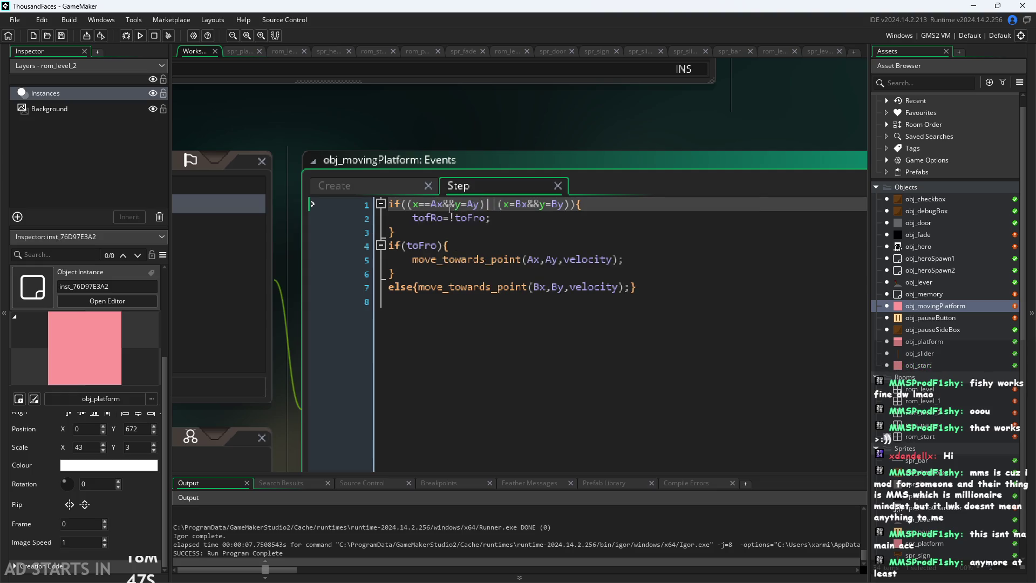
left_click(411, 204)
left_click(418, 216)
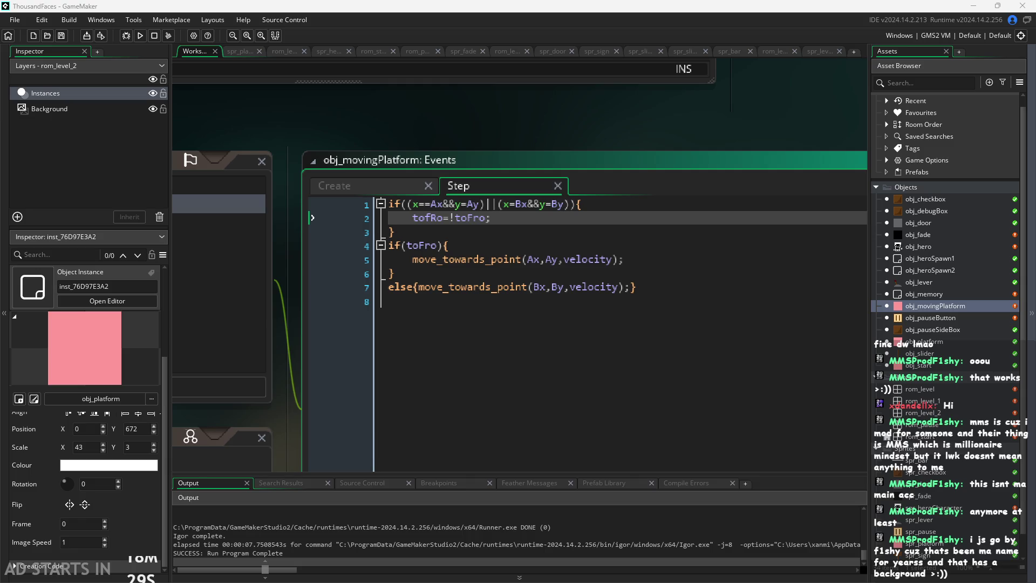
left_click(475, 272)
key("Up")
key("Up")
key("Up")
key("Down")
key("Down")
key("Down")
key("Up")
key("Down")
key("Down")
key("Down")
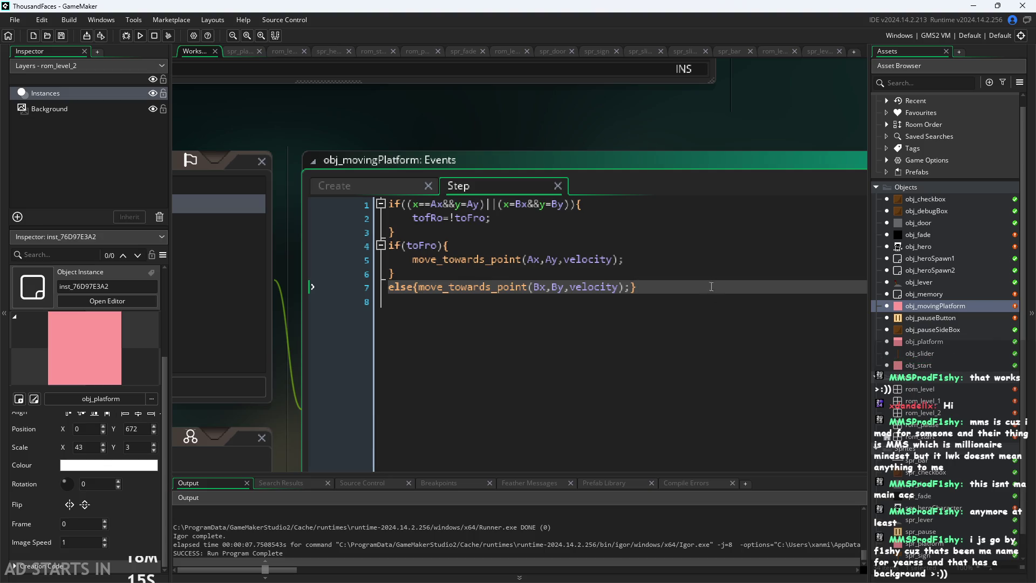
key("Up")
key("Up")
key("Up")
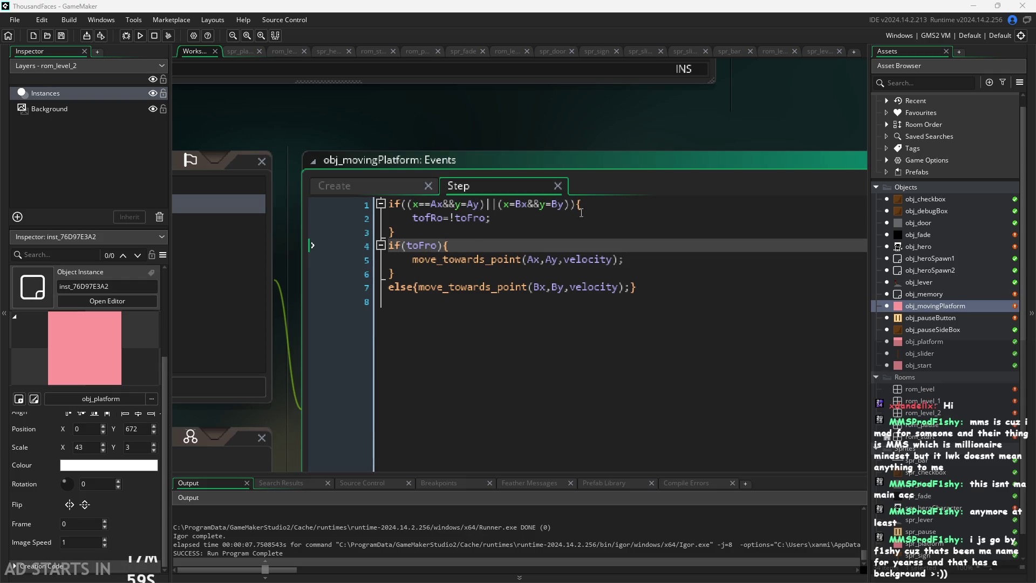
scroll(602, 144, "down", 1)
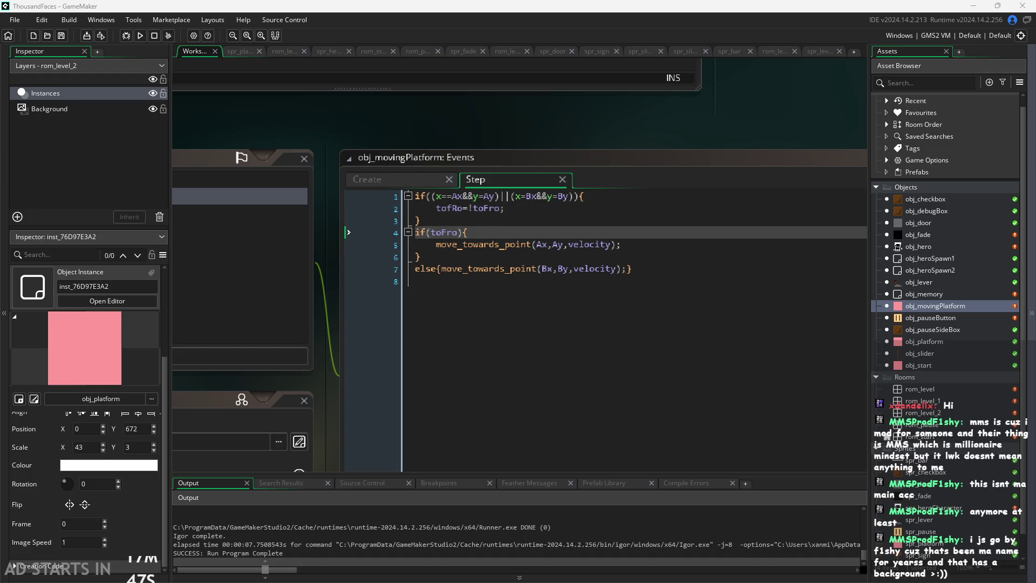
left_click(646, 246)
left_click(644, 268)
left_click(667, 246)
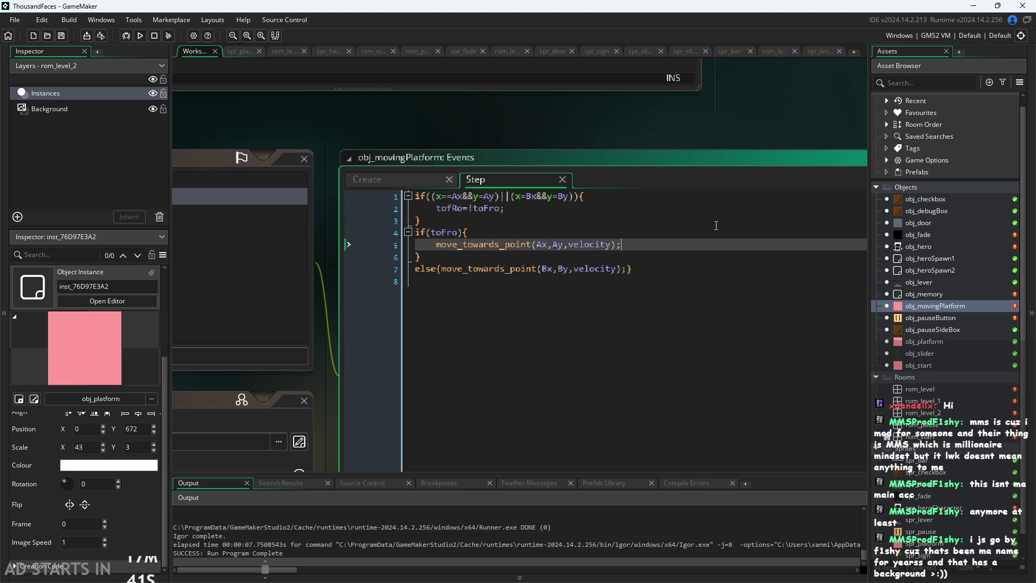
key("Up")
key("Up")
key("Up")
key("Down")
key("Down")
key("Down")
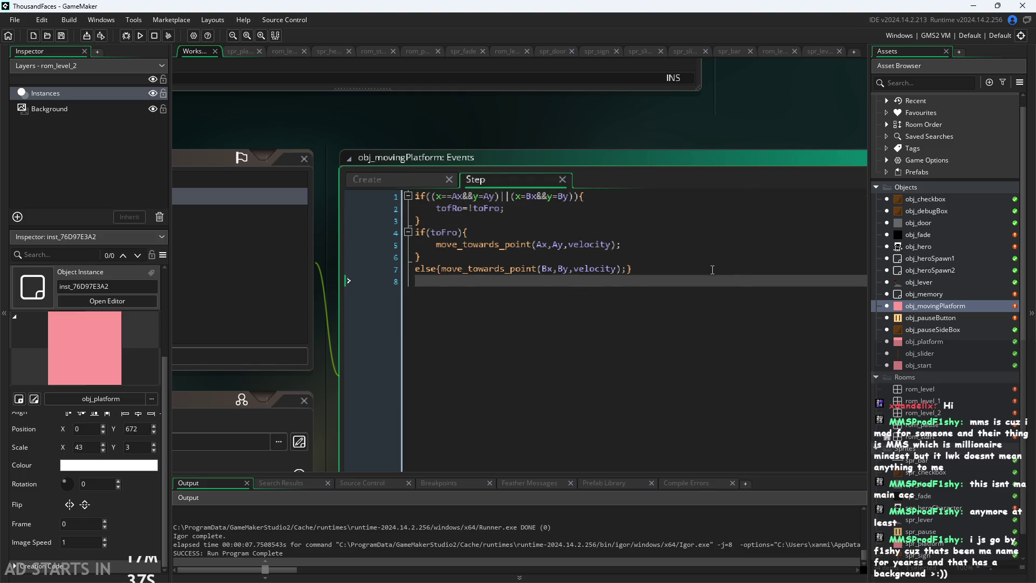
key("Up")
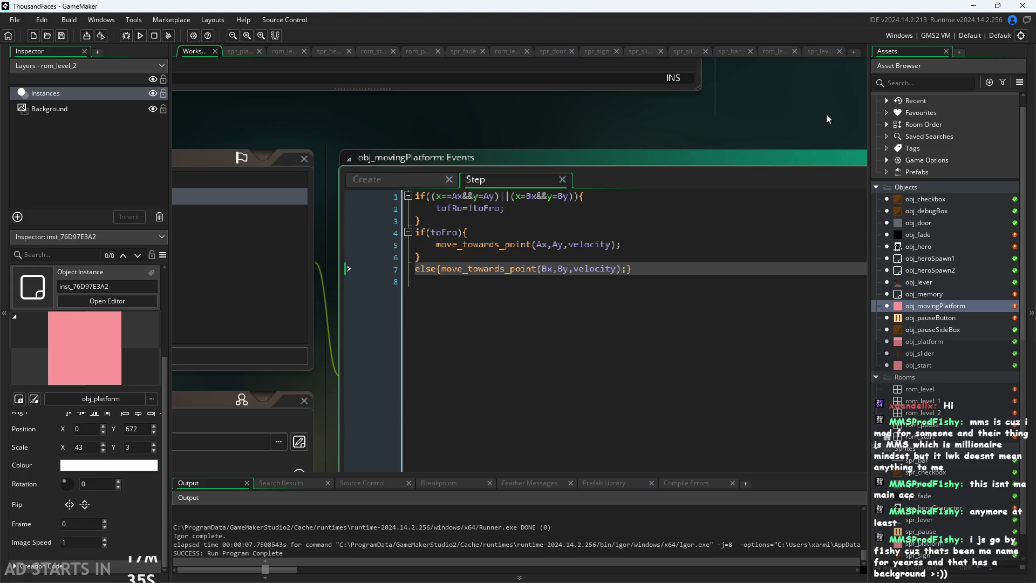
left_click(796, 138)
scroll(796, 138, "down", 1)
scroll(671, 201, "up", 1)
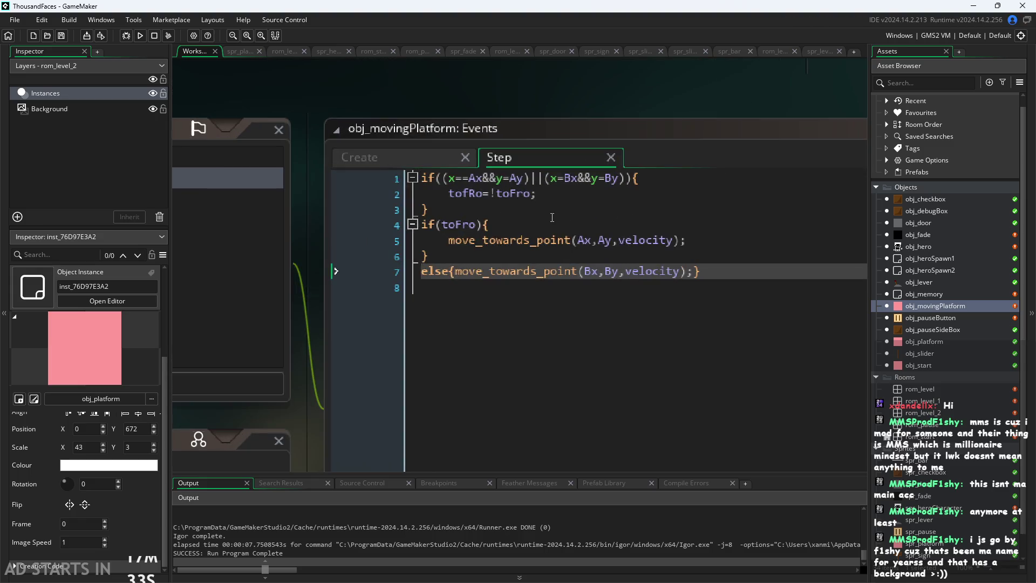
left_click(469, 178)
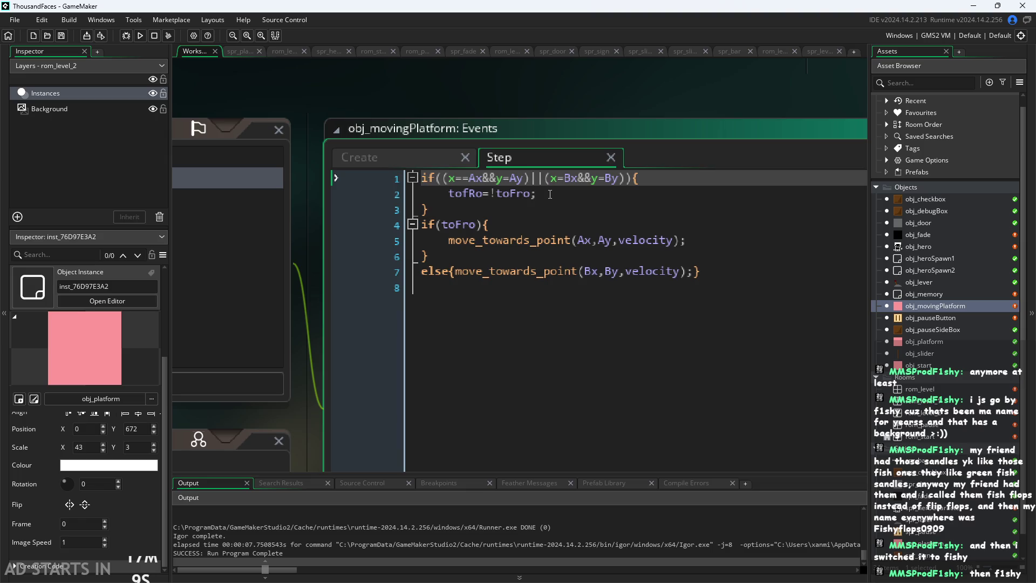
left_click(606, 195)
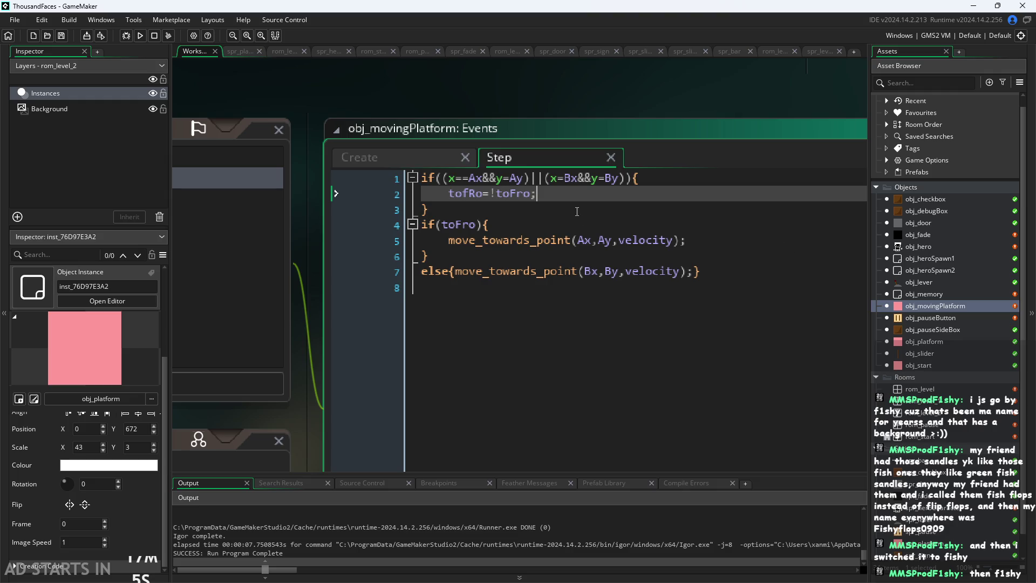
left_click(598, 219)
left_click(600, 209)
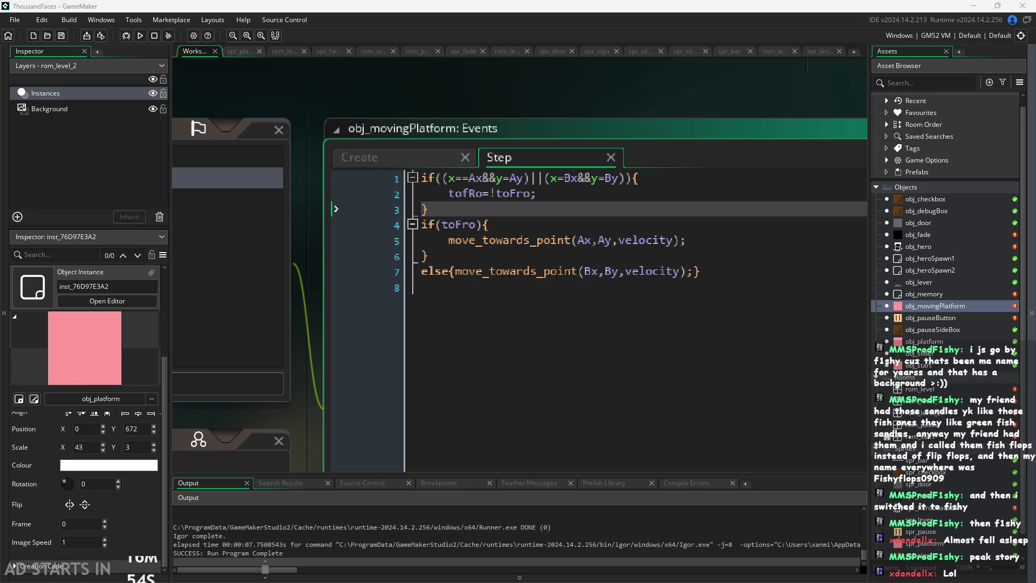
left_click(689, 271)
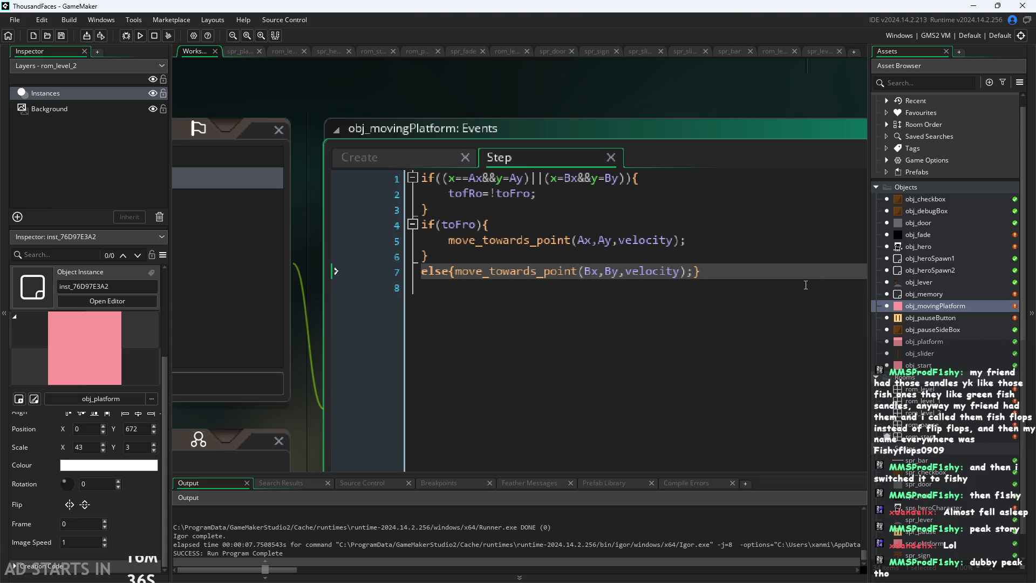
left_click(739, 225)
left_click(739, 240)
left_click(738, 265)
left_click(738, 240)
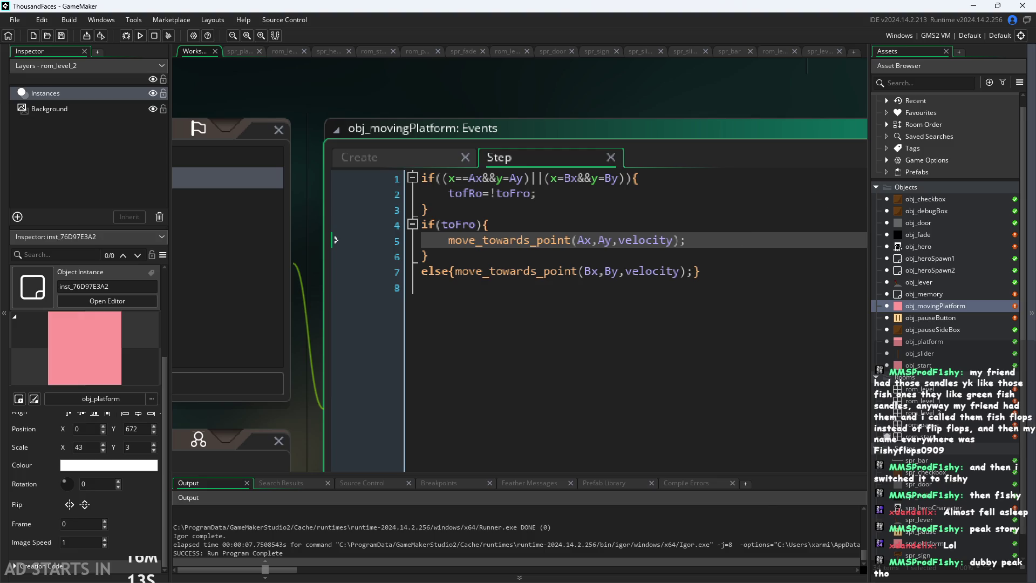
key("Down")
key("Down")
key("Up")
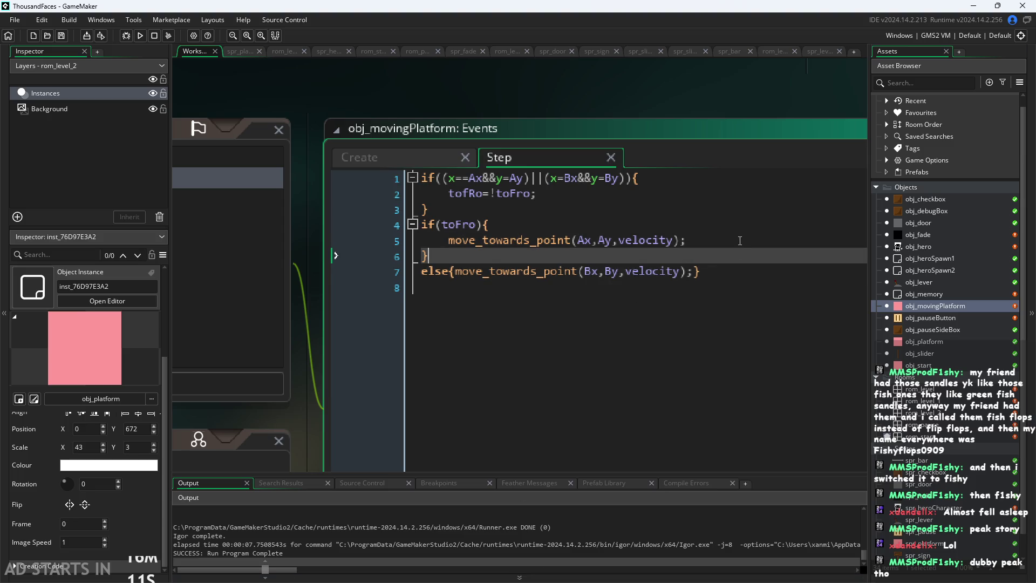
left_click(741, 241)
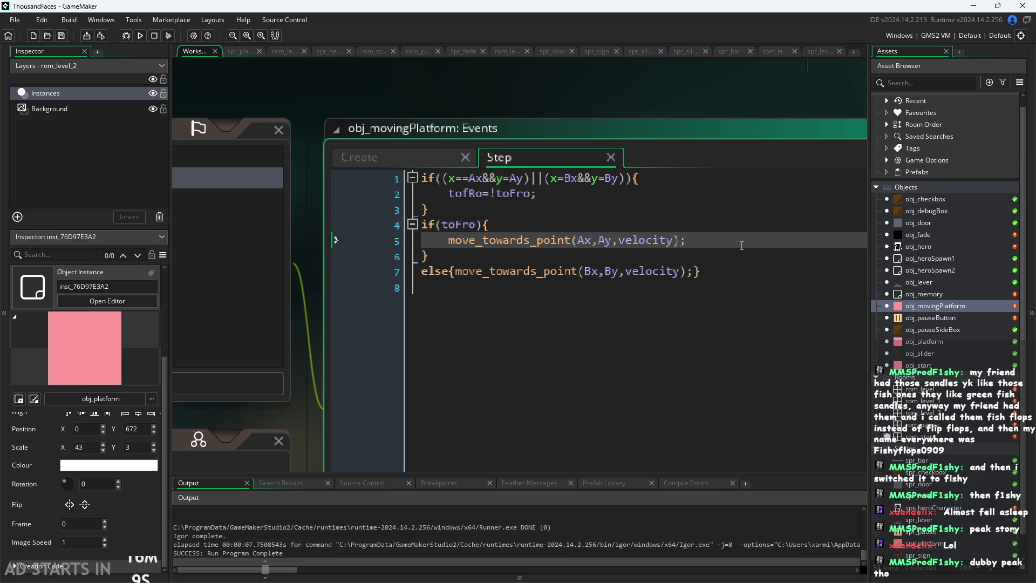
key("Up")
key("Up")
key("Up")
key("Down")
key("Down")
key("Down")
key("Down")
key("Down")
key("Up")
key("Up")
key("Up")
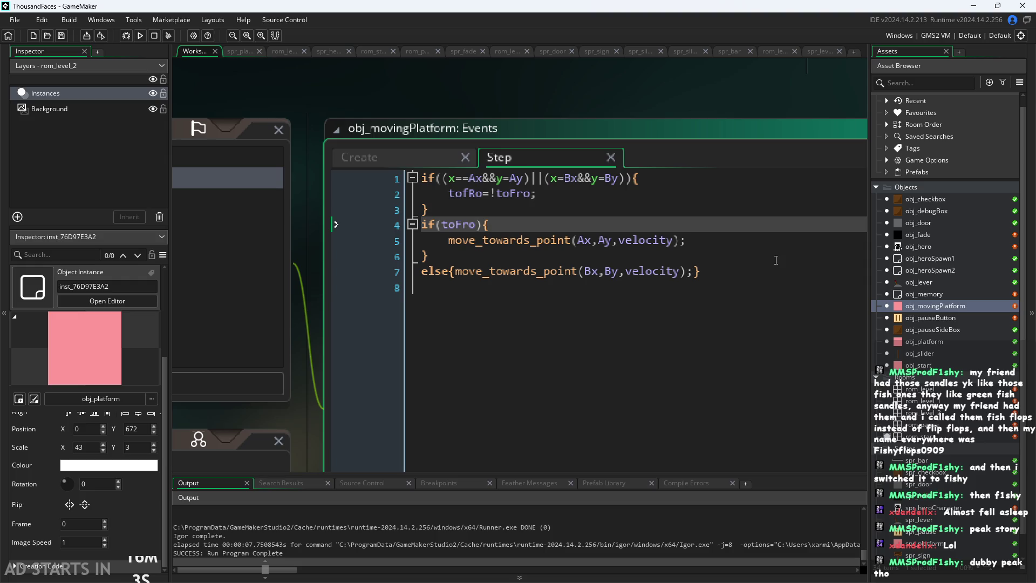
key("Down")
key("Down")
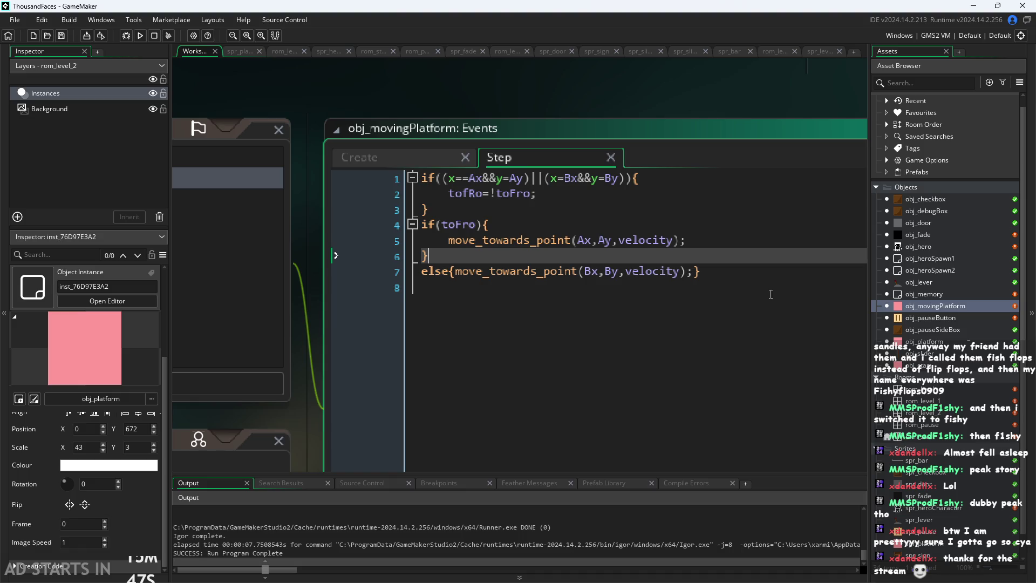
left_click(774, 269)
key("Up")
key("Up")
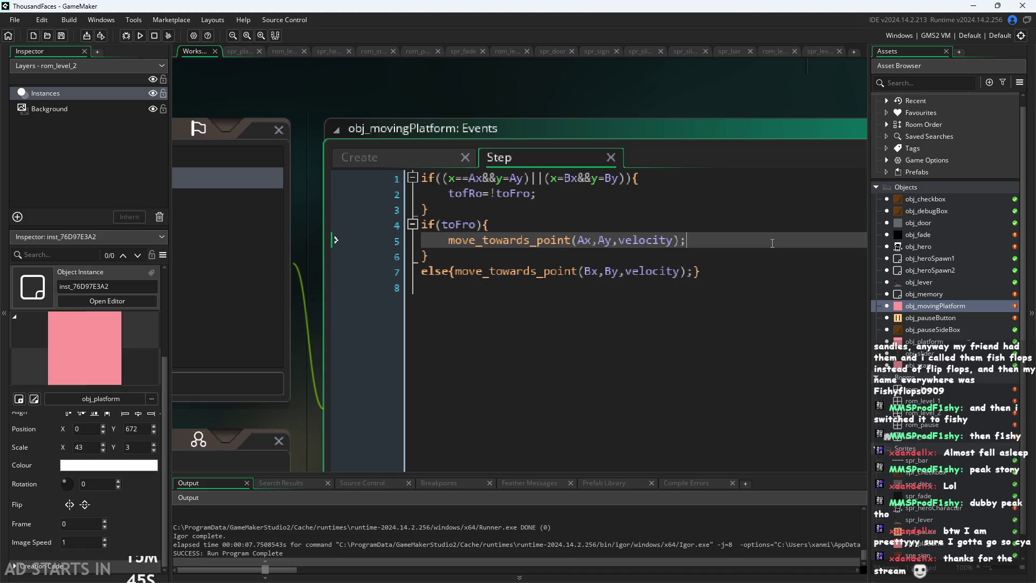
key("Up")
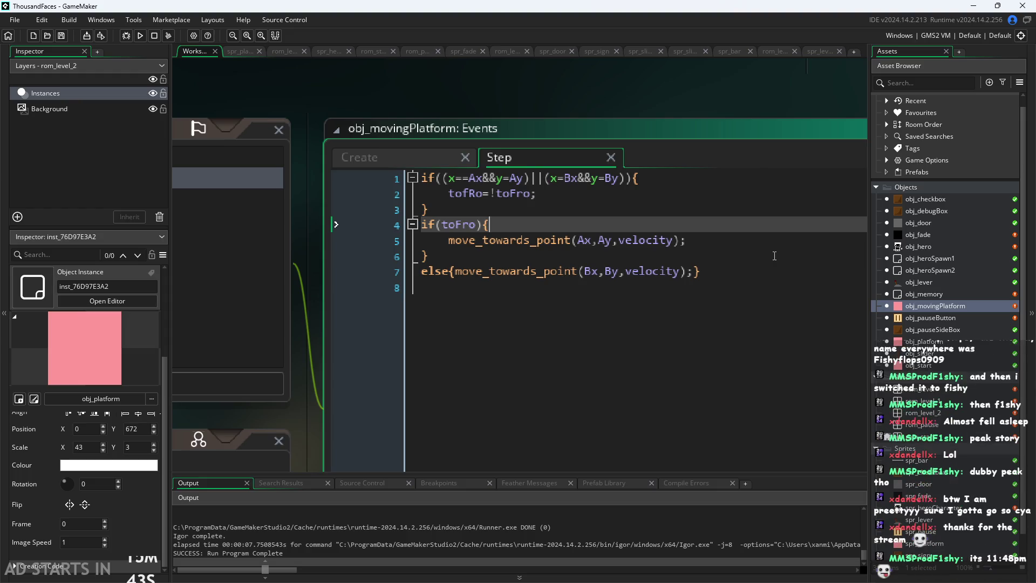
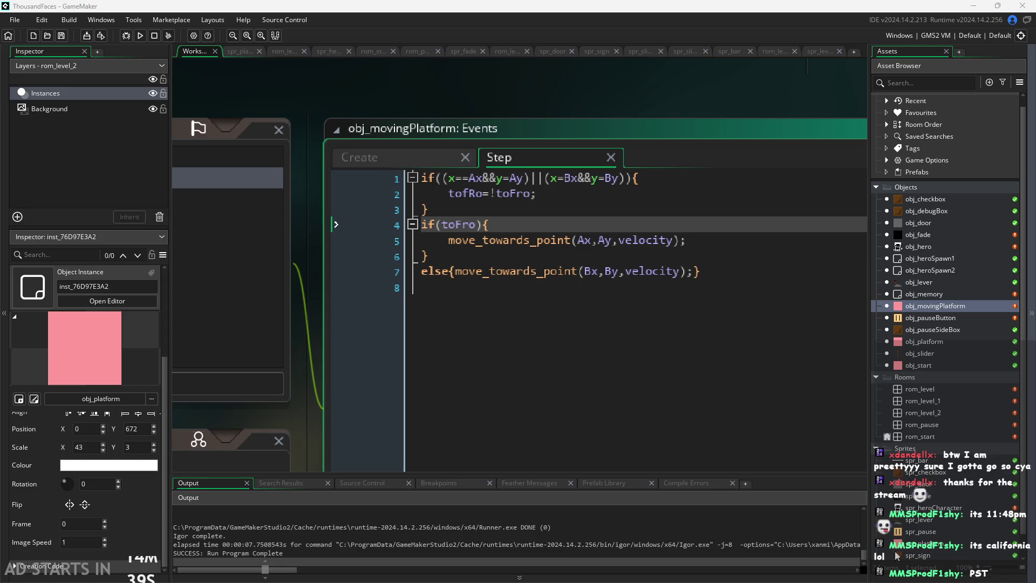
- Walk through the Step event's lines 1–7, checking each line end and the line 6 brace
left_click(464, 328)
left_click(661, 275)
key("Up")
key("Up")
key("Up")
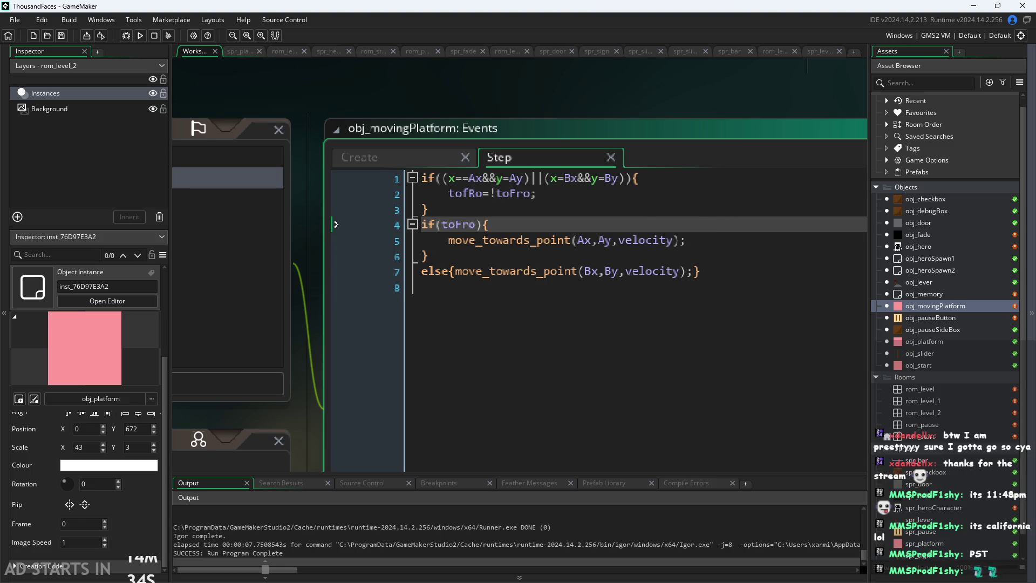
key("Down")
key("Up")
key("Up")
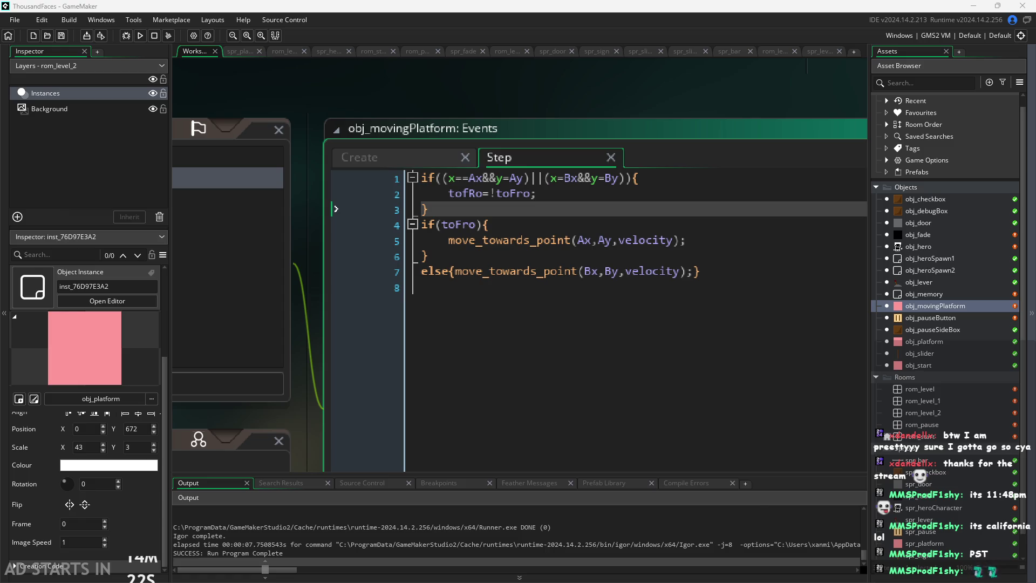
left_click(734, 259)
double_click(734, 267)
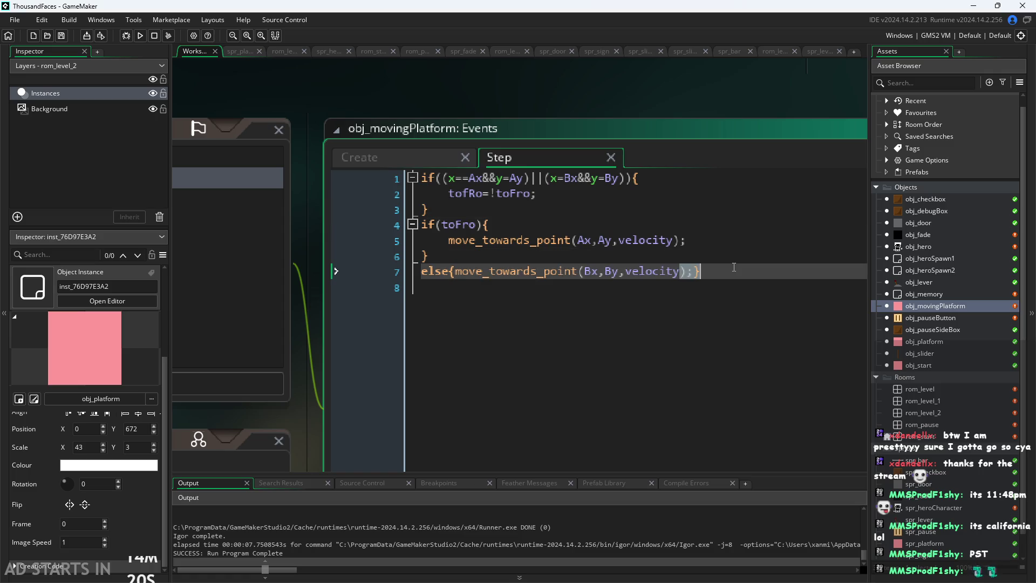
key("Up")
key("Up")
key("Up")
key("Down")
key("Down")
key("Down")
key("Up")
key("Up")
key("Up")
key("Down")
key("Down")
key("Down")
key("Down")
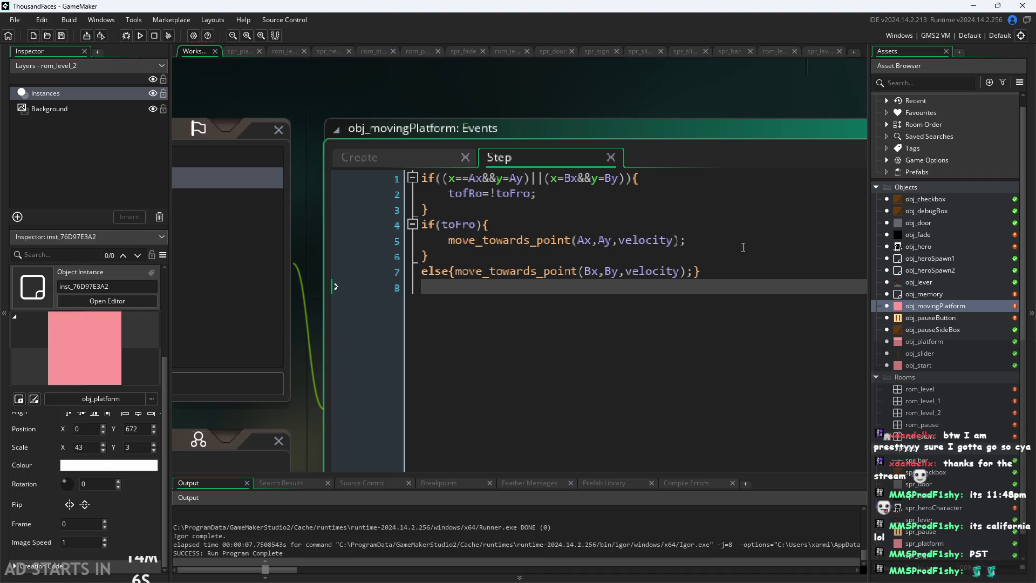
key("Up")
left_click(768, 256)
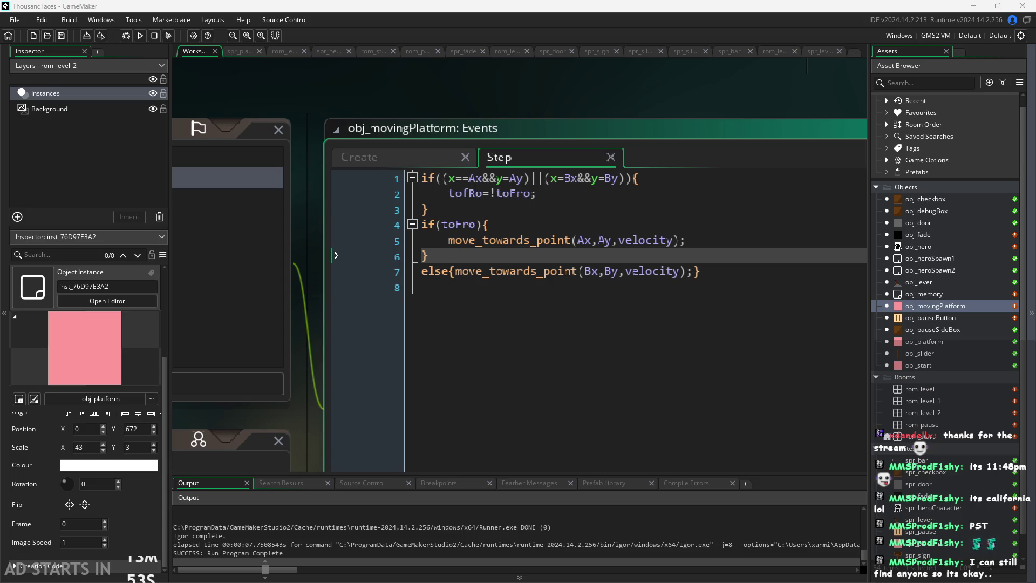
left_click(725, 271)
key("Up")
key("Up")
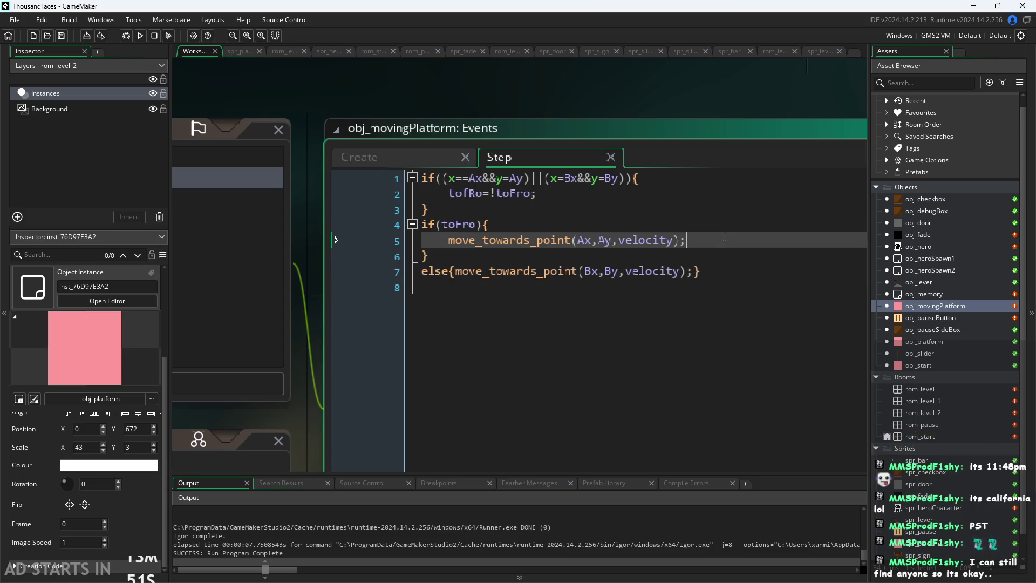
left_click(716, 224)
left_click(707, 210)
left_click(704, 194)
left_click(722, 183)
left_click(723, 195)
left_click(750, 223)
left_click(753, 211)
left_click(754, 227)
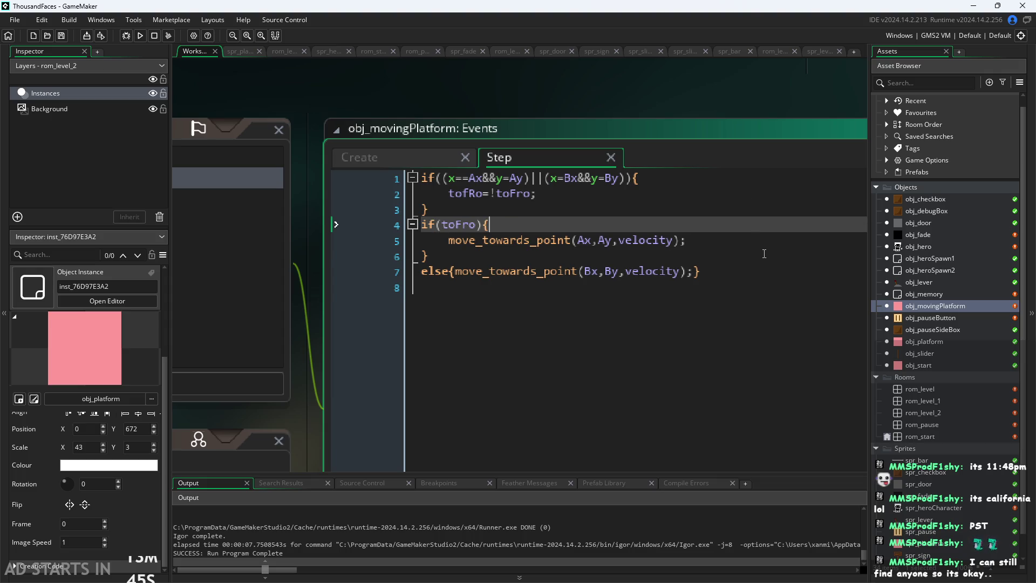
left_click(763, 255)
left_click(761, 242)
left_click(761, 259)
left_click(759, 287)
left_click(758, 271)
left_click(755, 256)
left_click(751, 237)
left_click(746, 218)
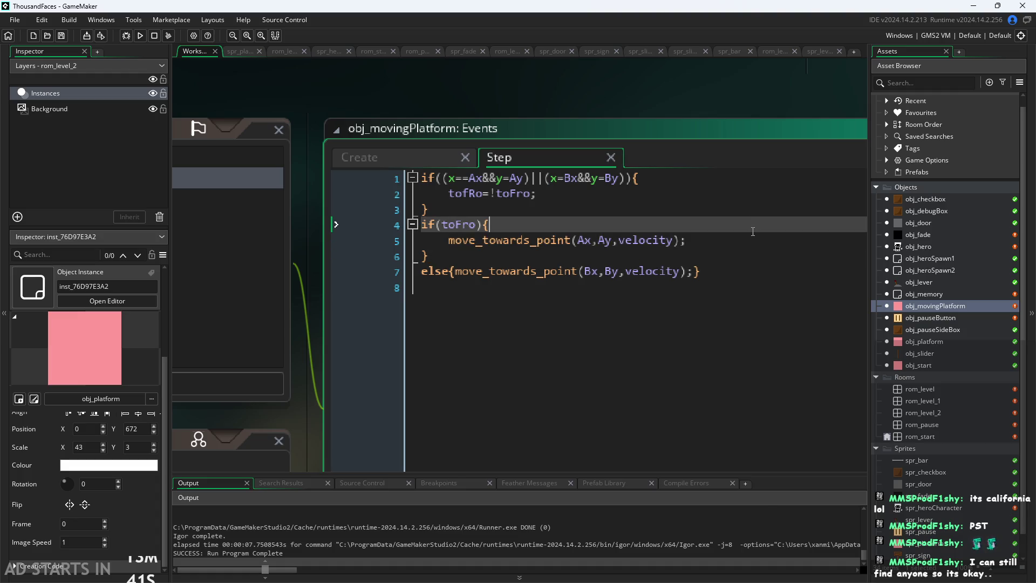
key("Down")
key("Down")
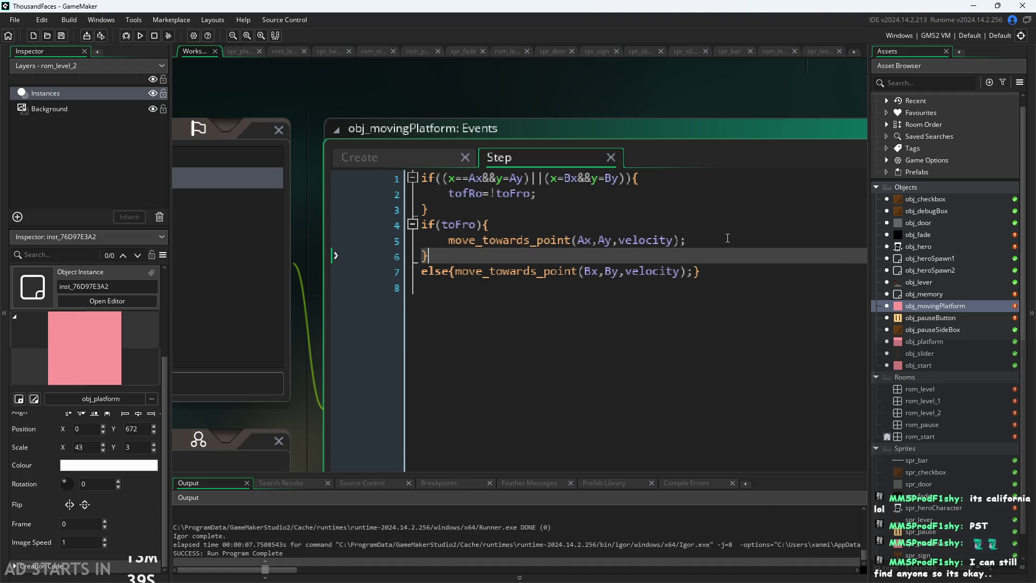
- Examine the x==Ax condition on line 1 and the tofRo variable on line 2
left_click(455, 178)
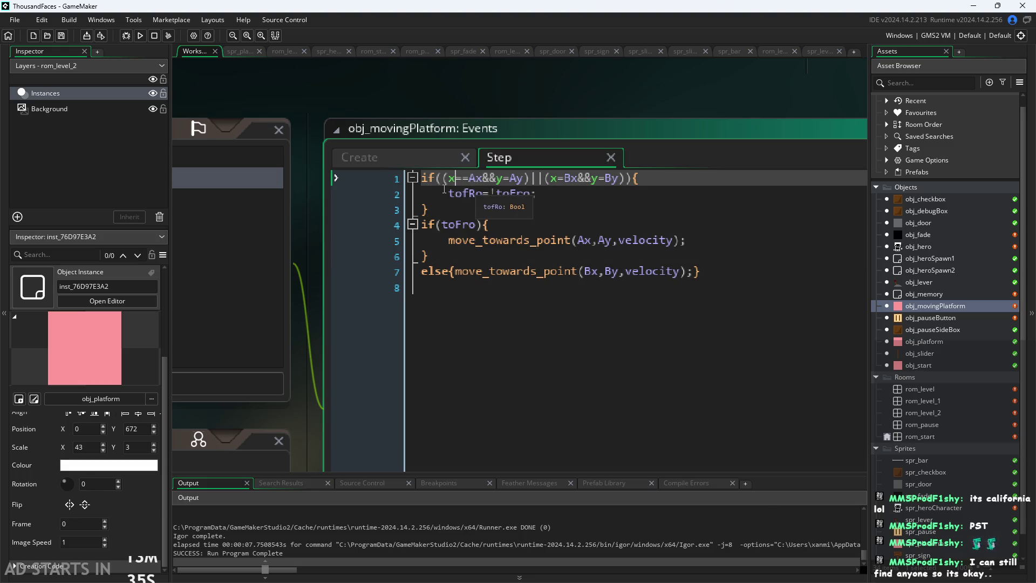
left_click(469, 178)
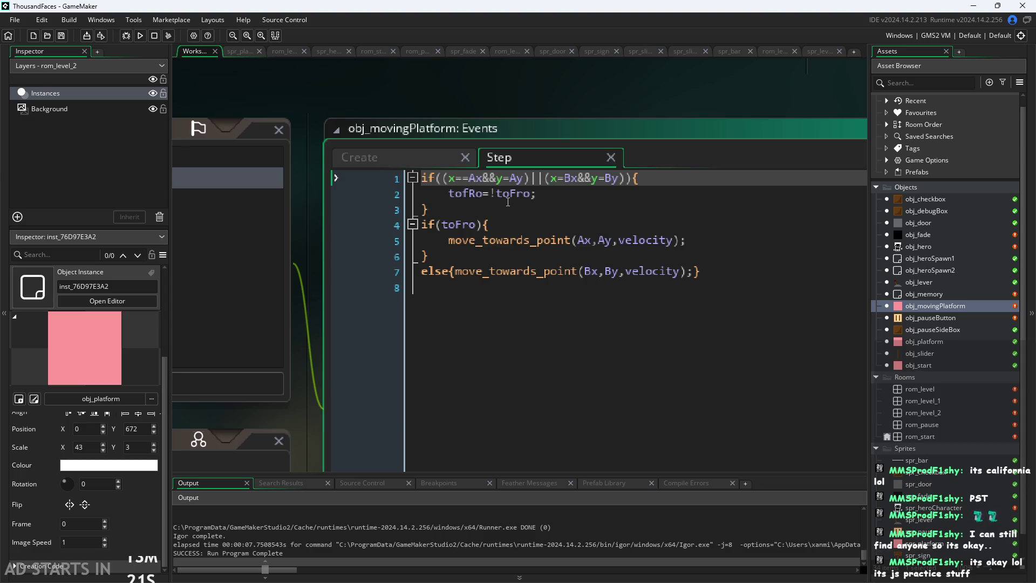
left_click(444, 179)
key("Left")
key("Left")
key("Down")
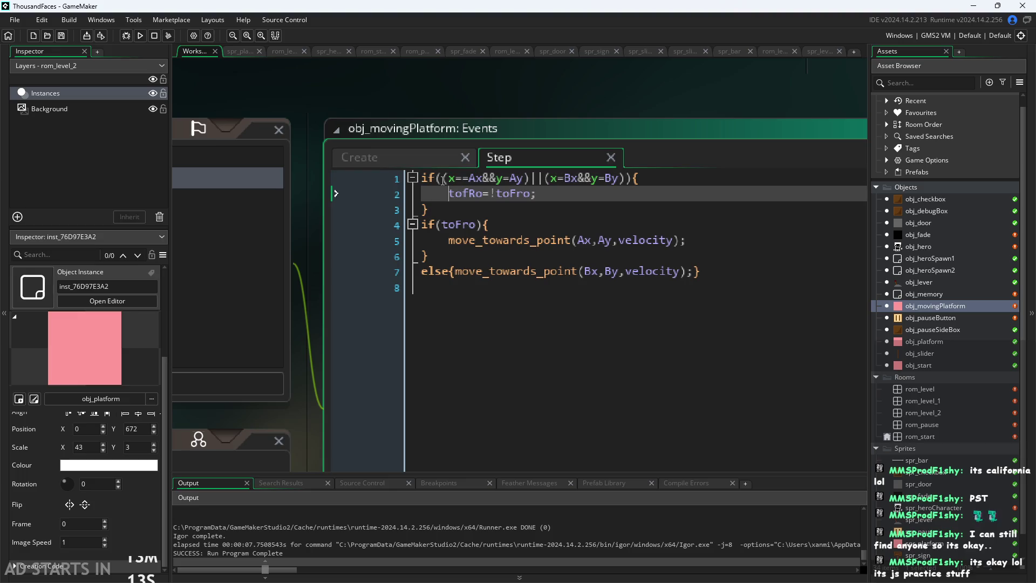
scroll(516, 110, "down", 1, "ctrl")
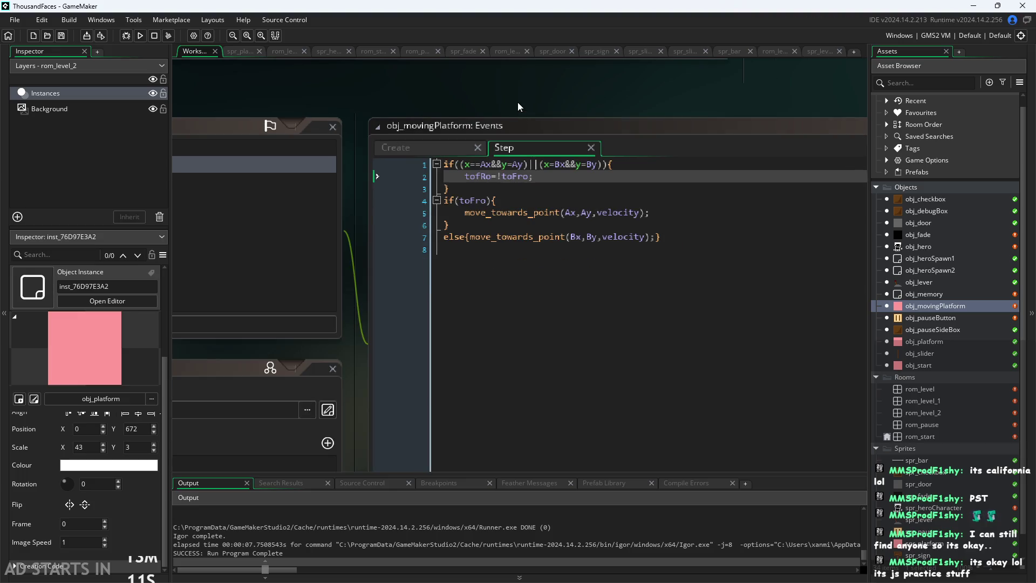
scroll(517, 102, "up", 1)
scroll(517, 111, "up", 1, "ctrl")
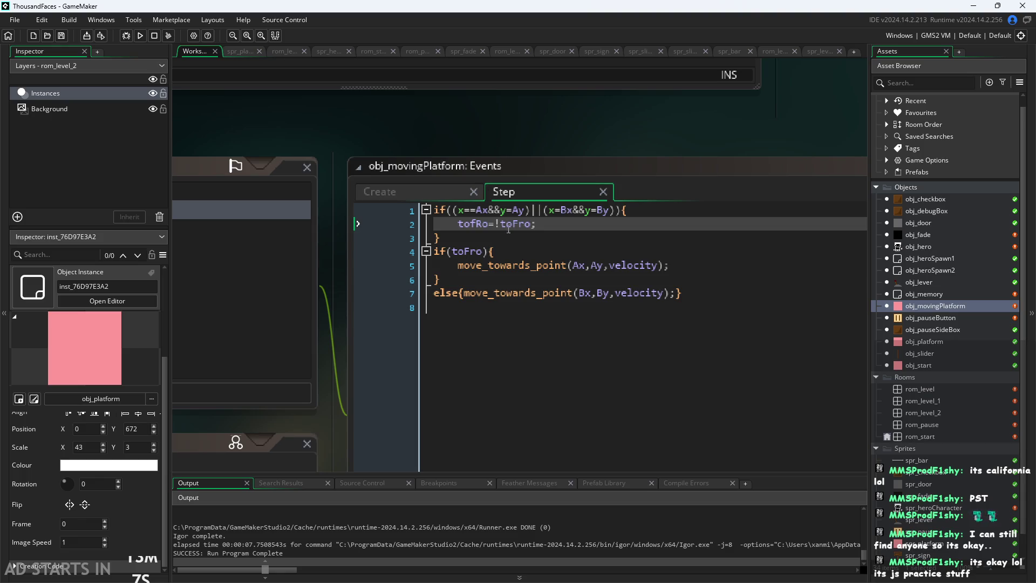
- Compare against the Create event code, then check lines 2–7 and the tofRo variable's type
left_click(556, 222)
left_click(410, 192)
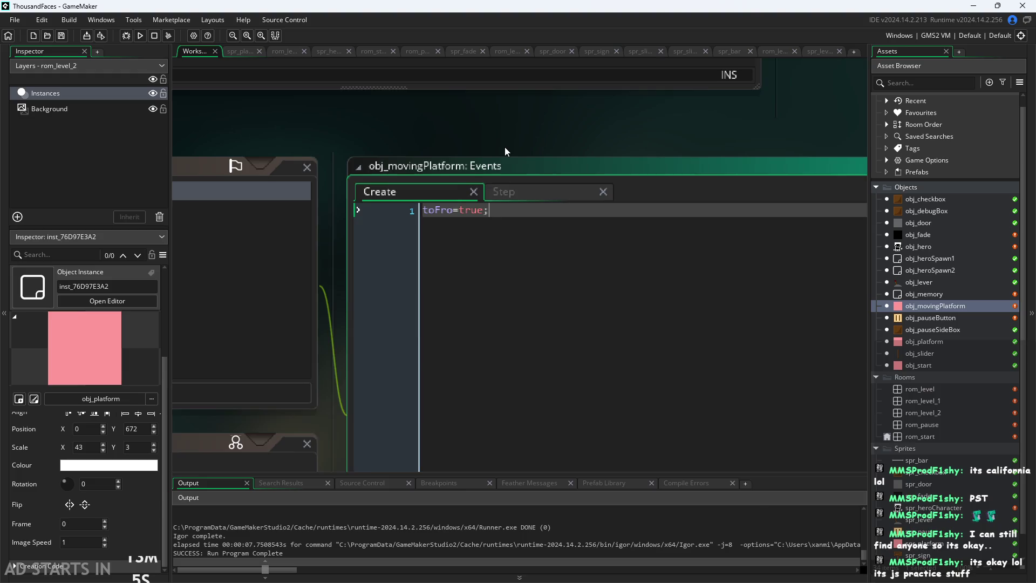
scroll(504, 147, "down", 1, "ctrl")
left_click(539, 190)
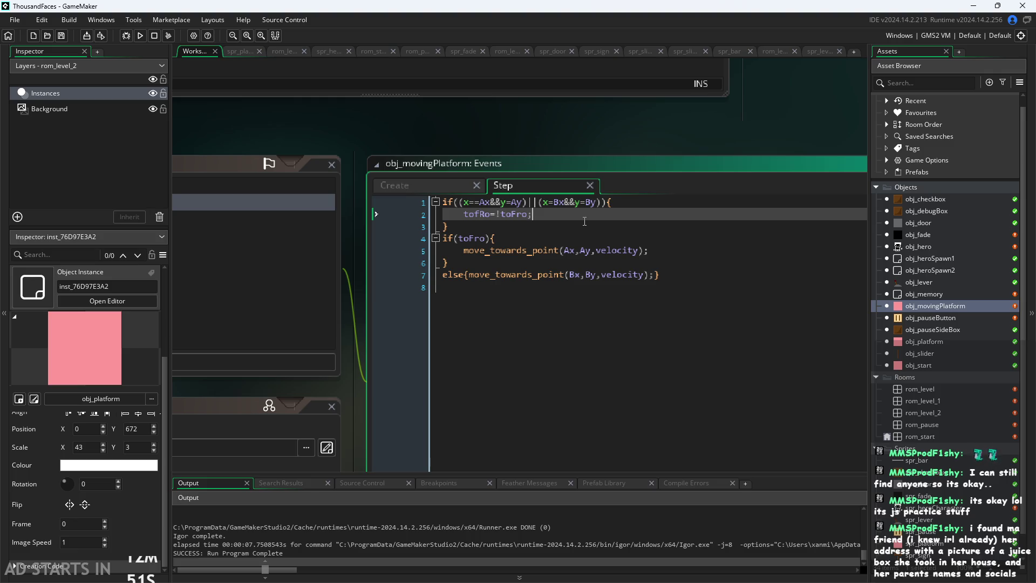
left_click(614, 248)
key("Up")
key("Up")
key("Up")
key("Down")
key("Down")
key("Down")
key("Down")
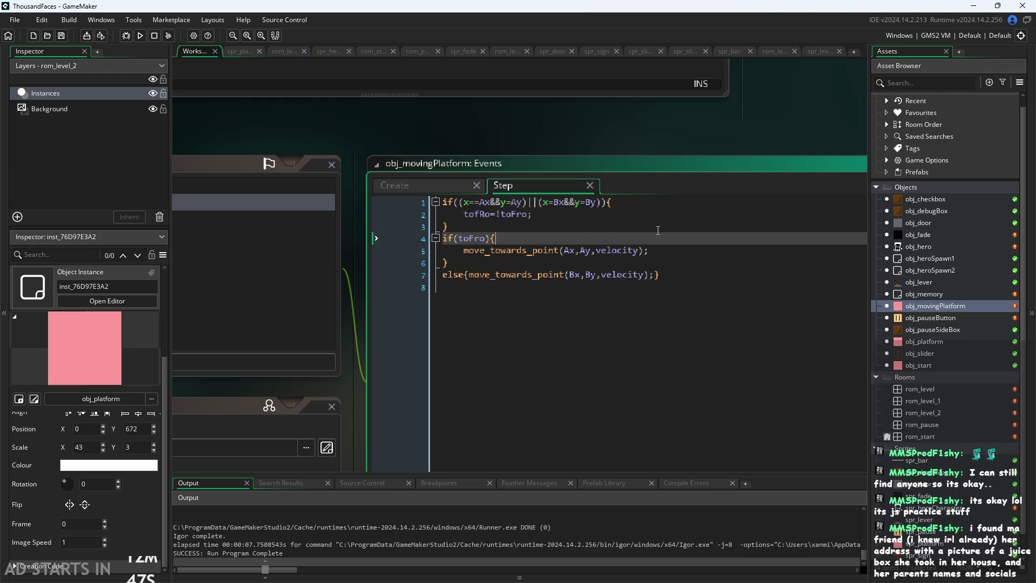
key("End")
key("Down")
key("Down")
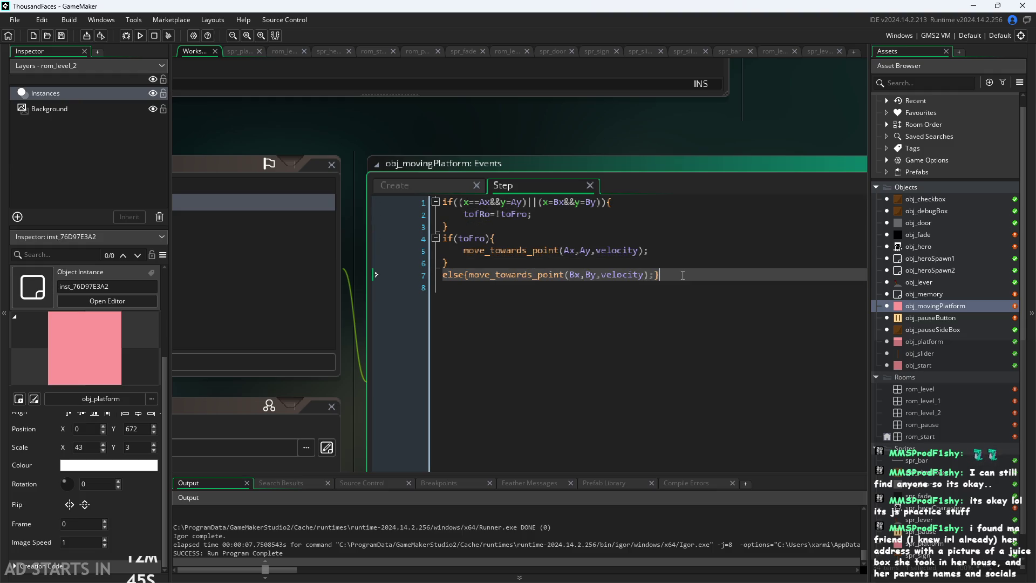
key("Up")
key("Up")
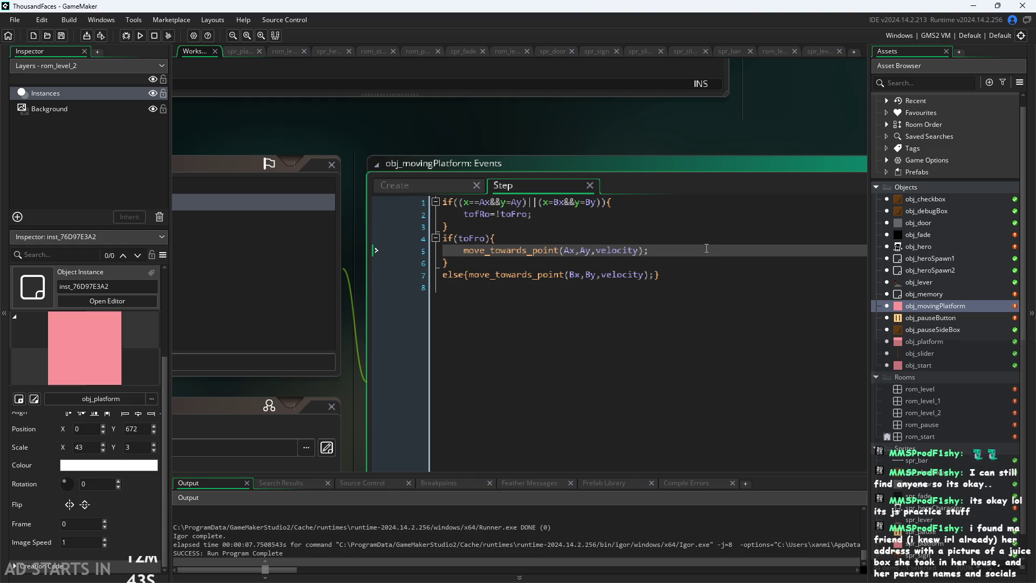
key("Up")
key("Up")
key("Up")
left_click(479, 214)
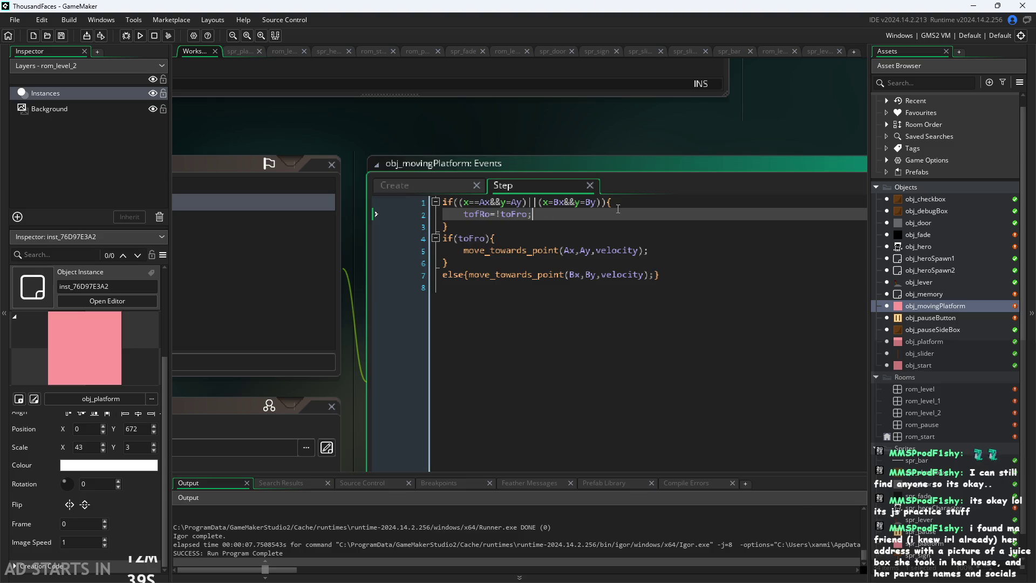
- Move between line 1, the line 3 brace and the line 6 closing brace of the Step code
left_click(640, 201)
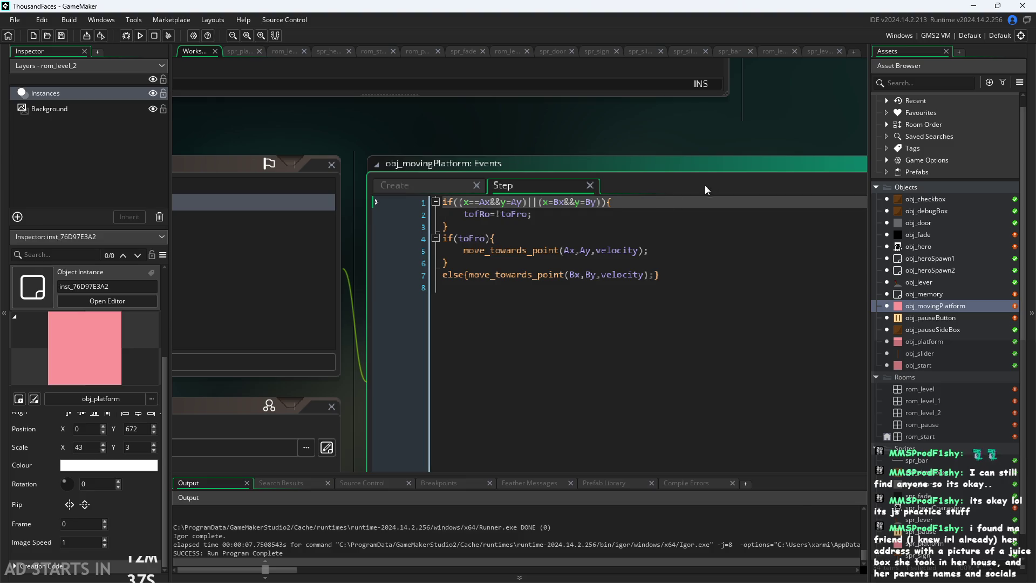
scroll(620, 180, "up", 2, "ctrl")
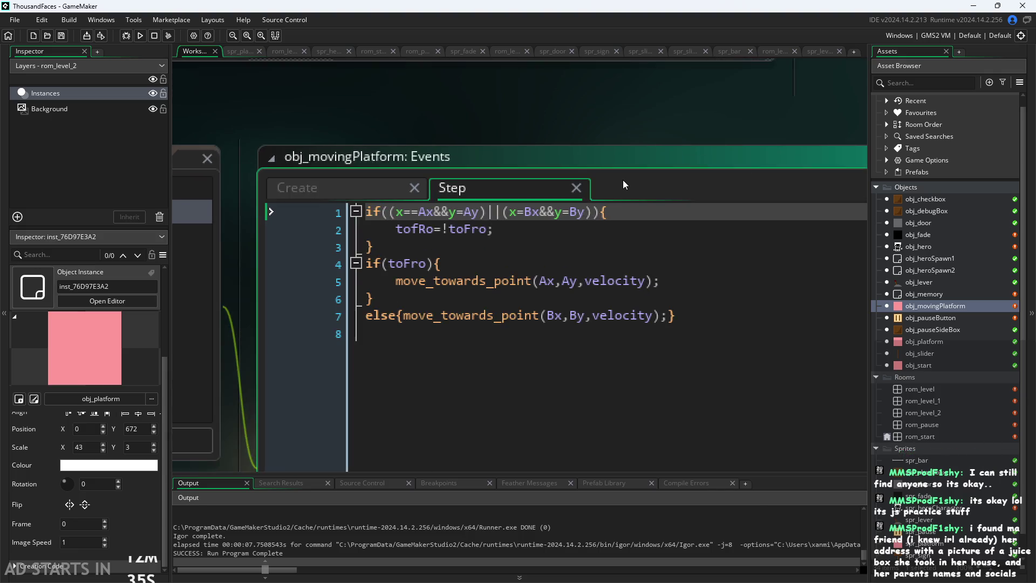
scroll(650, 266, "down", 1, "ctrl")
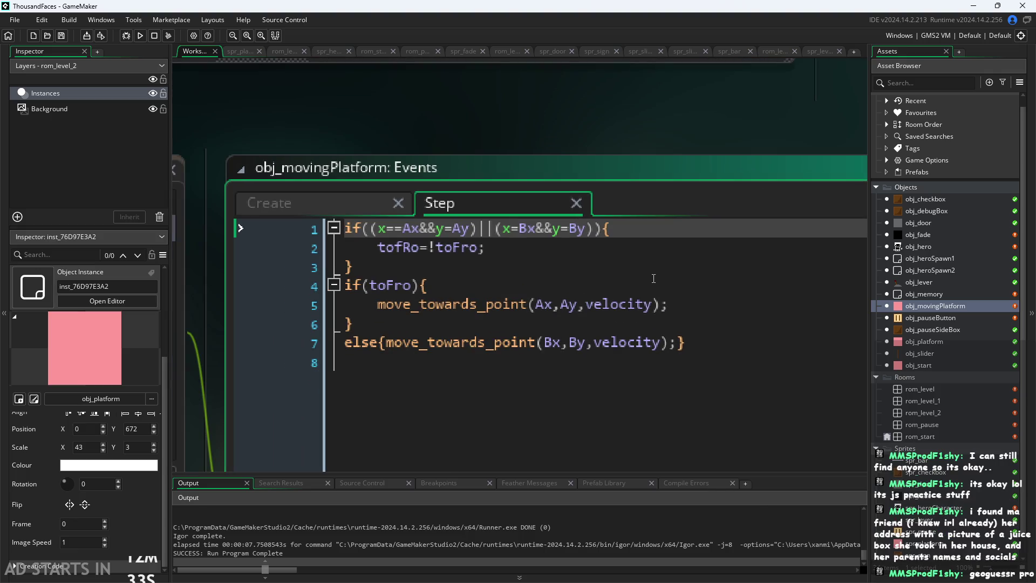
left_click(678, 325)
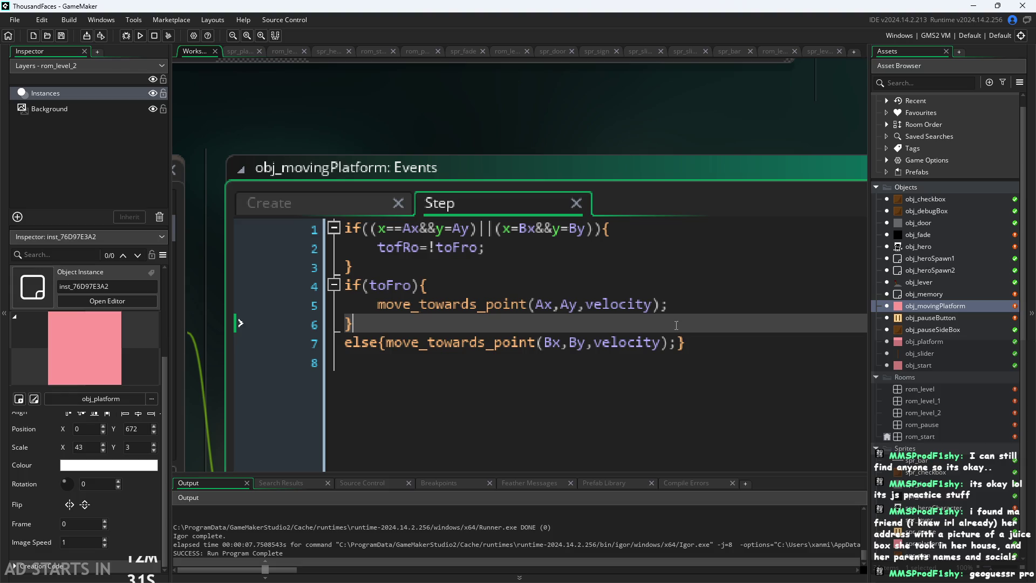
left_click(696, 304)
left_click(721, 285)
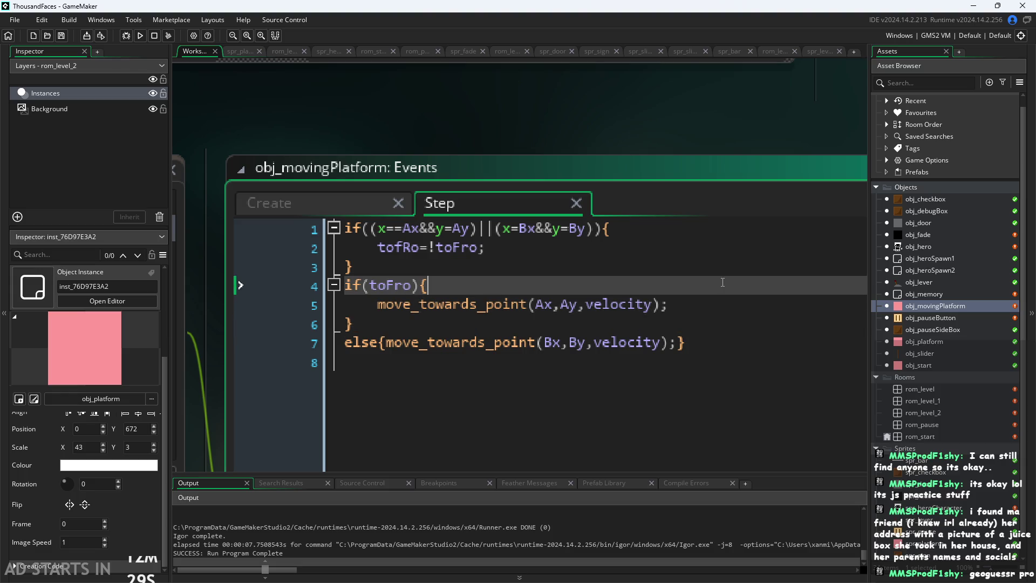
left_click(720, 273)
left_click(731, 248)
left_click(741, 224)
left_click(729, 256)
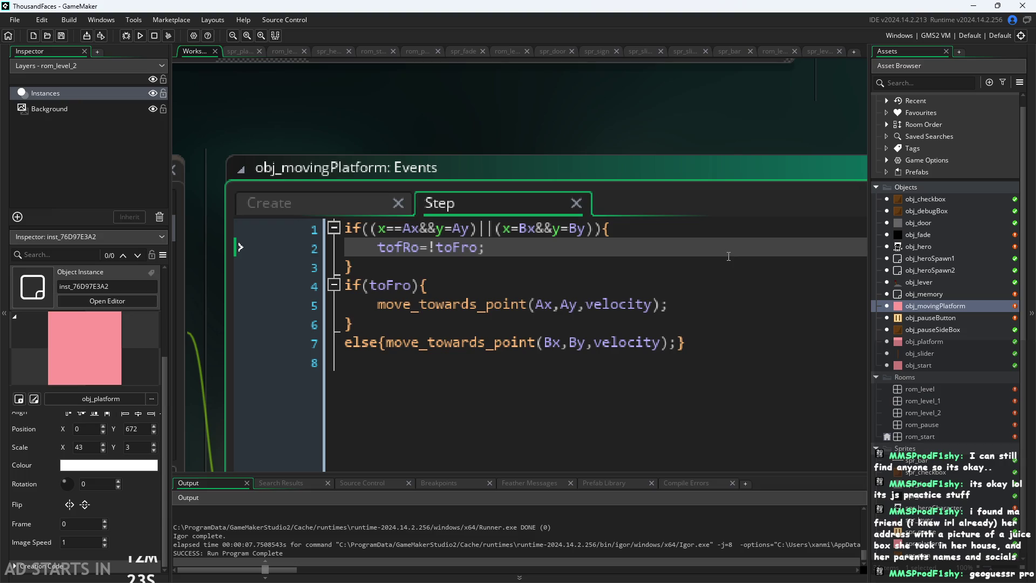
key("Down")
key("Down")
key("Down")
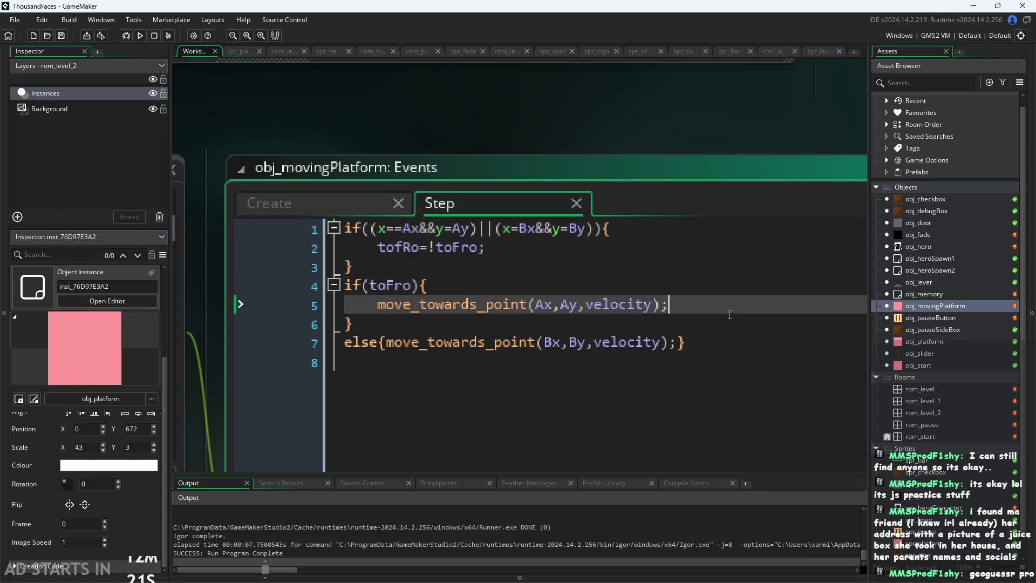
key("Up")
key("Up")
key("Up")
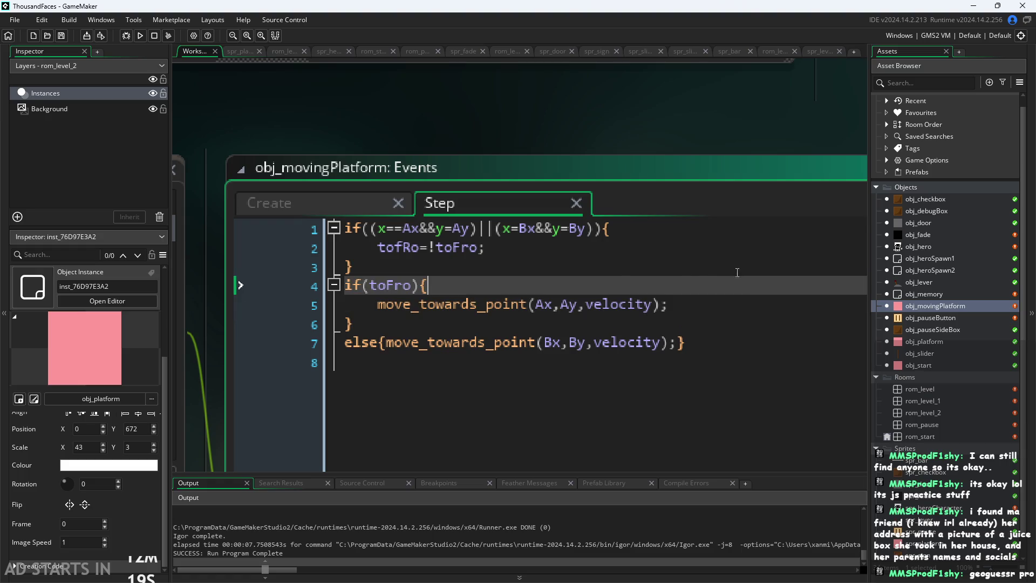
key("Down")
key("Down")
key("Down")
key("Down")
key("Down")
key("Up")
- Step line by line from line 1 down the velocity call to the else line
left_click(778, 304)
left_click(777, 286)
left_click(775, 267)
left_click(775, 249)
left_click(787, 231)
left_click(779, 248)
left_click(754, 284)
left_click(750, 267)
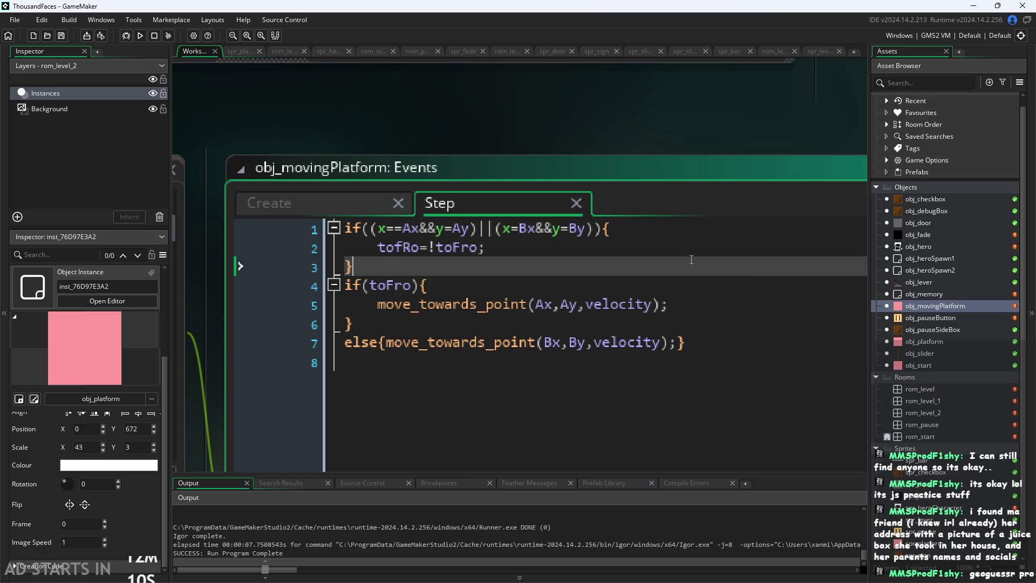
left_click(717, 229)
left_click(687, 247)
left_click(695, 229)
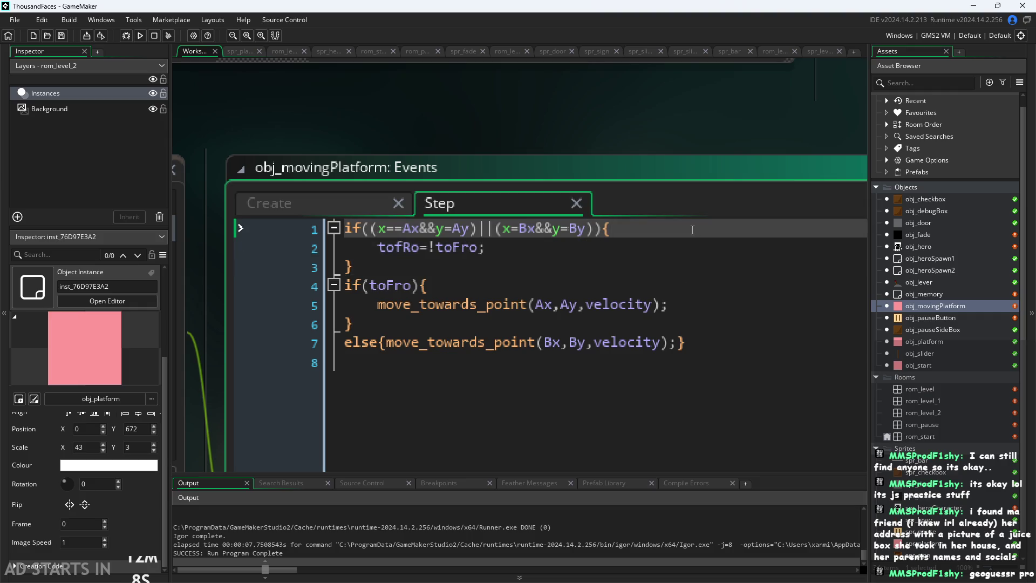
key("Down")
key("Down")
key("Down")
key("Down")
key("Right")
key("Right")
key("Right")
key("Down")
key("Down")
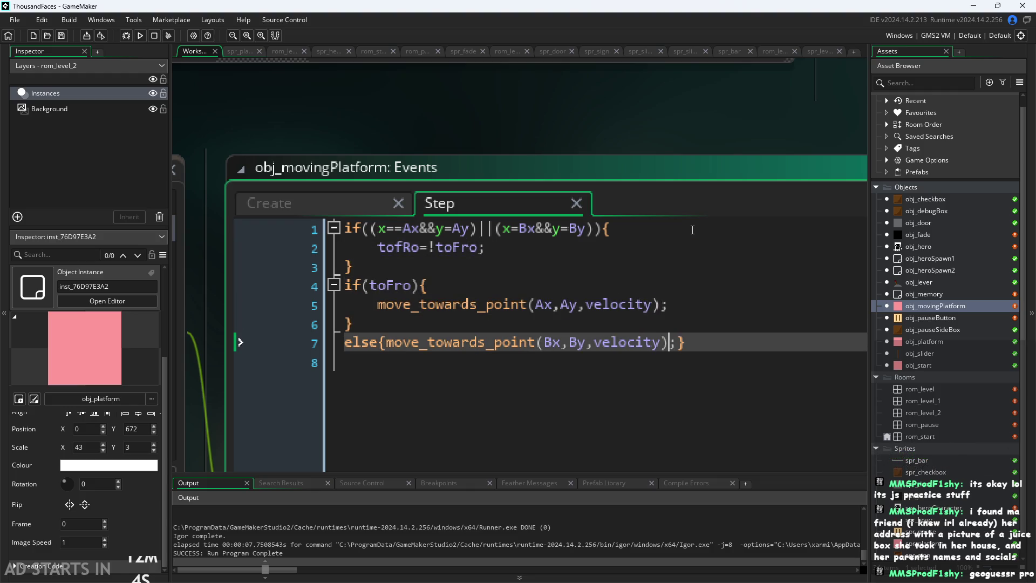
key("Up")
key("Up")
key("Up")
key("Up")
key("Up")
key("Up")
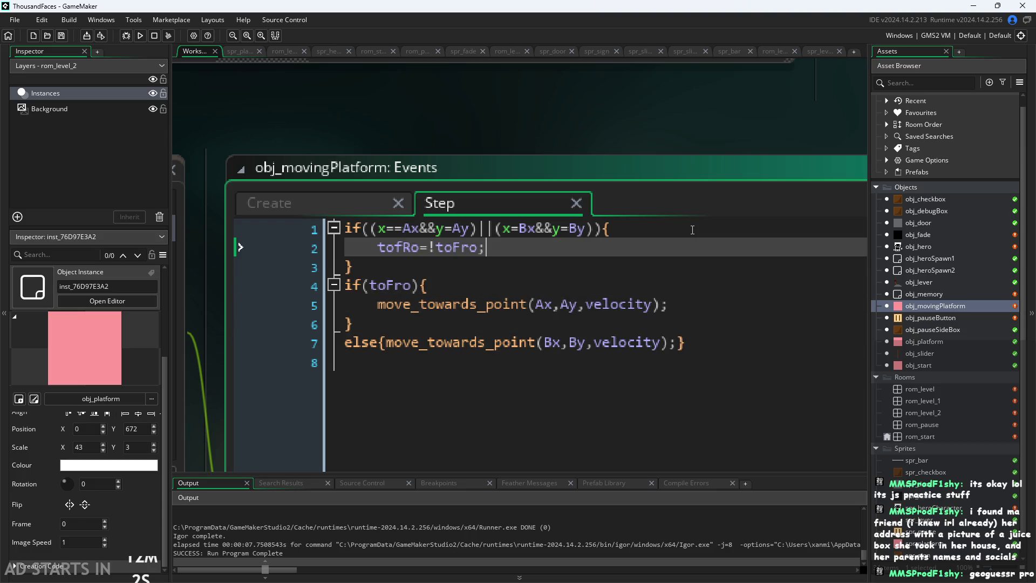
key("Down")
key("Down")
key("Down")
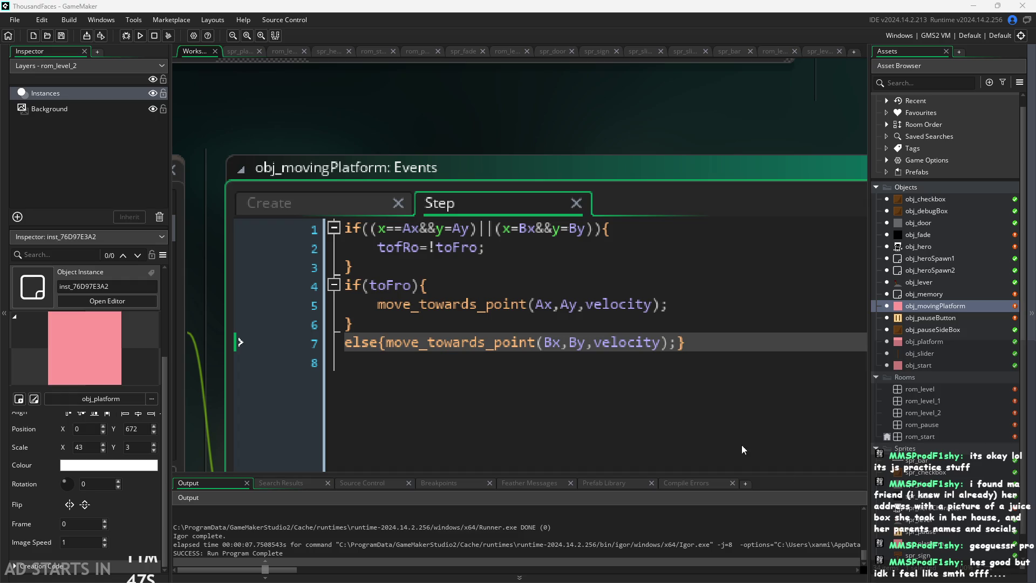
- Trace the arrival check on line 1, the toFro toggle and the move-toward-A line
scroll(468, 146, "down", 1)
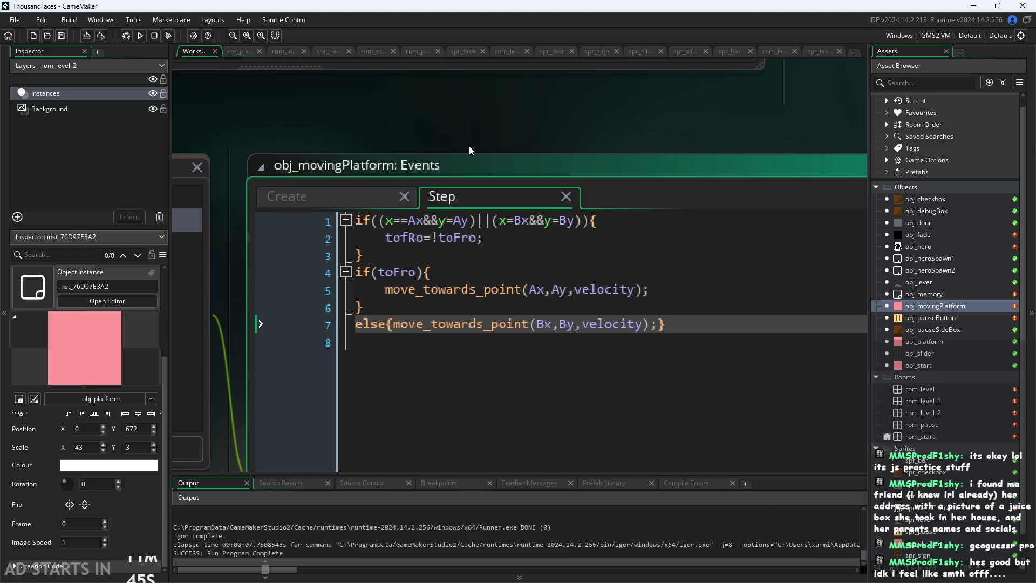
scroll(469, 145, "down", 1)
left_click(660, 254)
key("Up")
key("Up")
key("Up")
key("Down")
key("Down")
key("Down")
key("Down")
key("Down")
key("Up")
key("Up")
key("Up")
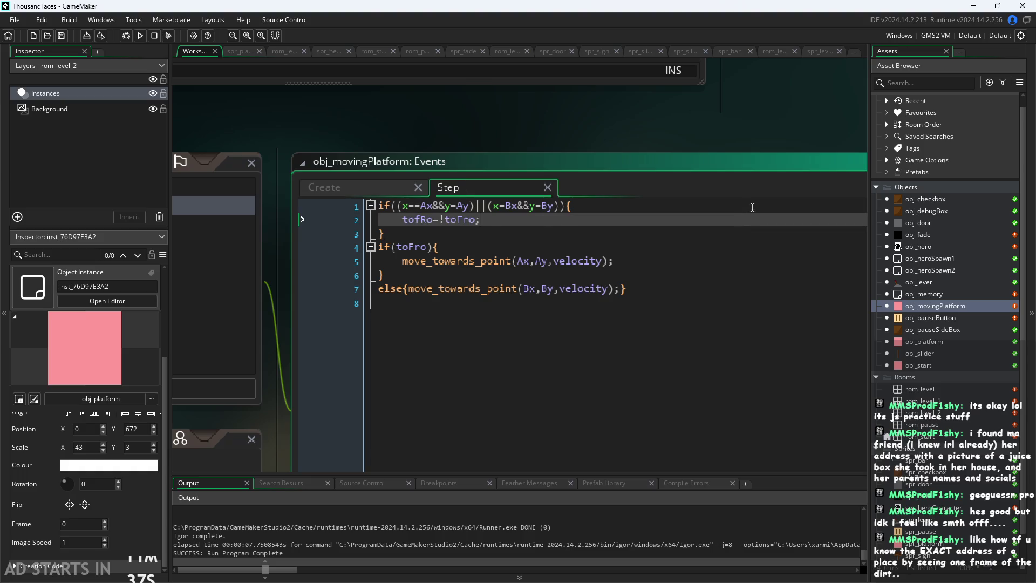
key("Up")
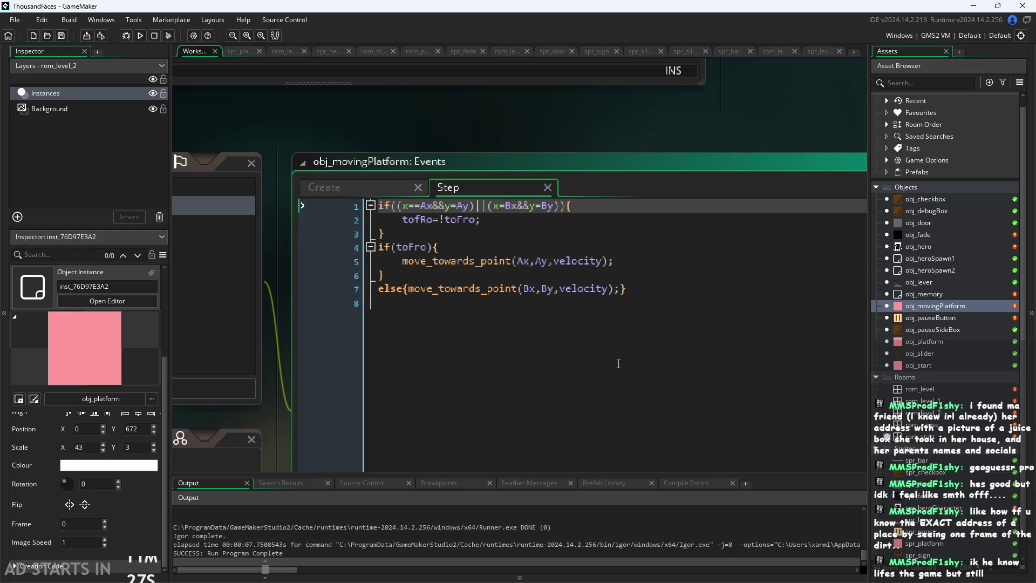
left_click(528, 338)
key("Up")
key("Up")
key("Up")
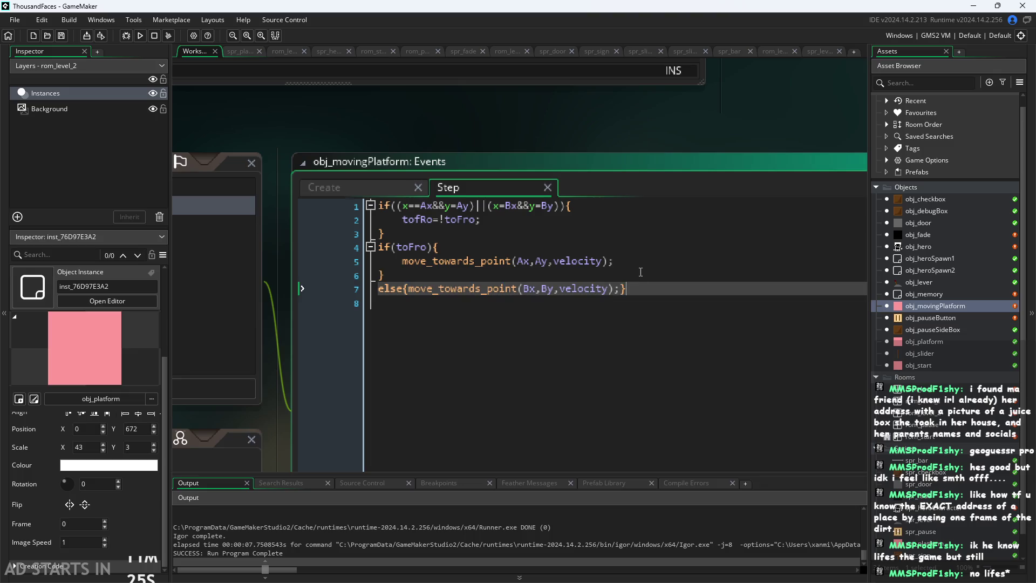
key("Down")
key("Down")
key("Up")
key("Up")
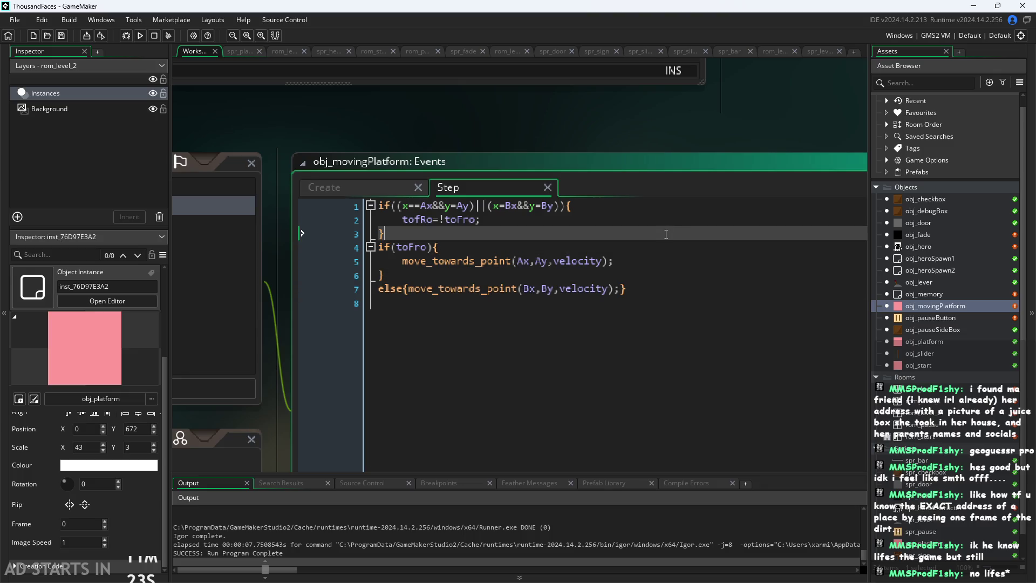
key("Up")
left_click(728, 201)
key("Down")
key("Down")
key("Down")
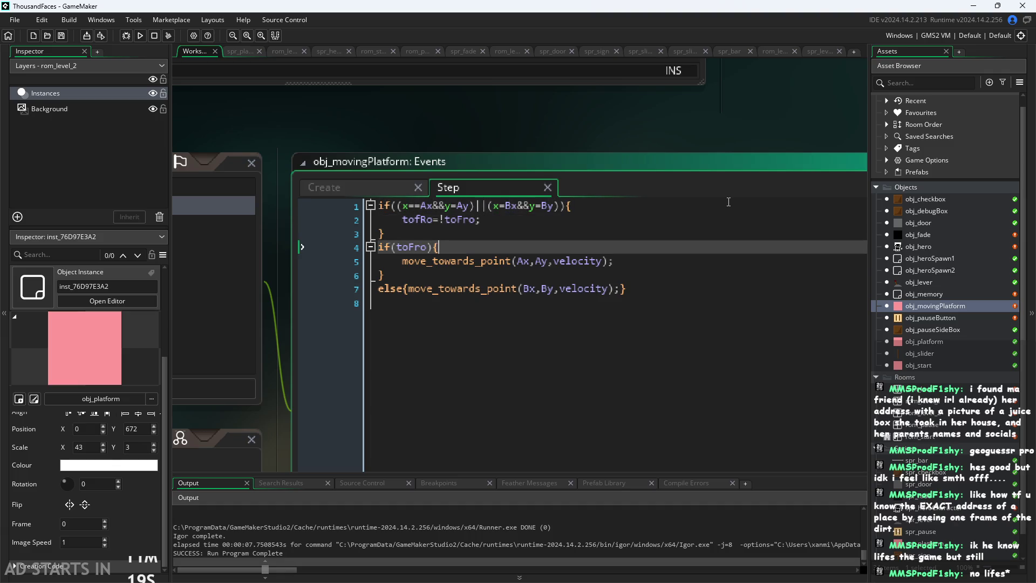
scroll(647, 254, "up", 2)
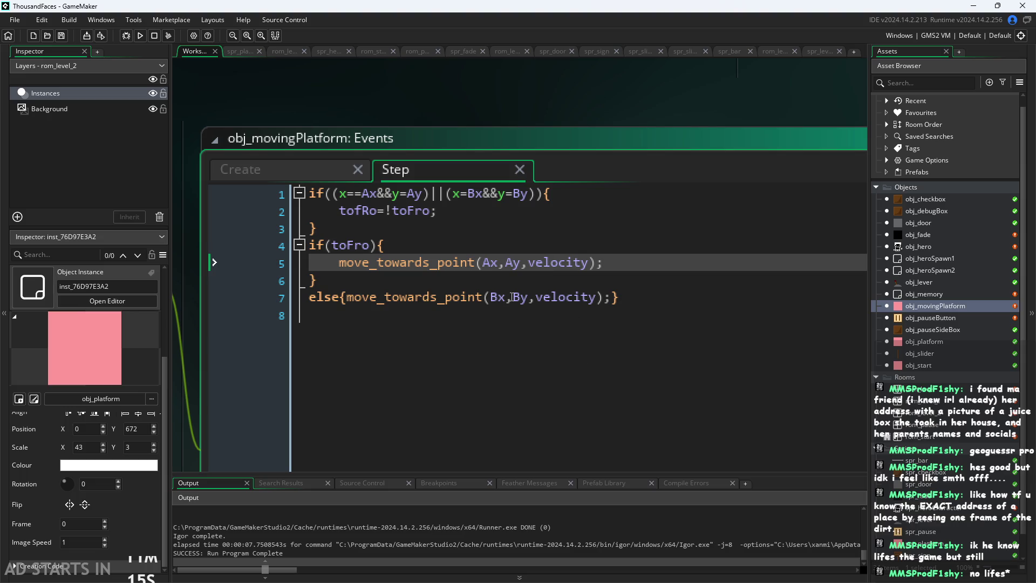
key("Up")
key("Up")
key("Up")
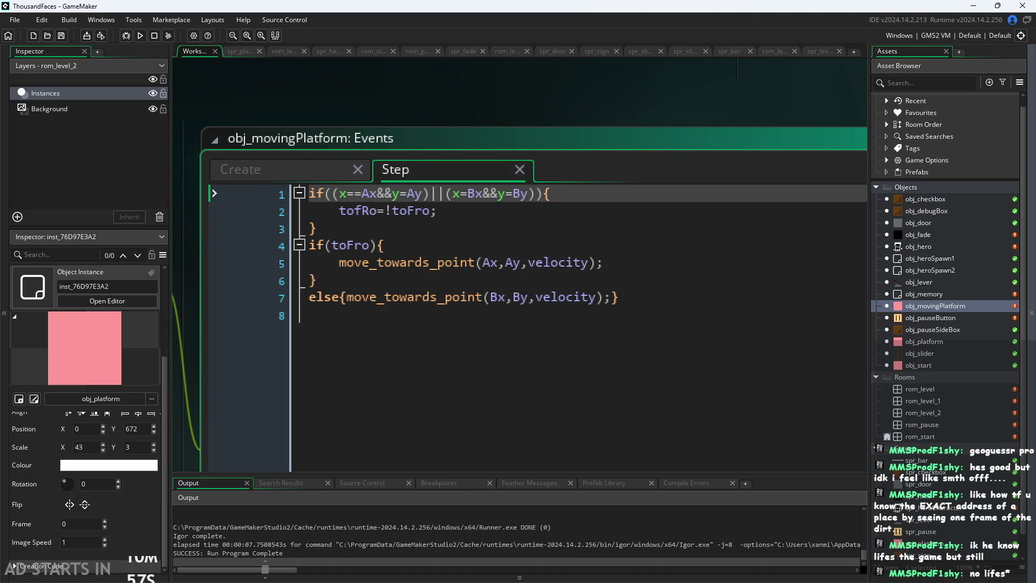
- Compare the else branch moving toward B with the move-toward-A line and toFro toggle
left_click(655, 297)
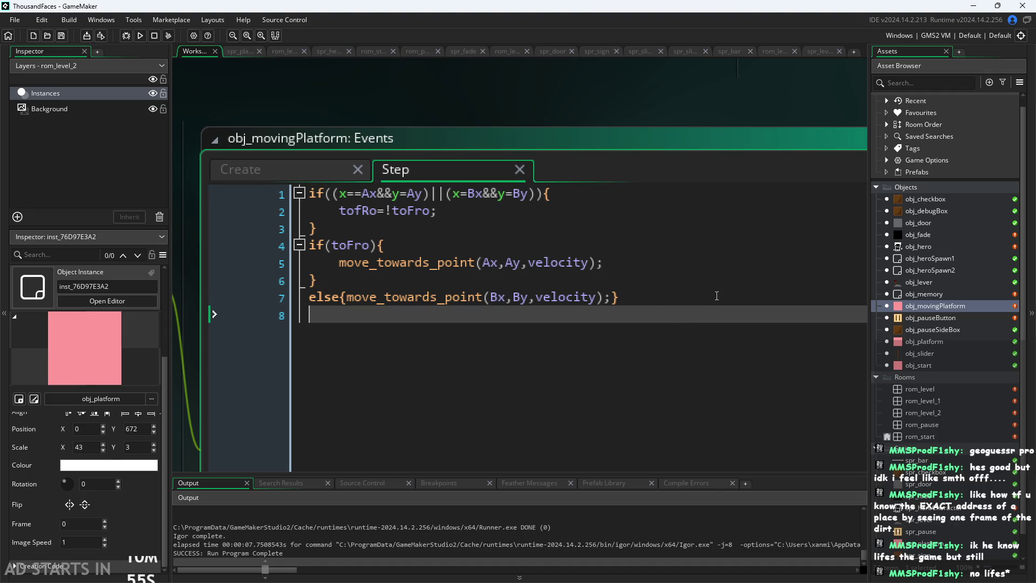
left_click(722, 269)
left_click(702, 286)
left_click(702, 262)
left_click(703, 234)
left_click(705, 259)
left_click(717, 228)
left_click(728, 213)
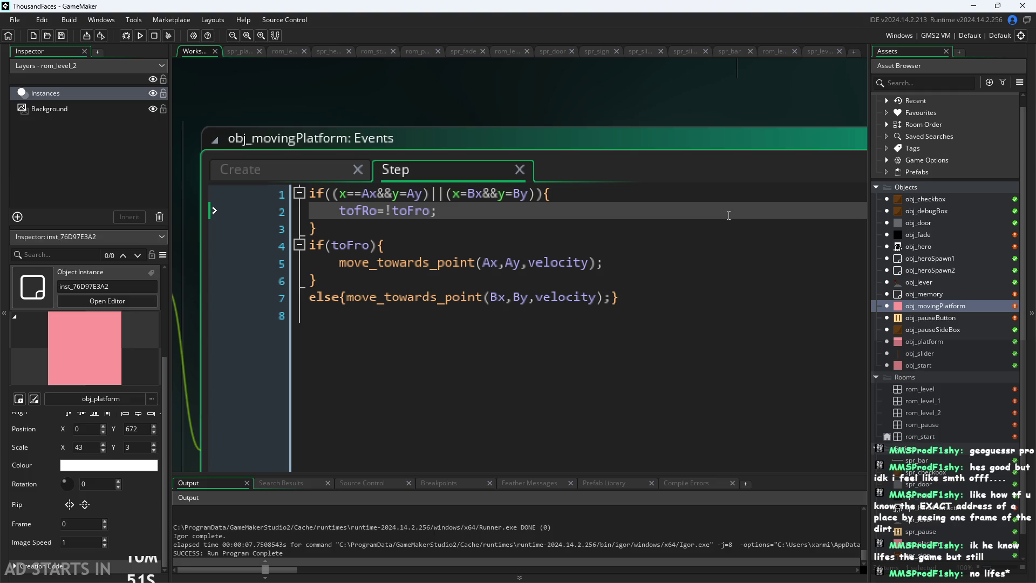
scroll(504, 96, "up", 1)
left_click(550, 204)
left_click(552, 218)
left_click(599, 241)
left_click(653, 260)
left_click(686, 317)
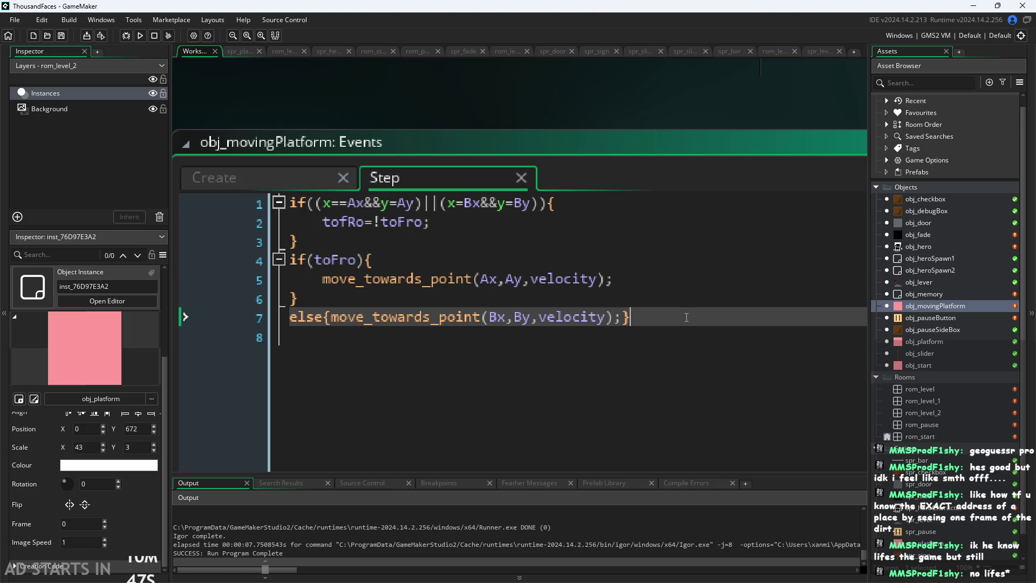
key("Up")
key("Up")
key("Up")
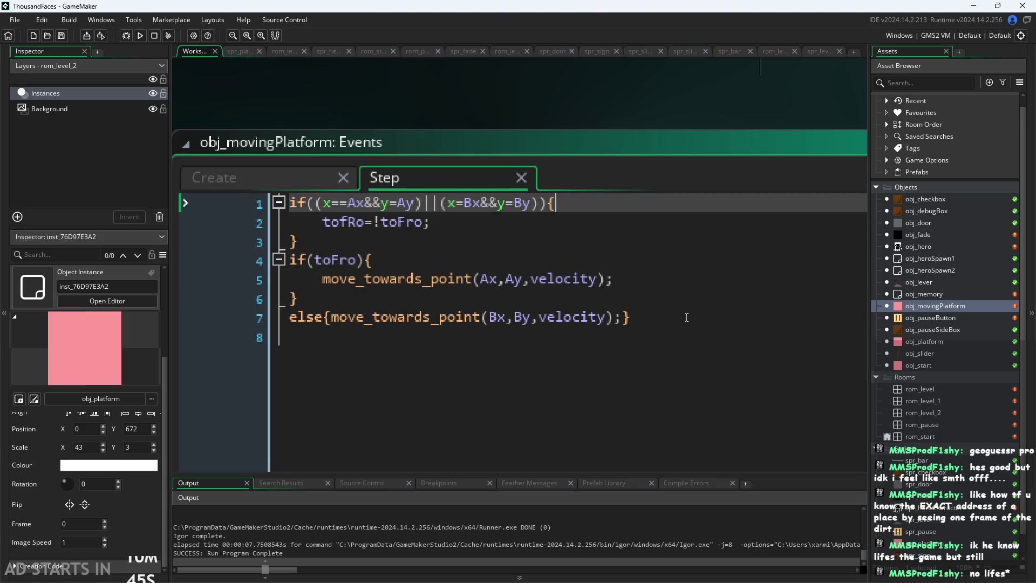
- Check the if(toFro) line, the else line's end and the start of the move-toward-A call
left_click(675, 363)
key("Up")
key("Up")
key("Up")
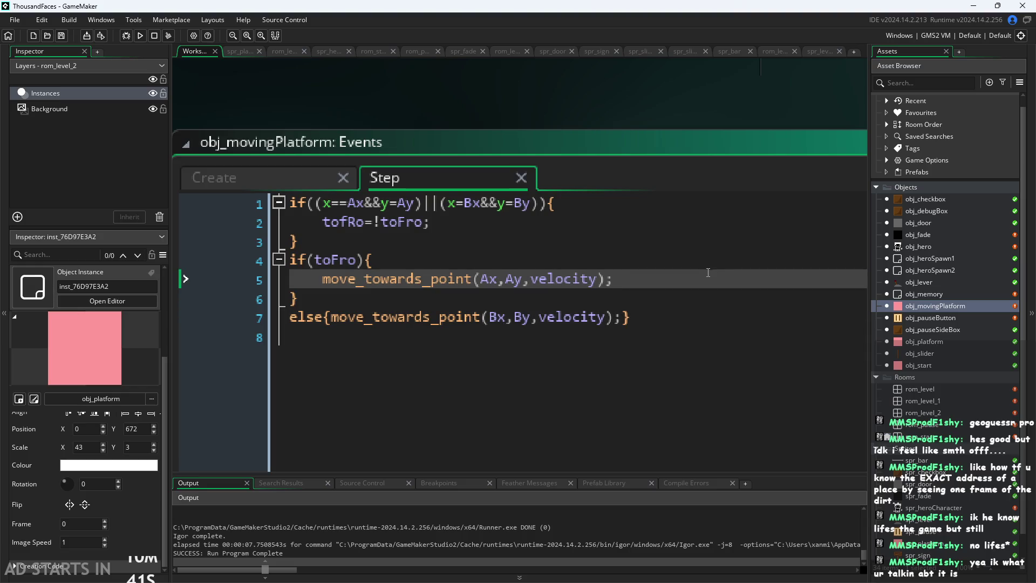
left_click(708, 256)
key("Up")
key("Up")
key("Up")
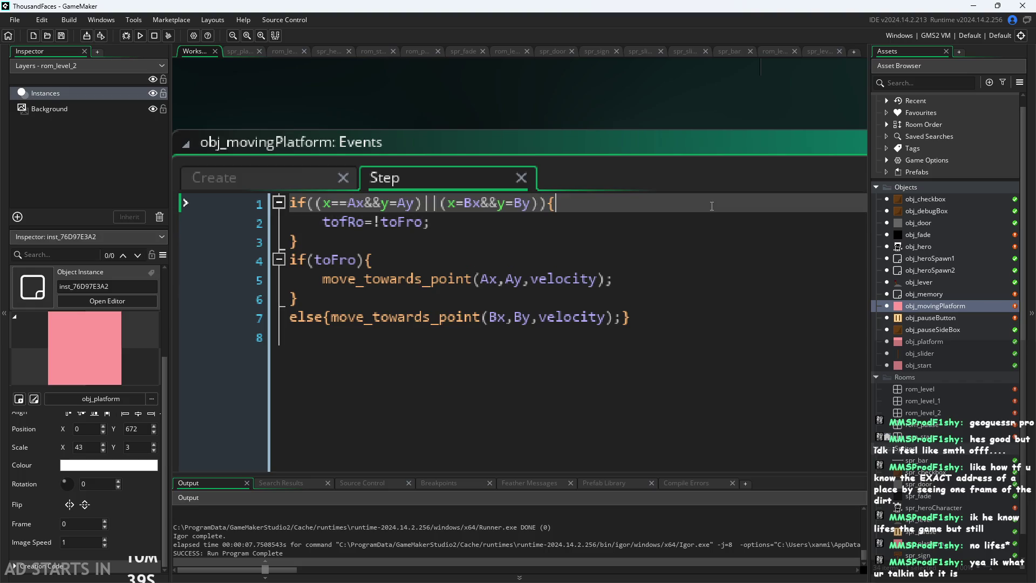
left_click(734, 327)
left_click(743, 320)
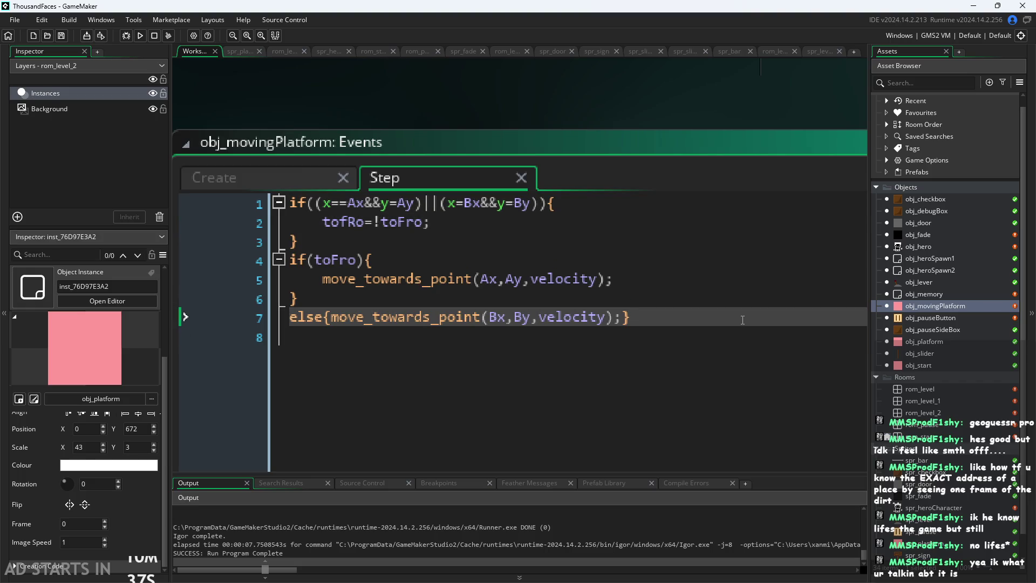
key("Up")
key("Up")
key("Up")
key("Up")
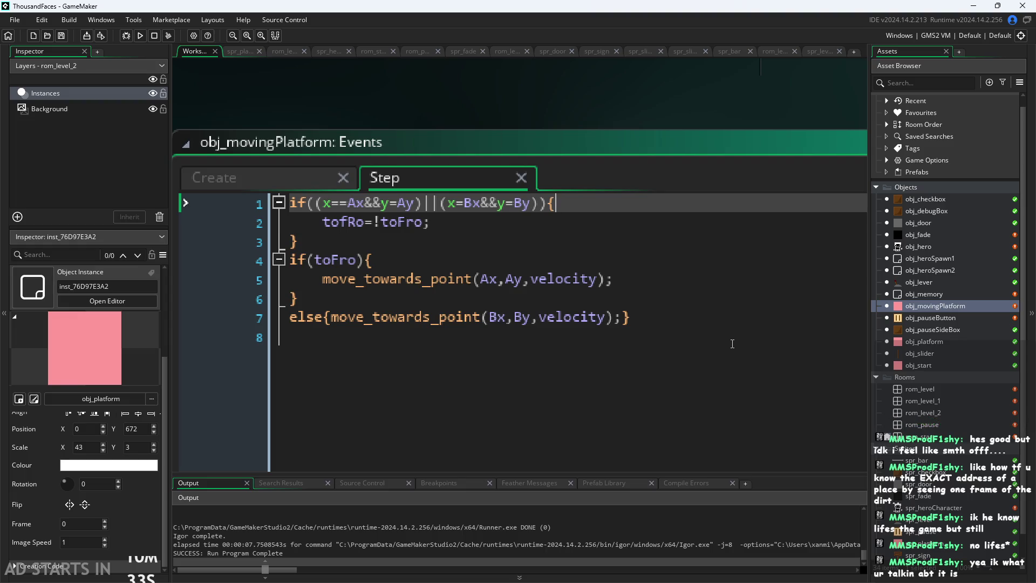
key("Down")
key("Down")
key("Down")
key("Up")
key("Up")
key("Down")
key("Down")
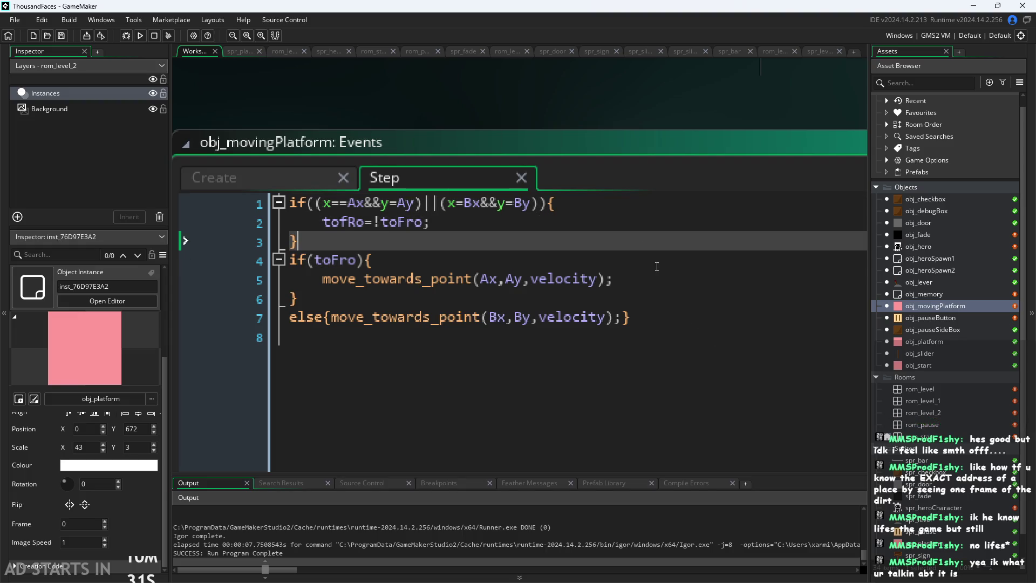
key("Down")
key("Down")
key("Down")
key("End")
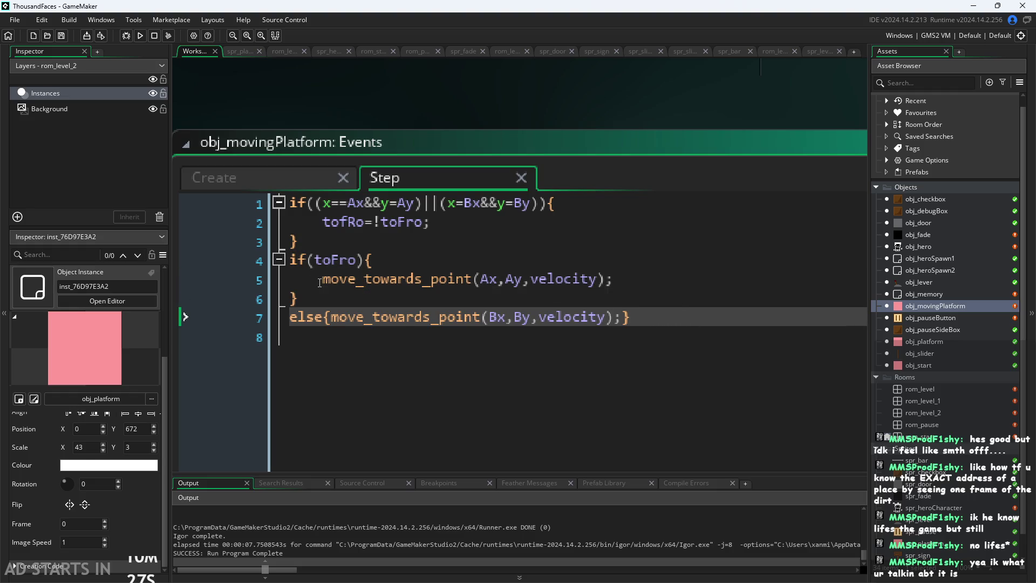
key("Up")
key("Up")
key("Home")
key("Up")
key("Up")
key("Up")
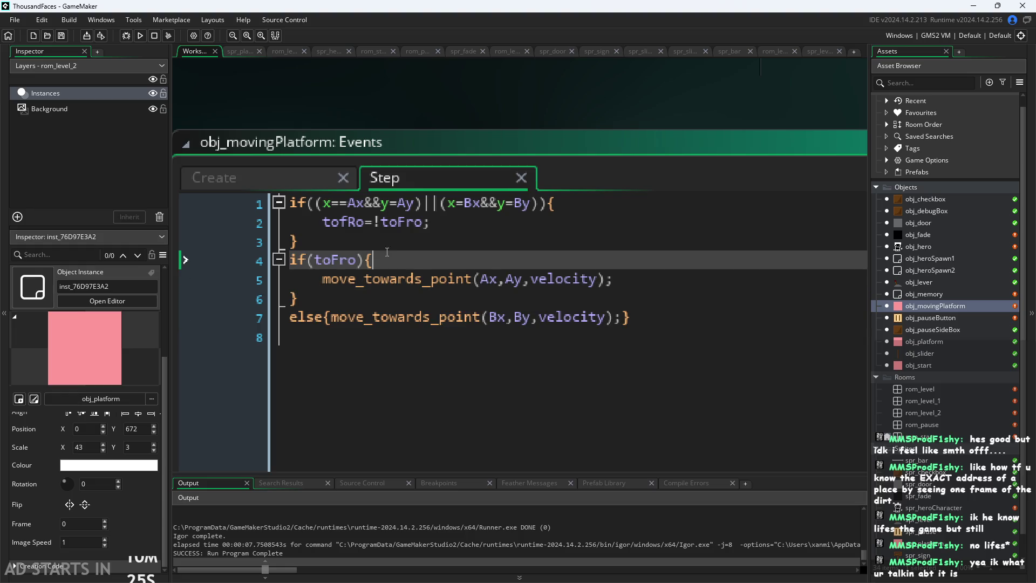
key("End")
key("Up")
- Run through the code from the arrival check via if(toFro) to the else line and back
left_click(575, 215)
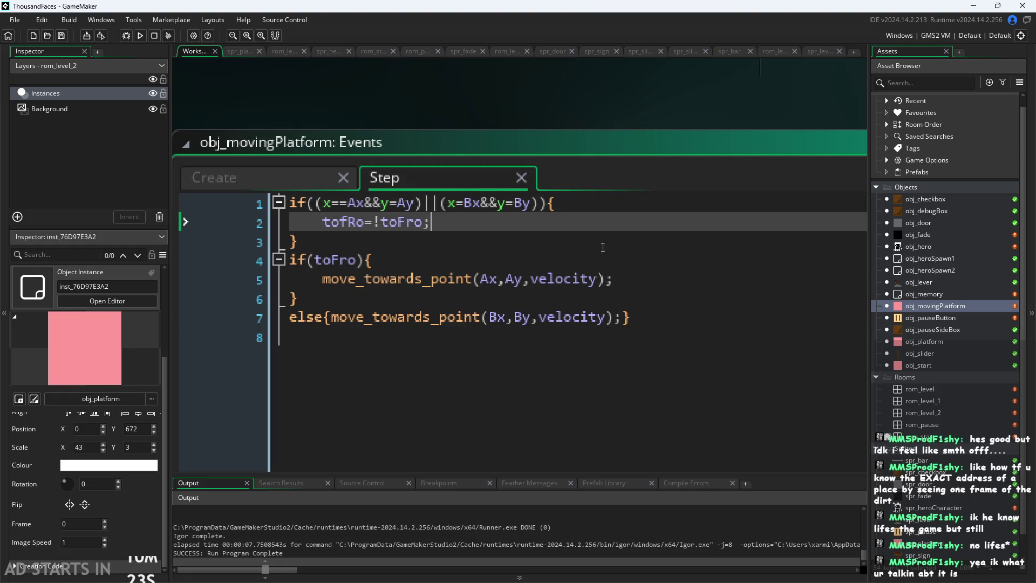
left_click(615, 261)
left_click(615, 279)
left_click(620, 299)
left_click(676, 313)
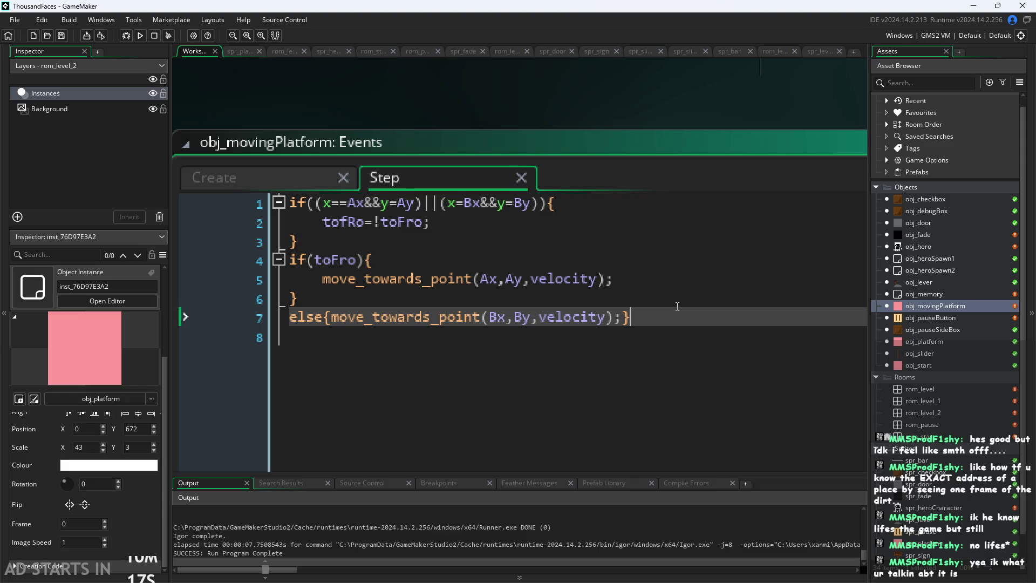
left_click(682, 298)
left_click(686, 260)
left_click(689, 275)
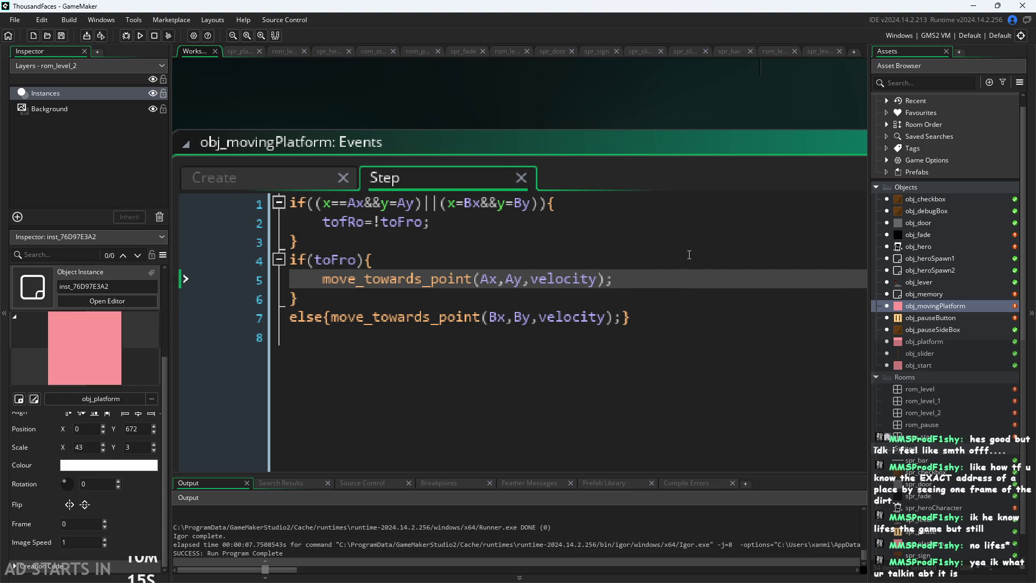
left_click(696, 261)
left_click(701, 242)
left_click(707, 222)
left_click(716, 209)
left_click(717, 242)
left_click(718, 222)
left_click(718, 241)
left_click(719, 261)
left_click(721, 279)
left_click(722, 298)
left_click(726, 318)
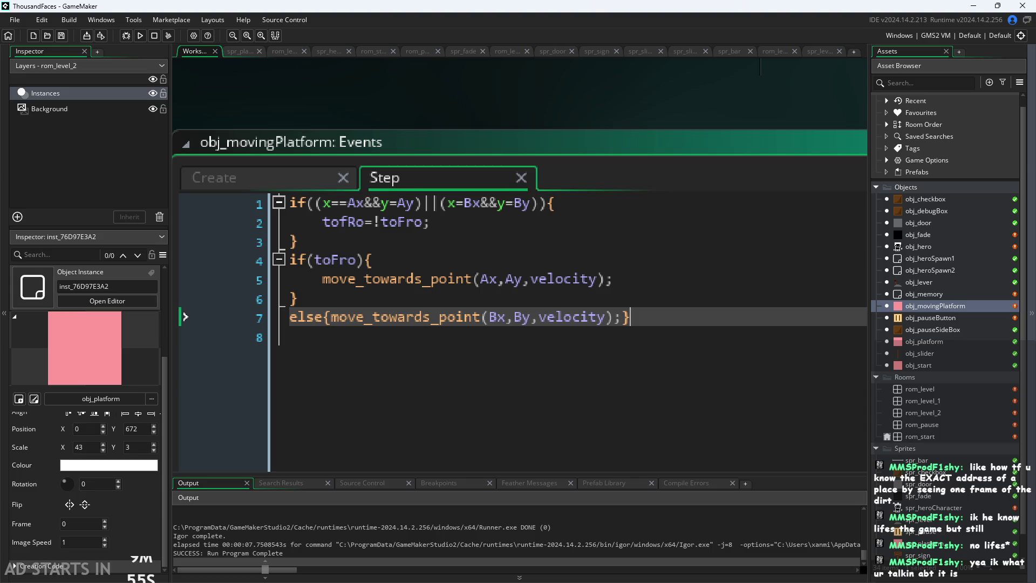
key("Up")
key("Up")
key("Down")
key("Down")
key("Down")
key("Up")
key("Up")
key("Up")
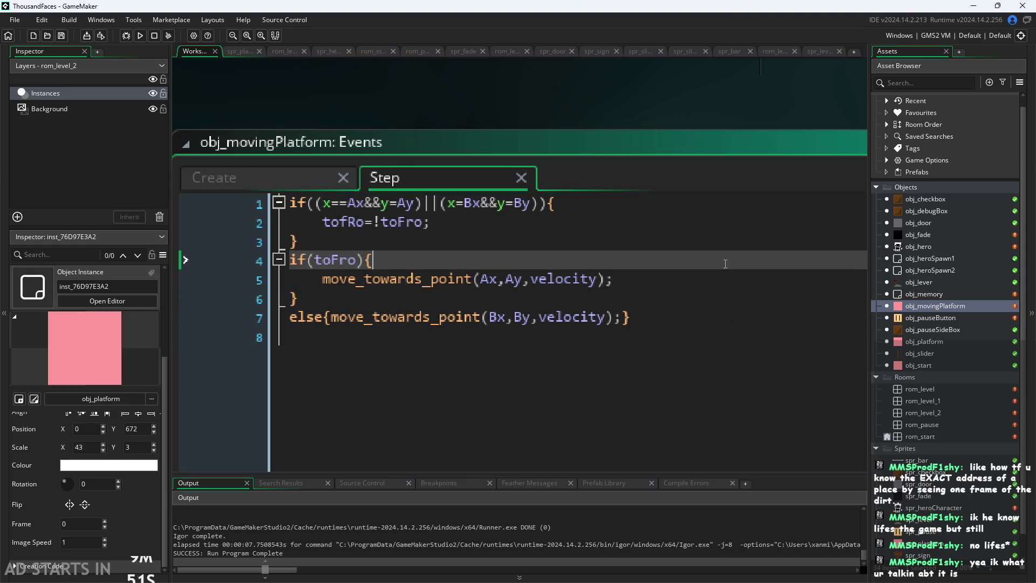
key("Up")
key("Up")
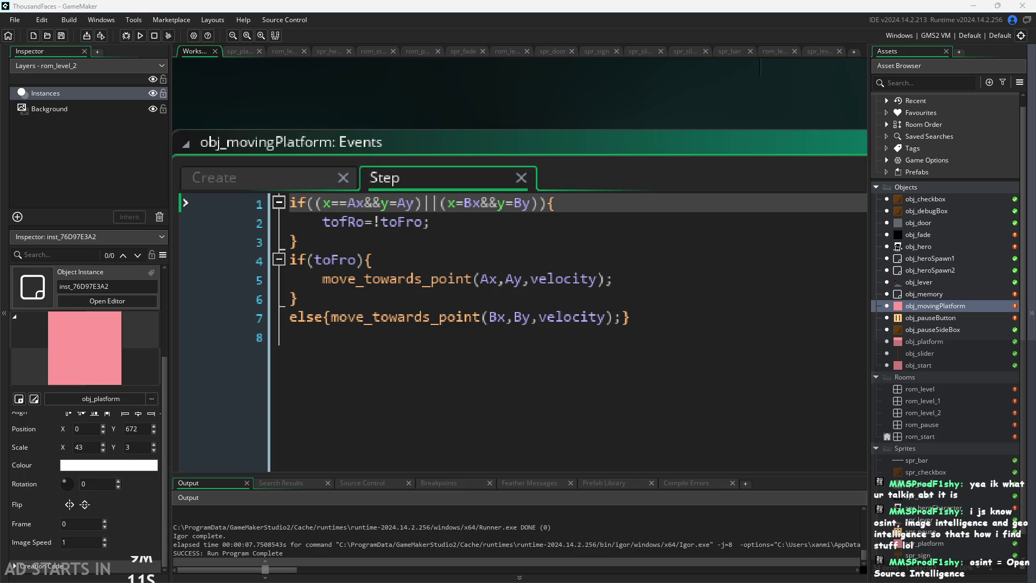
- Revisit the move-toward-A, toFro toggle and if(toFro) lines, bringing neighbouring event windows into view
left_click(662, 319)
left_click(698, 280)
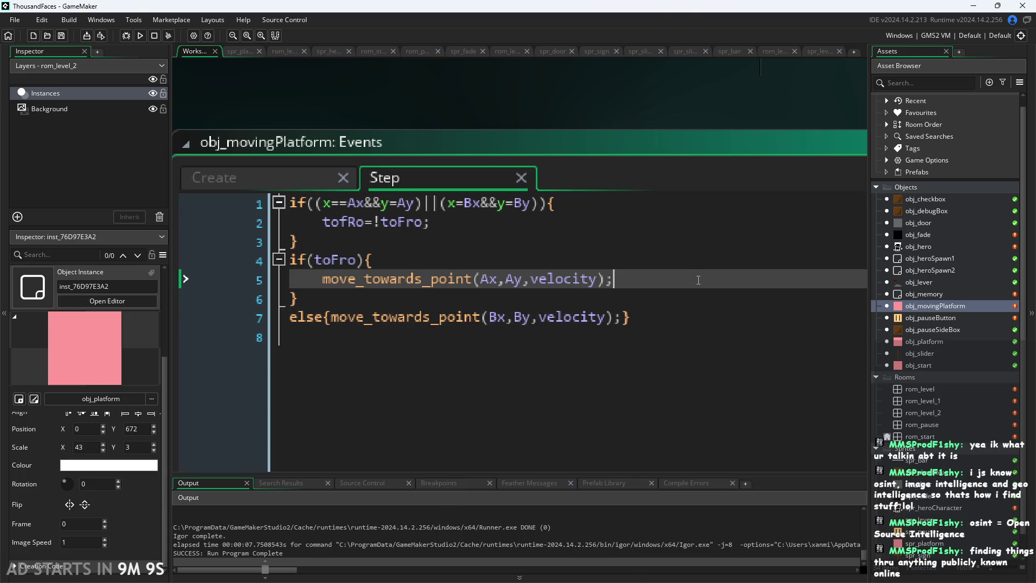
left_click(665, 314)
key("Up")
key("Up")
key("Up")
left_click(742, 242)
left_click(752, 203)
left_click(764, 228)
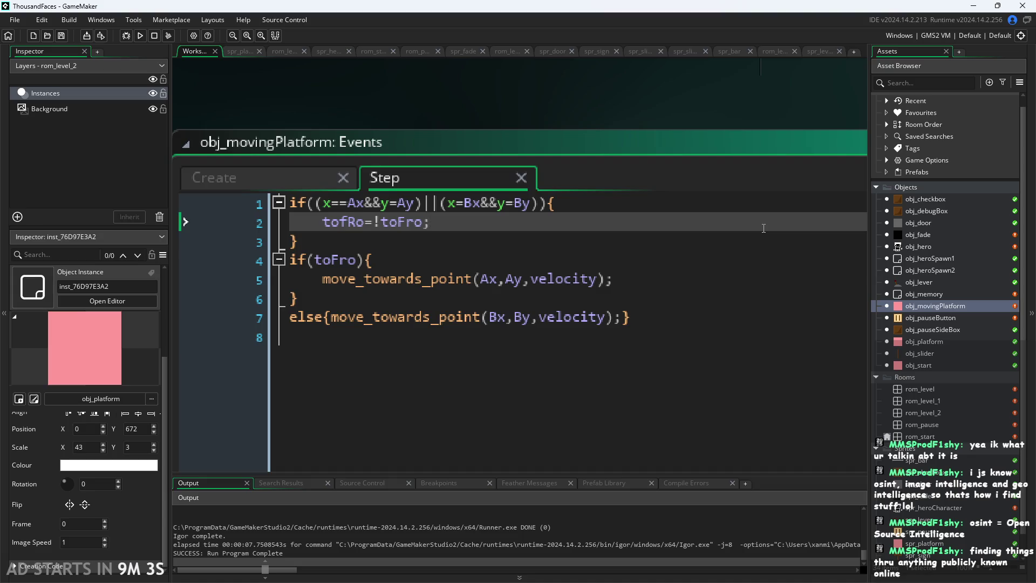
left_click(759, 240)
left_click(749, 260)
scroll(700, 127, "down", 1)
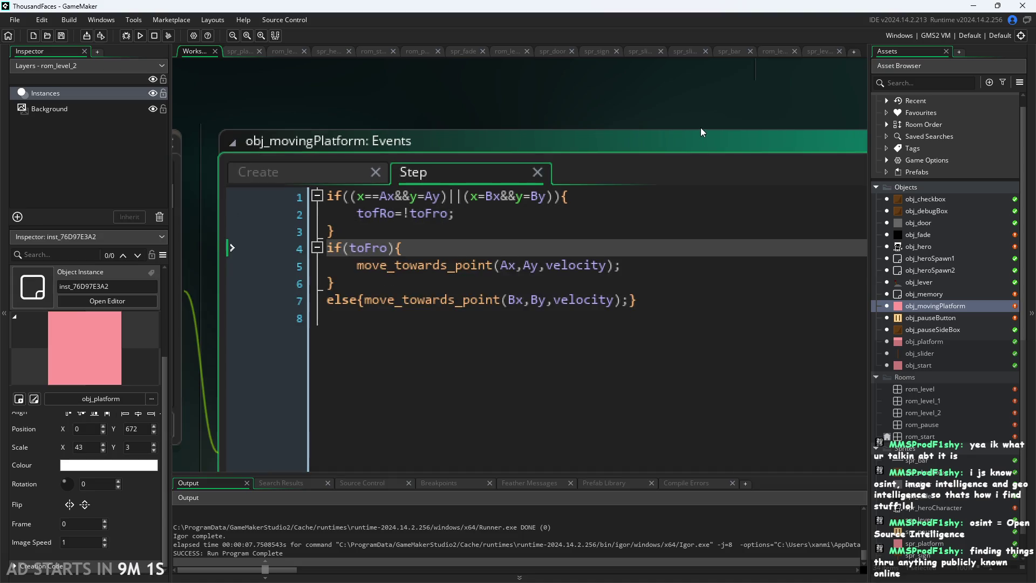
scroll(700, 127, "down", 2)
mouse_move(682, 136)
left_mouse_down()
mouse_move(629, 155)
mouse_move(629, 127)
mouse_move(513, 101)
mouse_move(740, 167)
left_mouse_up()
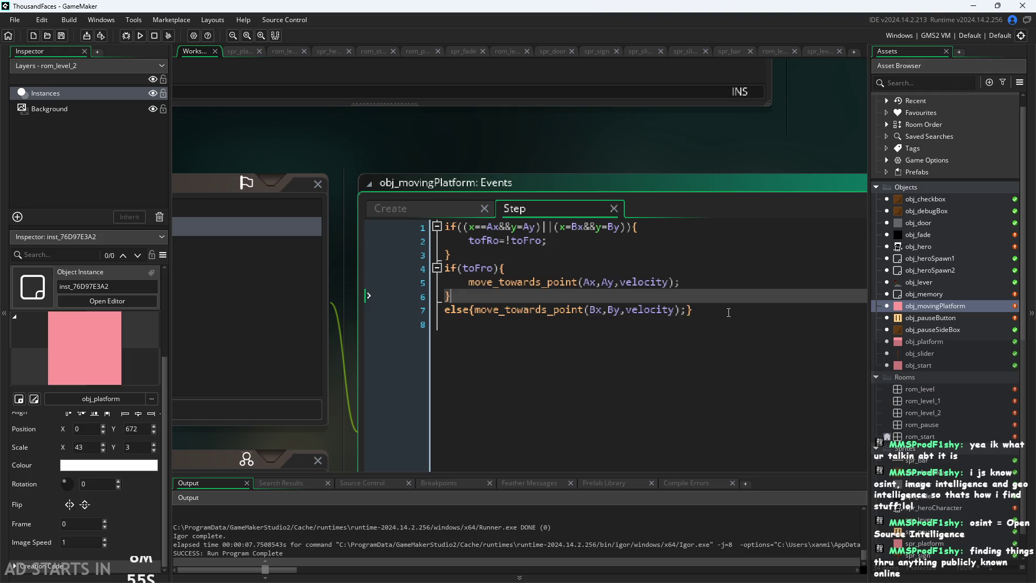
left_click(738, 277)
key("Up")
key("Up")
key("Up")
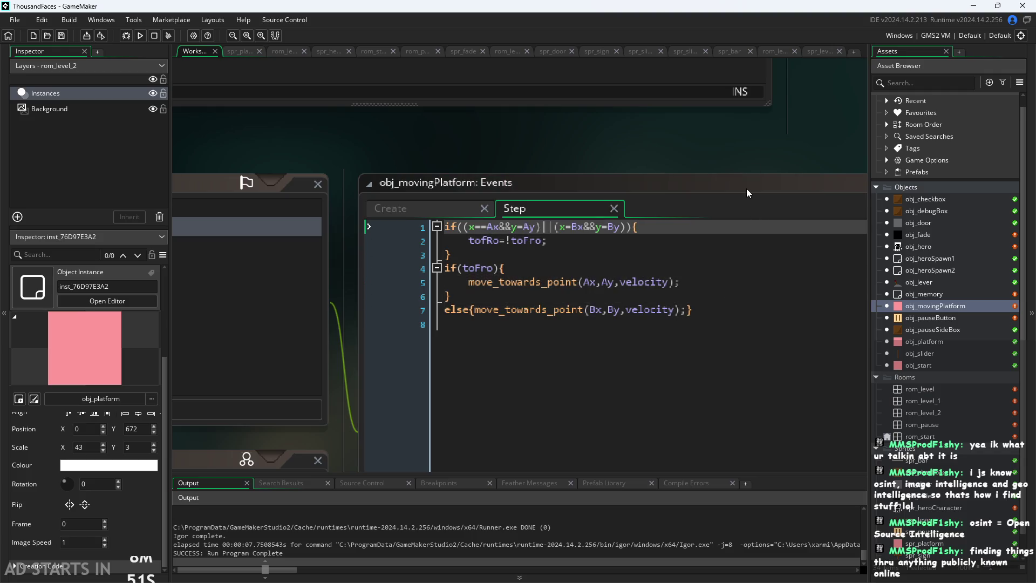
- Pan the workspace to see the chained Object, Events and Parent windows, then recentre the Step code
scroll(725, 162, "left", 2)
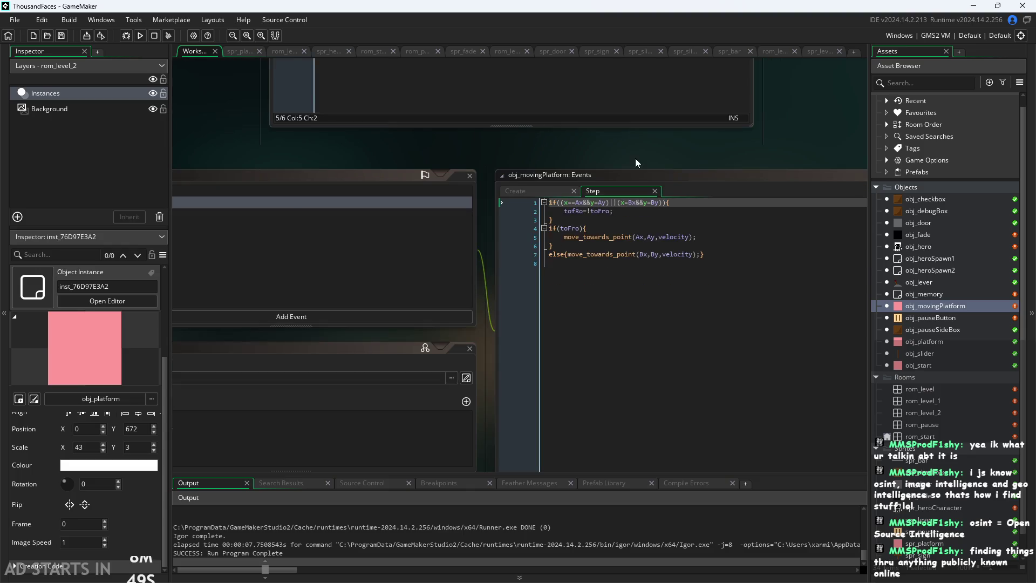
scroll(649, 160, "down", 3)
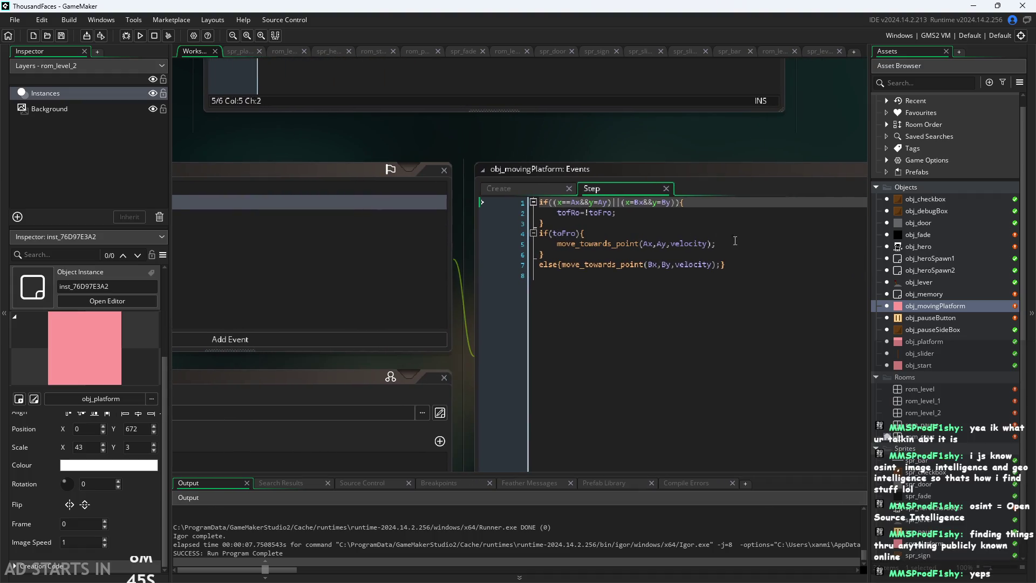
scroll(737, 224, "right", 4)
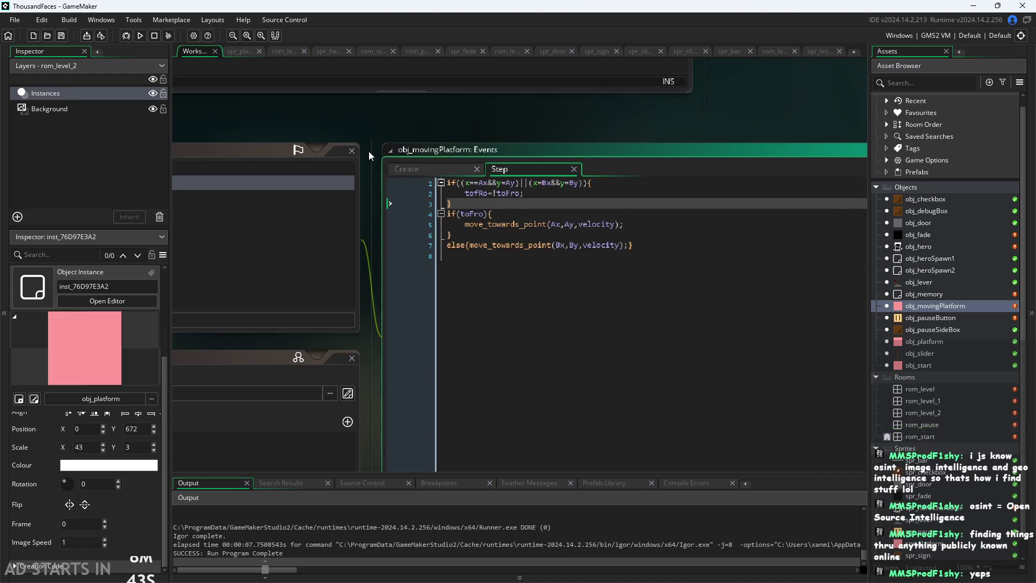
left_click_drag(368, 151, 585, 166)
left_click_drag(484, 130, 620, 141)
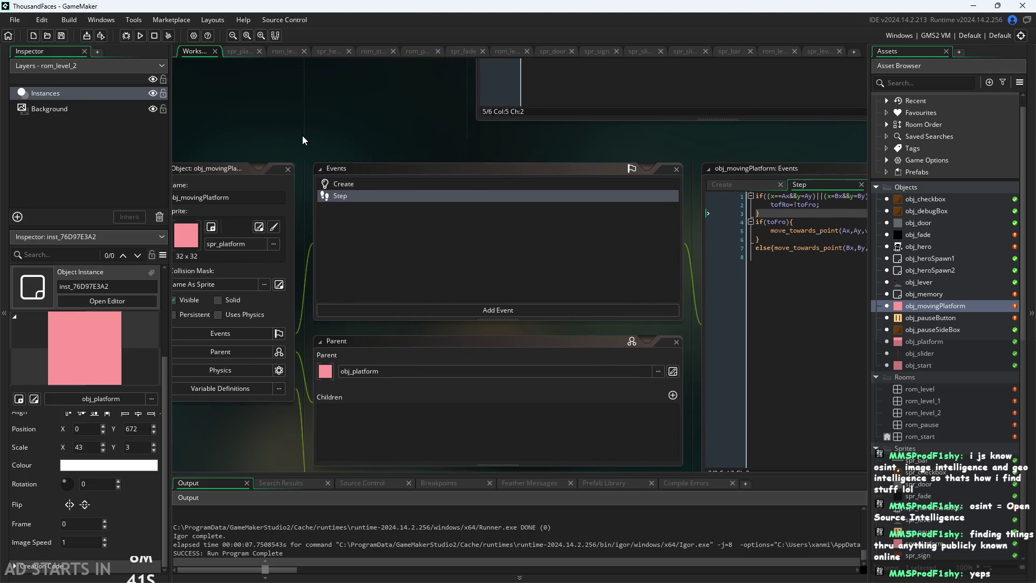
scroll(309, 154, "down", 2)
left_click_drag(322, 154, 324, 198)
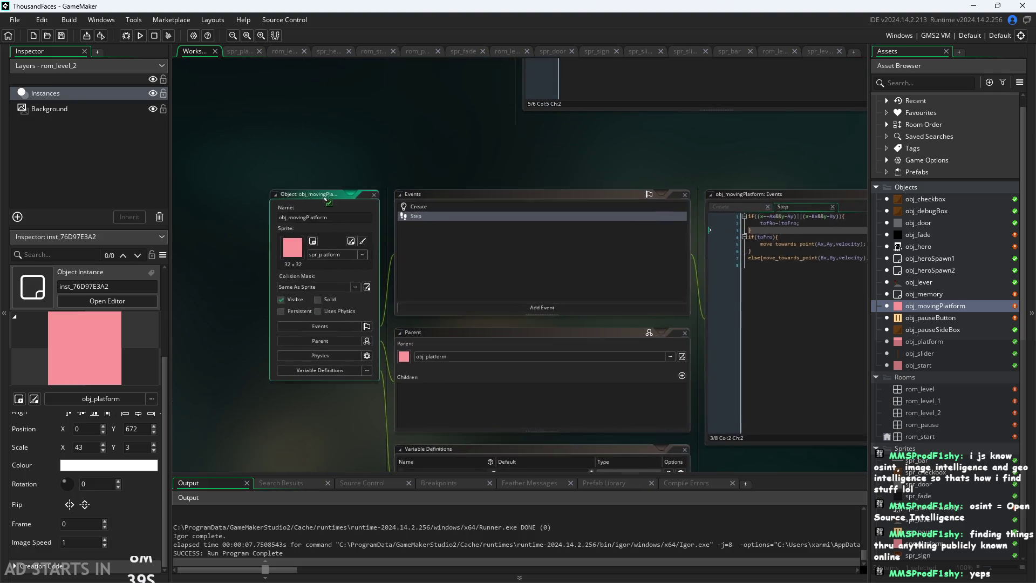
scroll(266, 141, "up", 3)
scroll(399, 139, "up", 3)
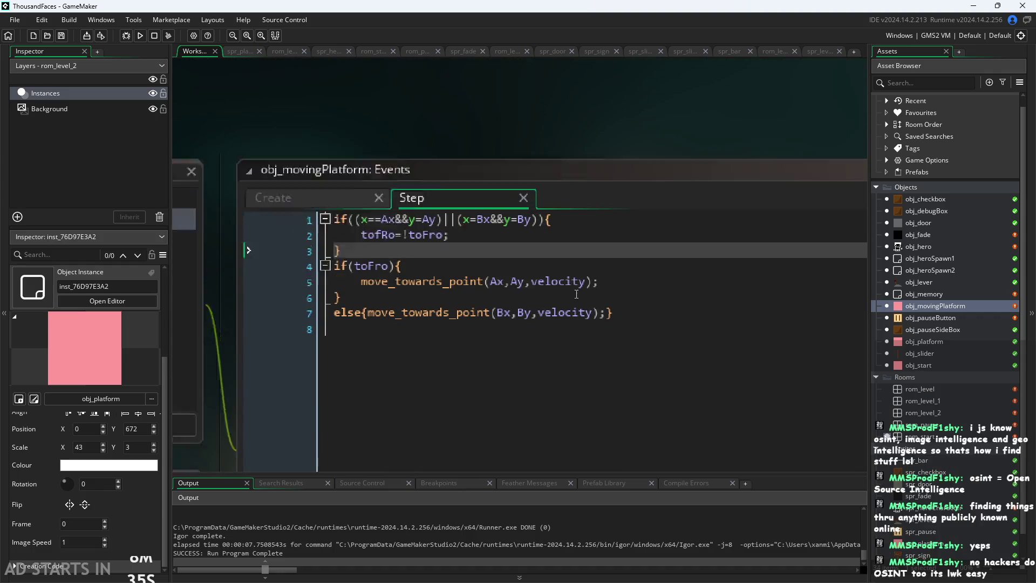
left_click(655, 282)
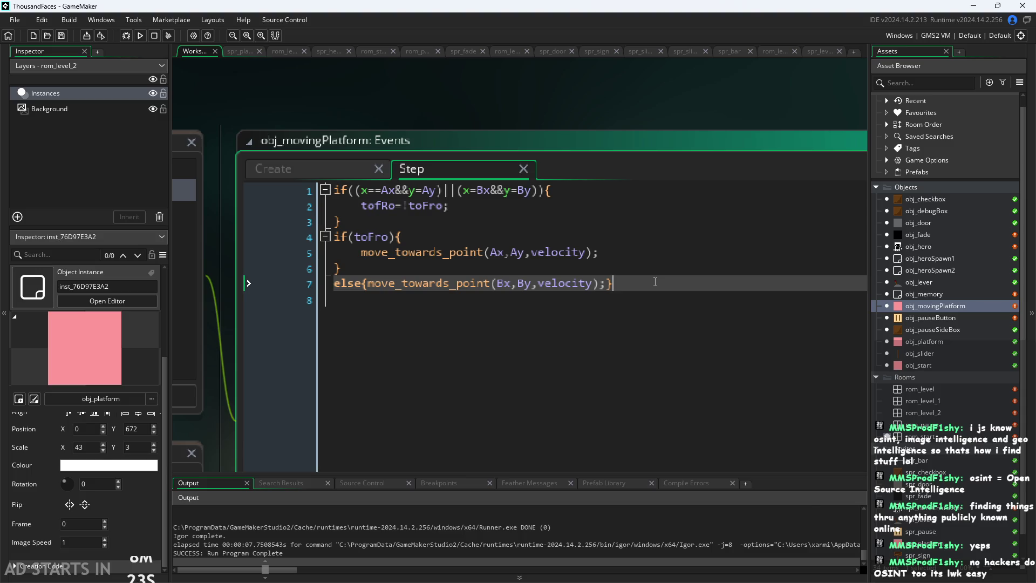
scroll(655, 281, "left", 3)
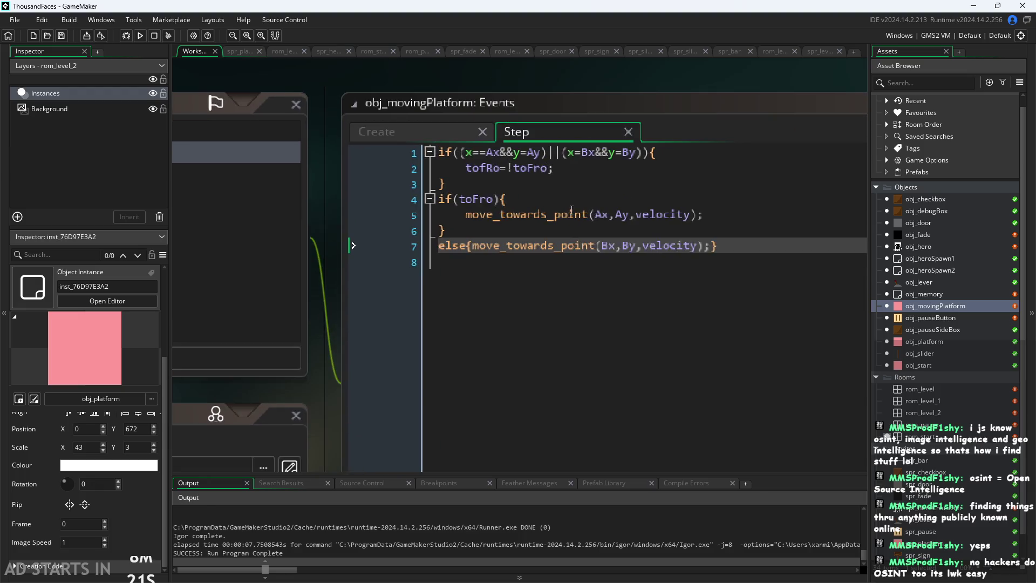
left_click(445, 151)
key("Down")
key("Down")
key("Down")
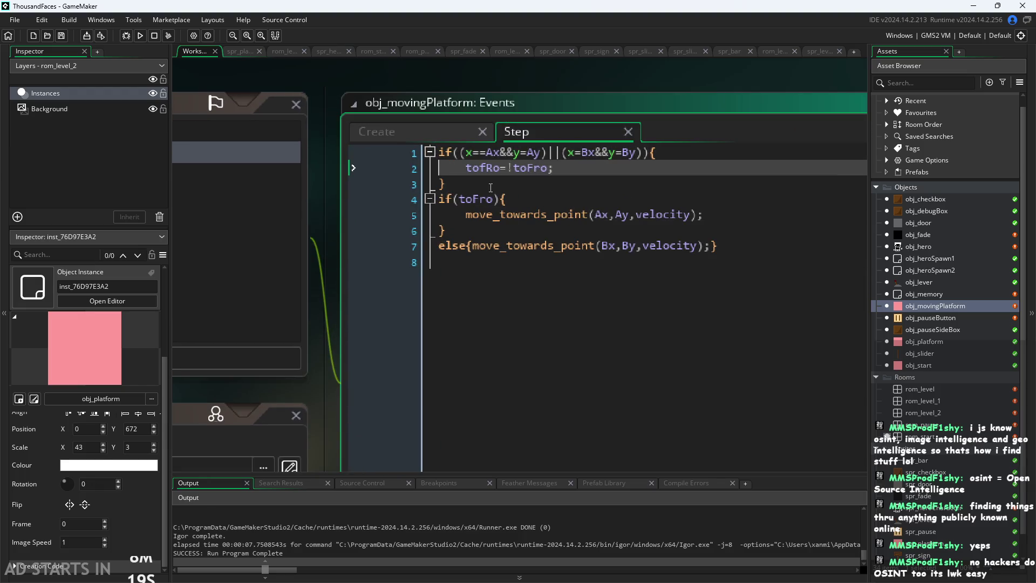
key("Up")
key("Up")
key("Up")
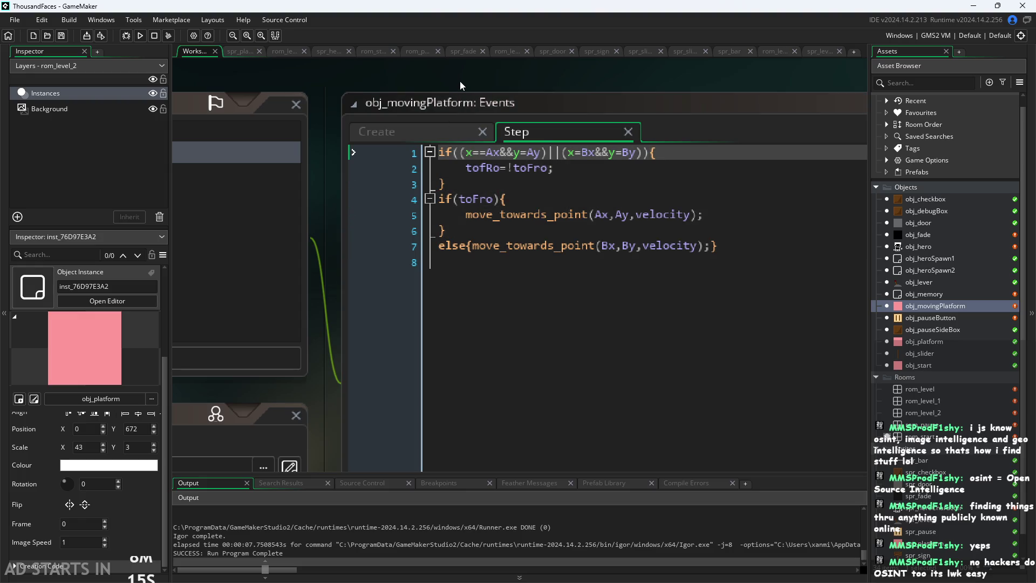
scroll(460, 82, "down", 3)
scroll(514, 170, "up", 2)
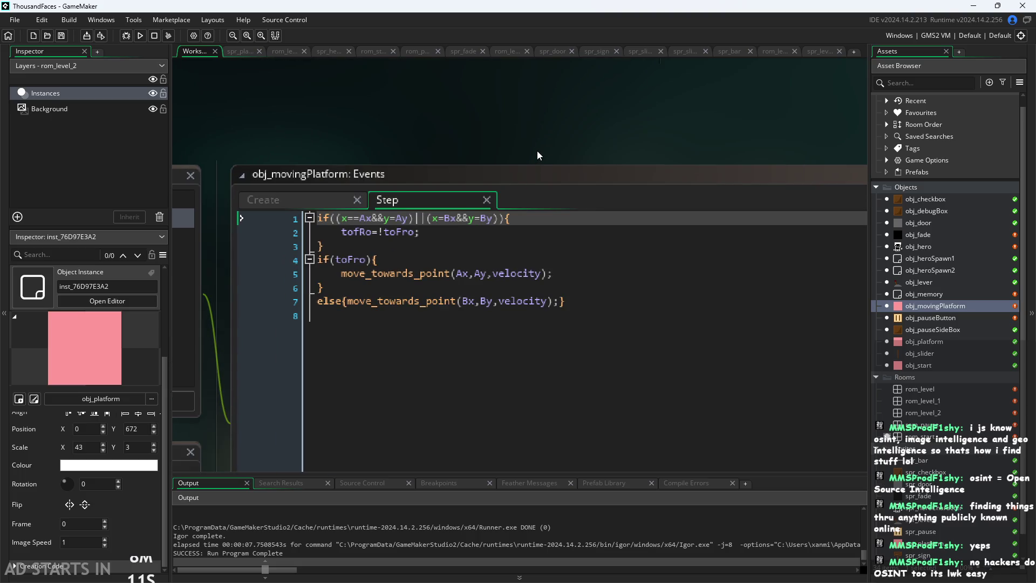
left_click_drag(460, 117, 568, 101)
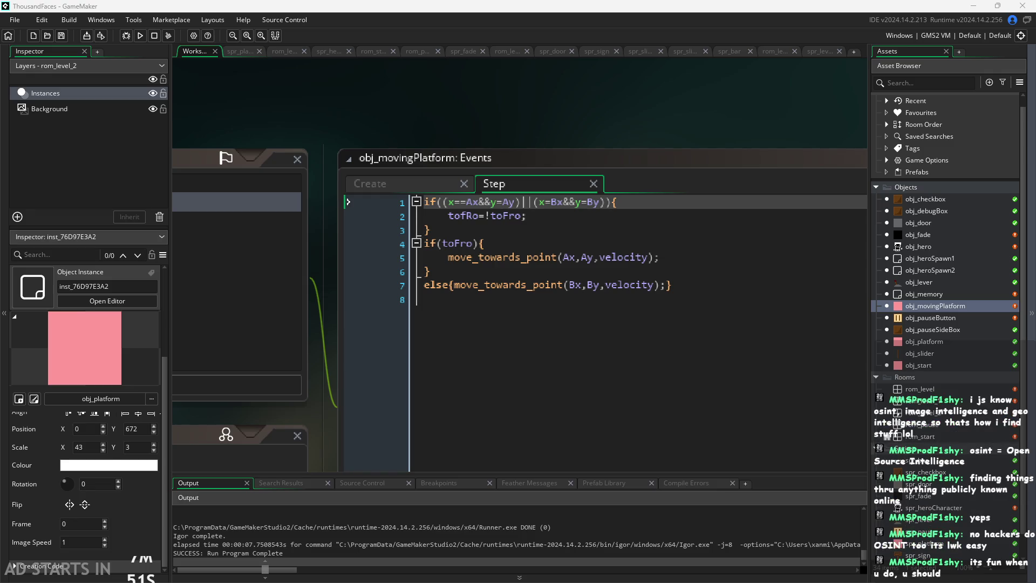
- Make a final pass over the Step code, select the x in line 1's B check, then switch to the Paint notes
left_click(583, 378)
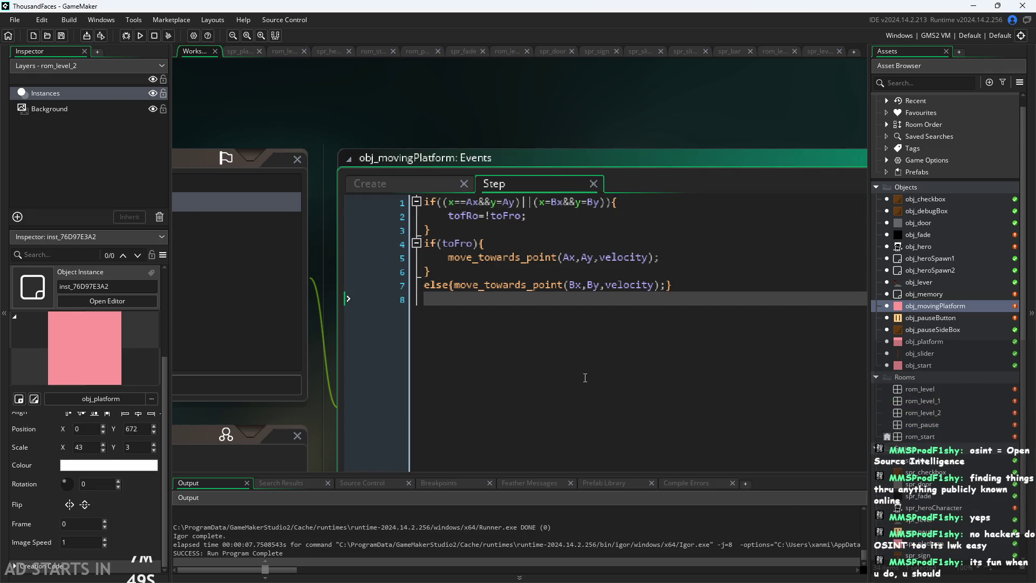
left_click(693, 271)
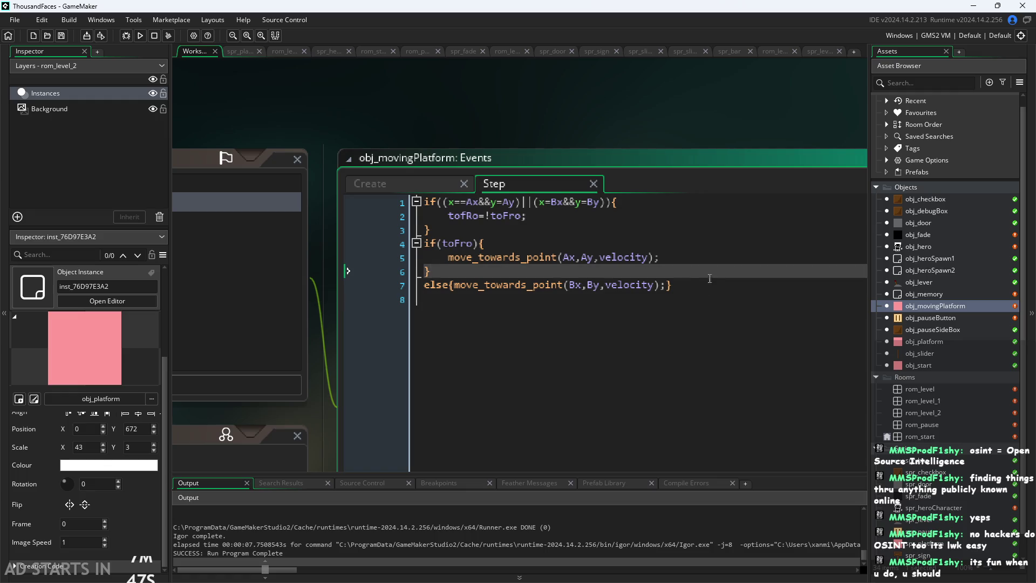
left_click(726, 241)
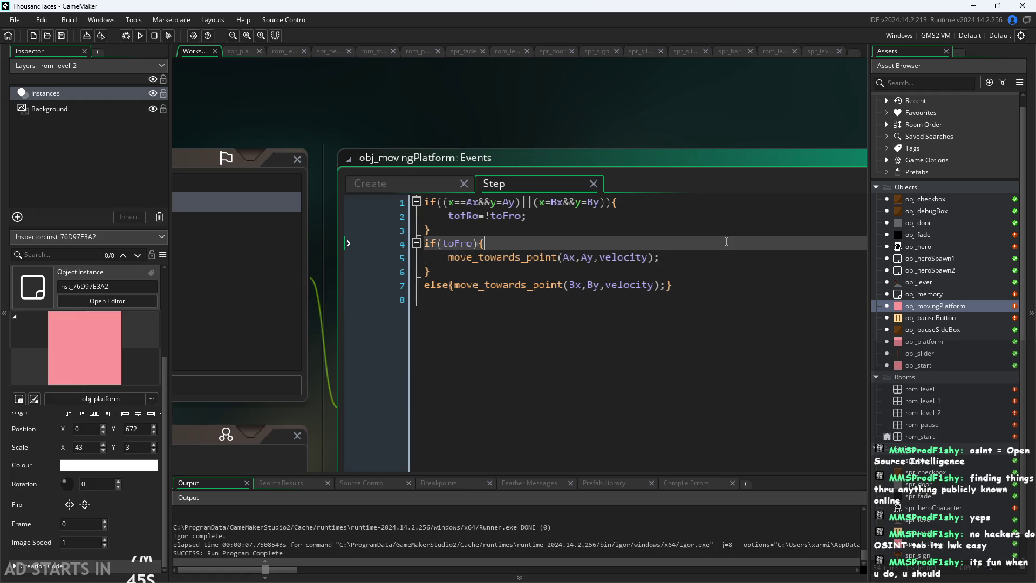
key("Up")
key("Up")
key("Up")
left_click(746, 229)
key("Up")
key("Down")
key("Down")
key("Up")
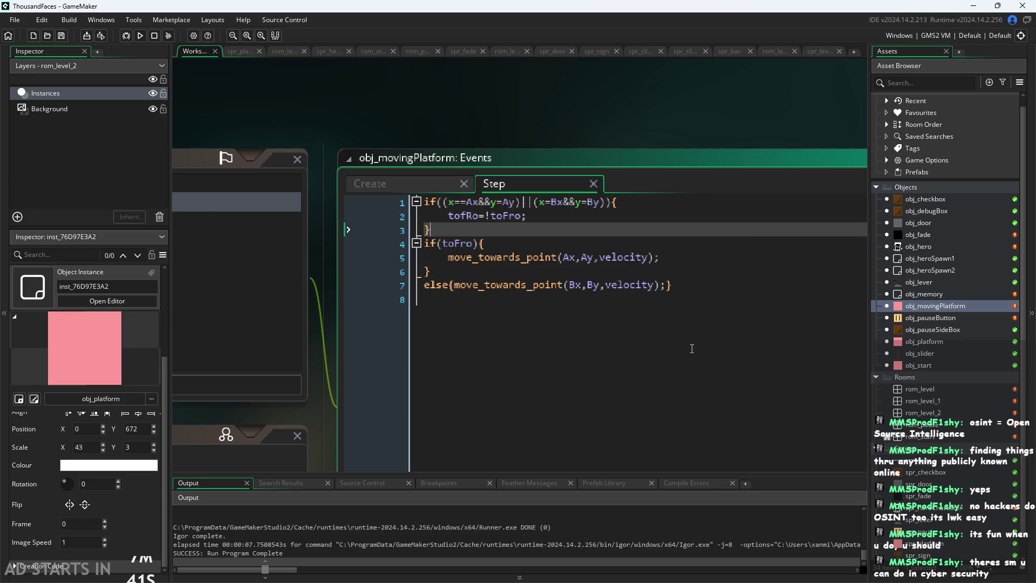
key("ctrl+a")
double_click(542, 201)
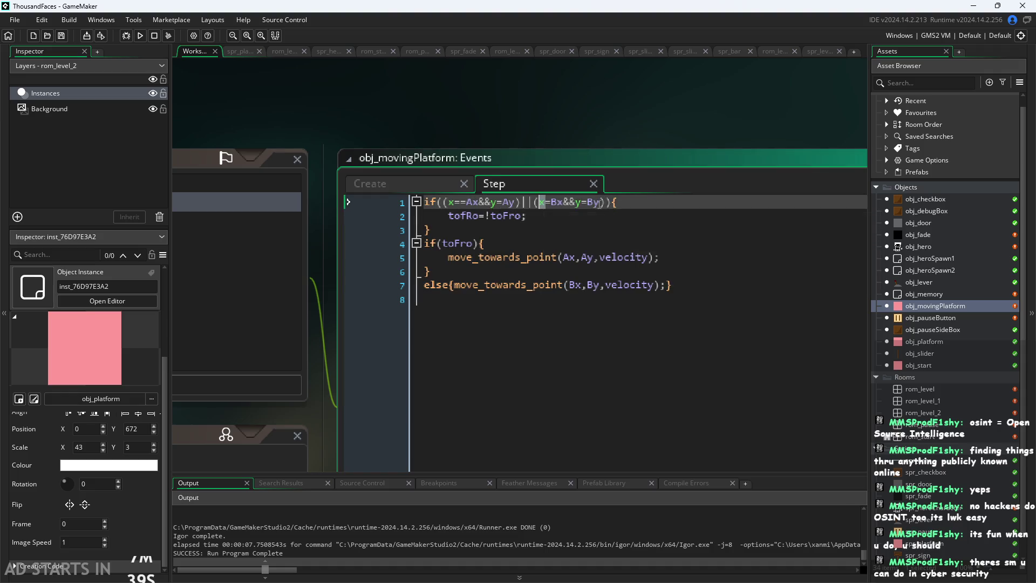
scroll(496, 213, "up", 2, "ctrl")
left_click(432, 195)
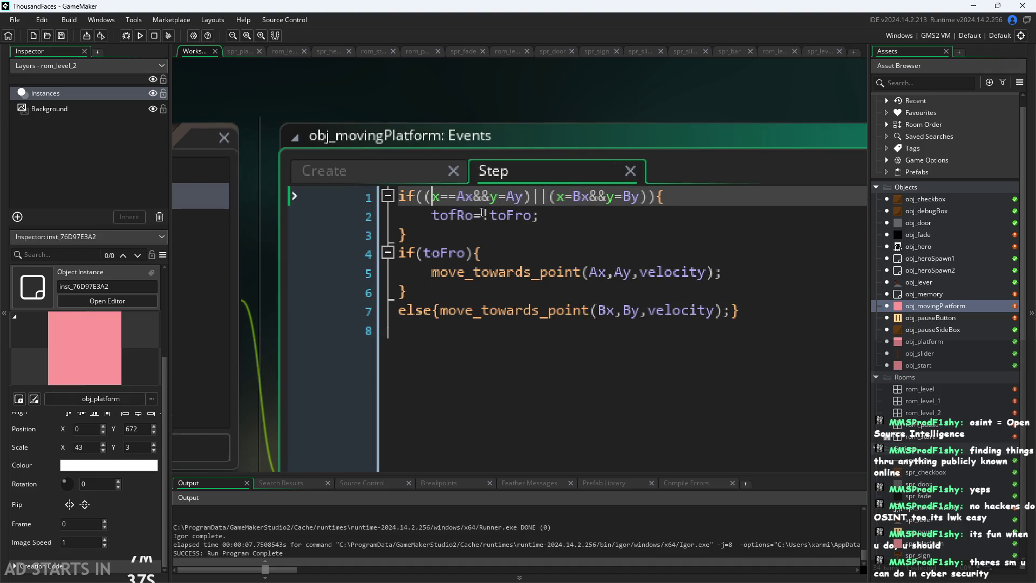
scroll(643, 255, "down", 2, "ctrl")
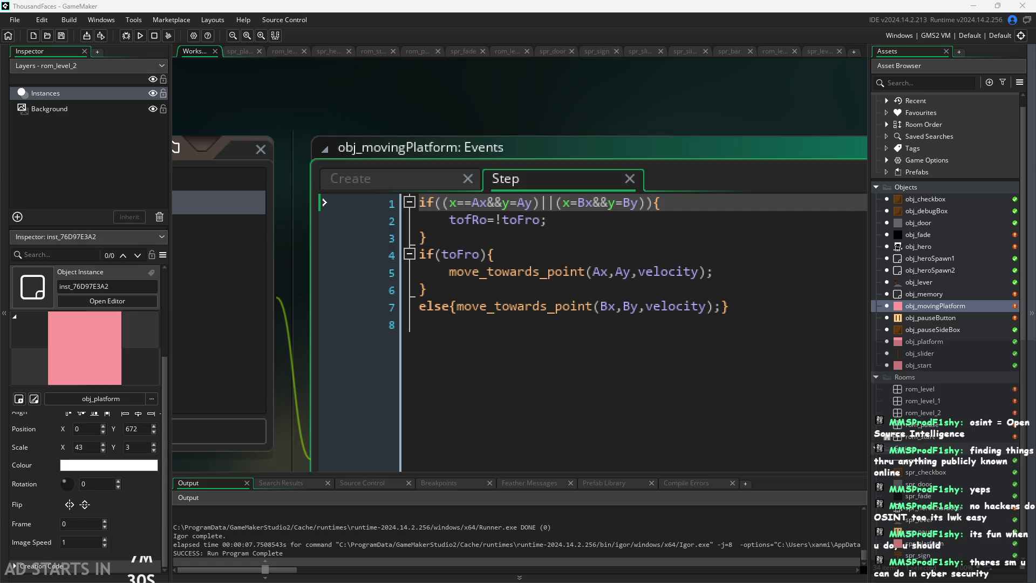
key("alt+Tab")
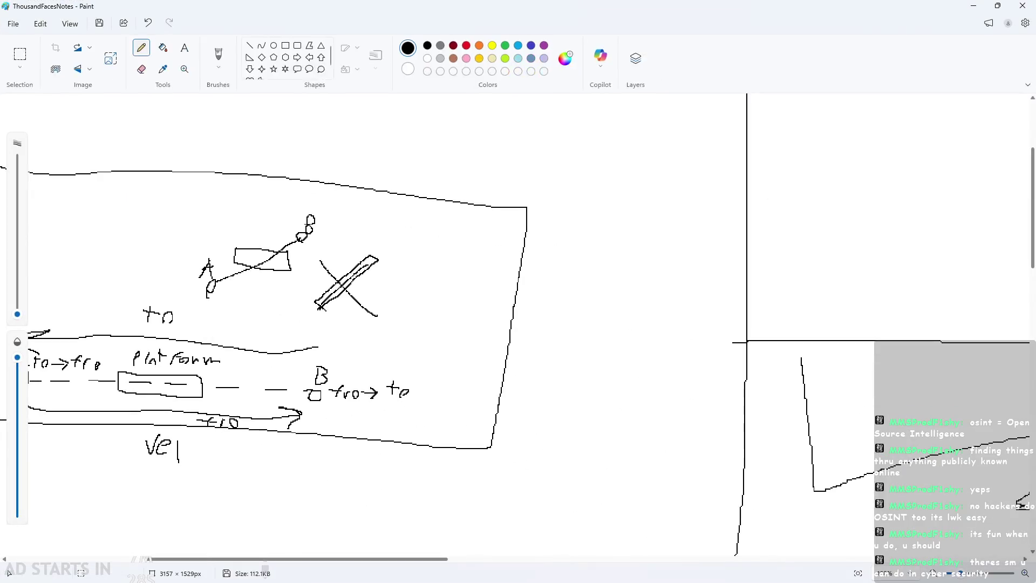
scroll(320, 501, "down", 2)
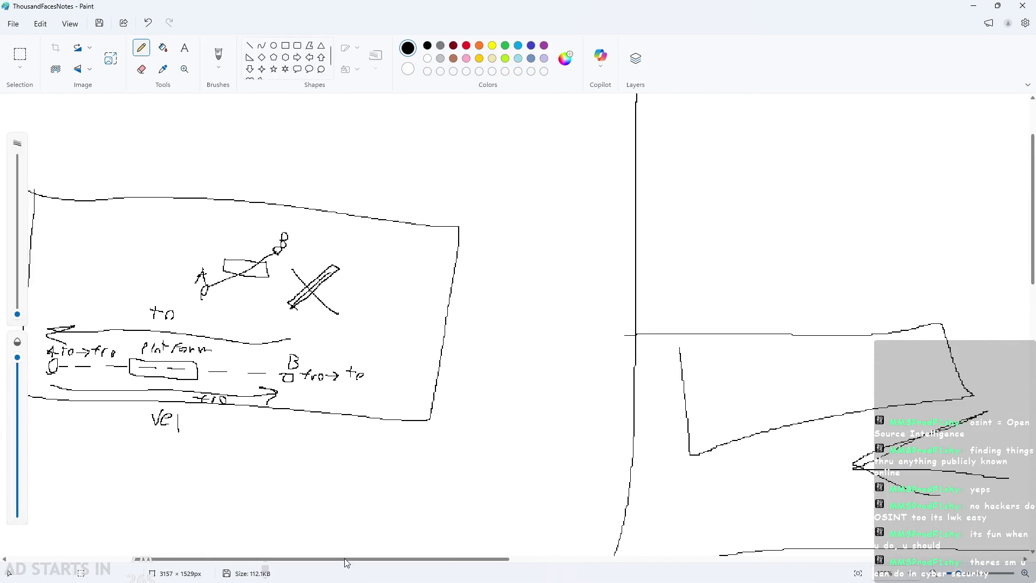
scroll(320, 501, "left", 5)
scroll(860, 381, "up", 3)
scroll(492, 392, "up", 5)
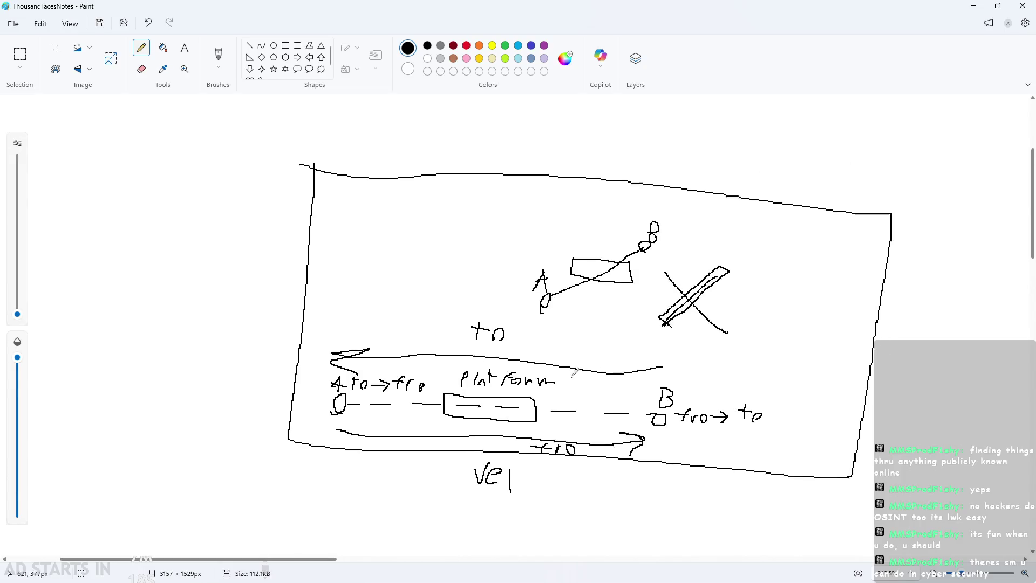
scroll(492, 392, "down", 1)
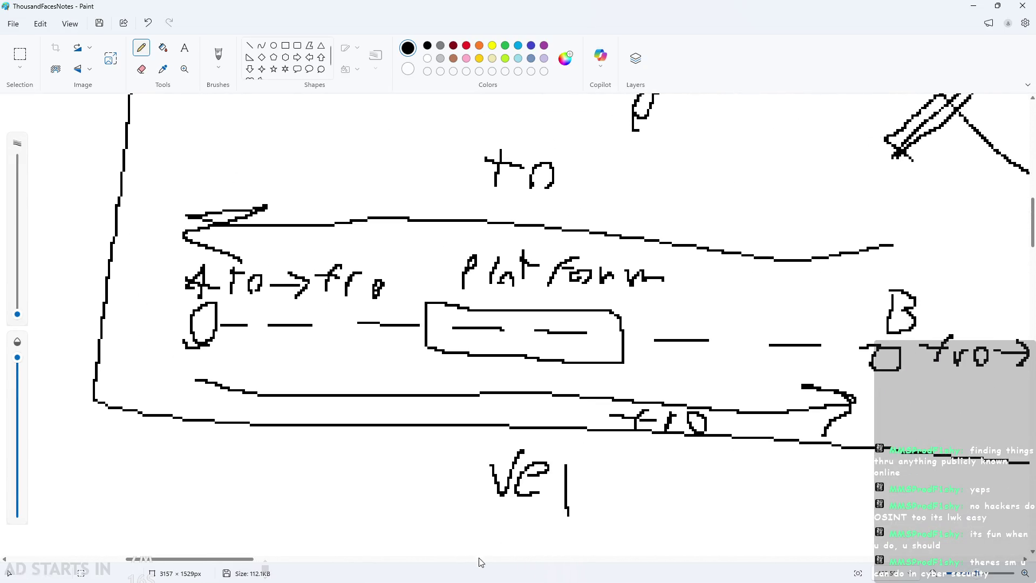
mouse_move(245, 560)
left_mouse_down()
mouse_move(316, 560)
mouse_move(262, 578)
left_mouse_up()
scroll(188, 416, "down", 2)
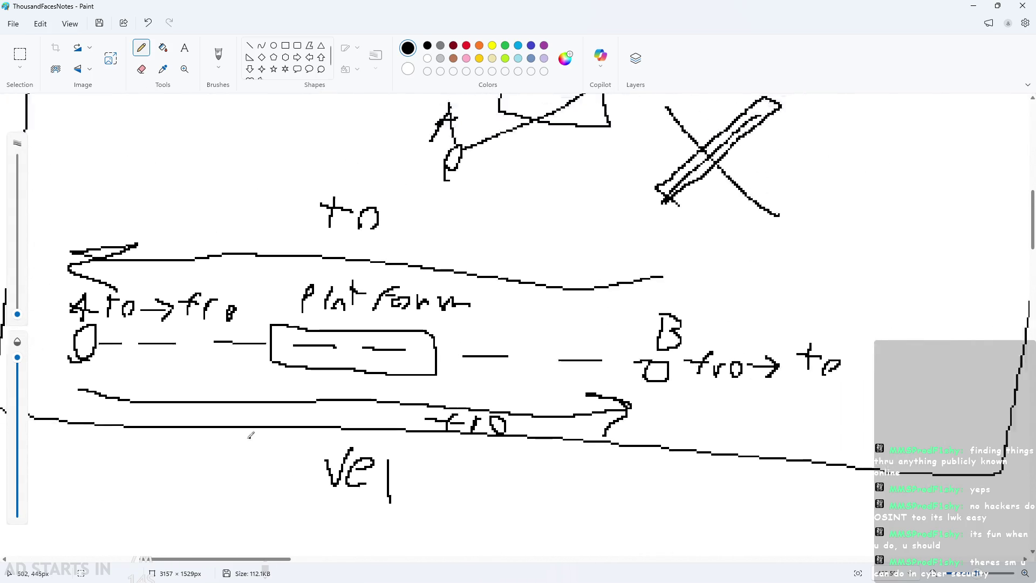
scroll(69, 417, "up", 2)
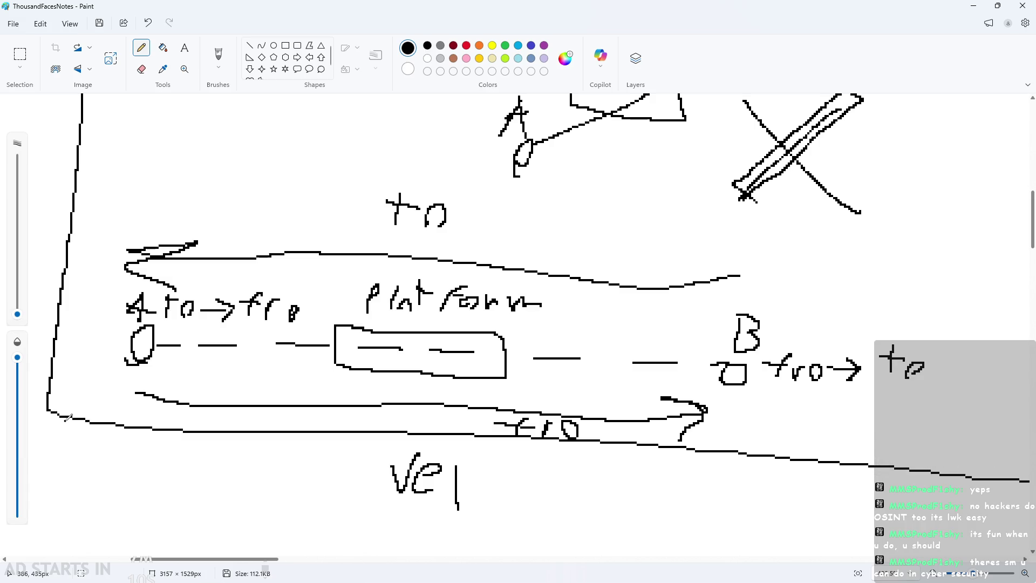
scroll(174, 368, "down", 1)
scroll(173, 388, "down", 2)
scroll(120, 441, "up", 2)
scroll(363, 424, "up", 1)
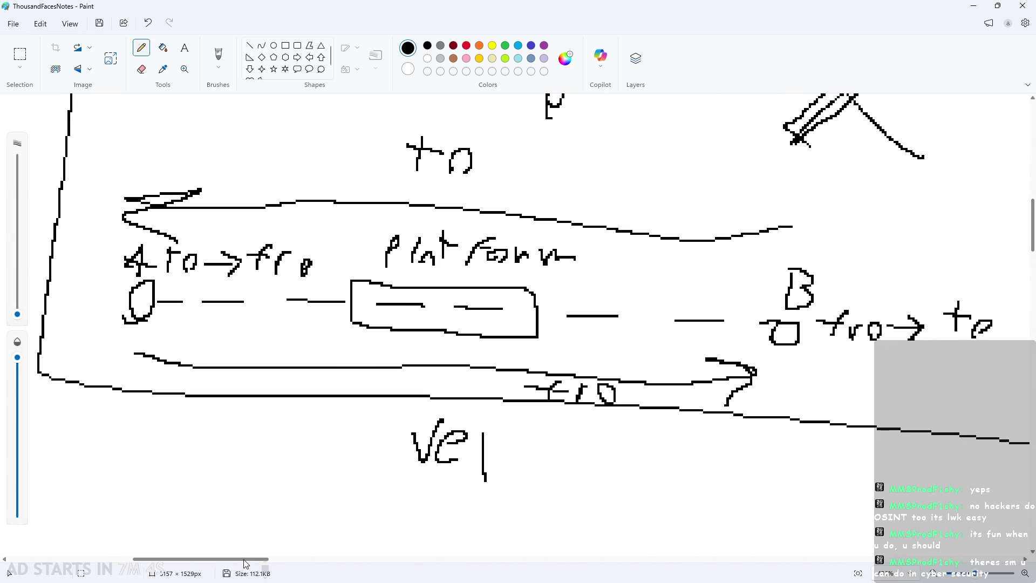
scroll(246, 561, "right", 5)
scroll(246, 561, "left", 5)
scroll(245, 561, "left", 1)
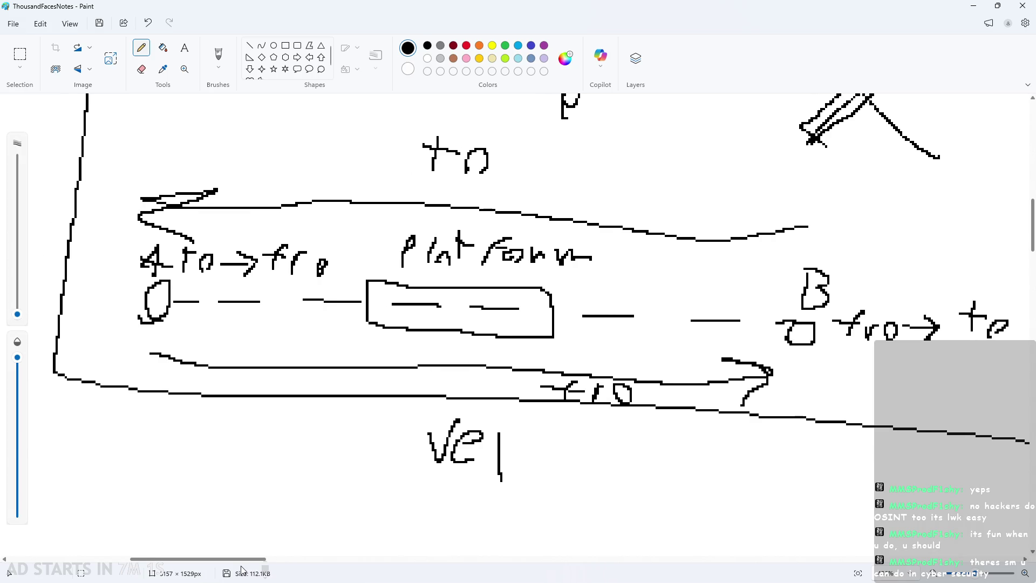
scroll(270, 485, "up", 1)
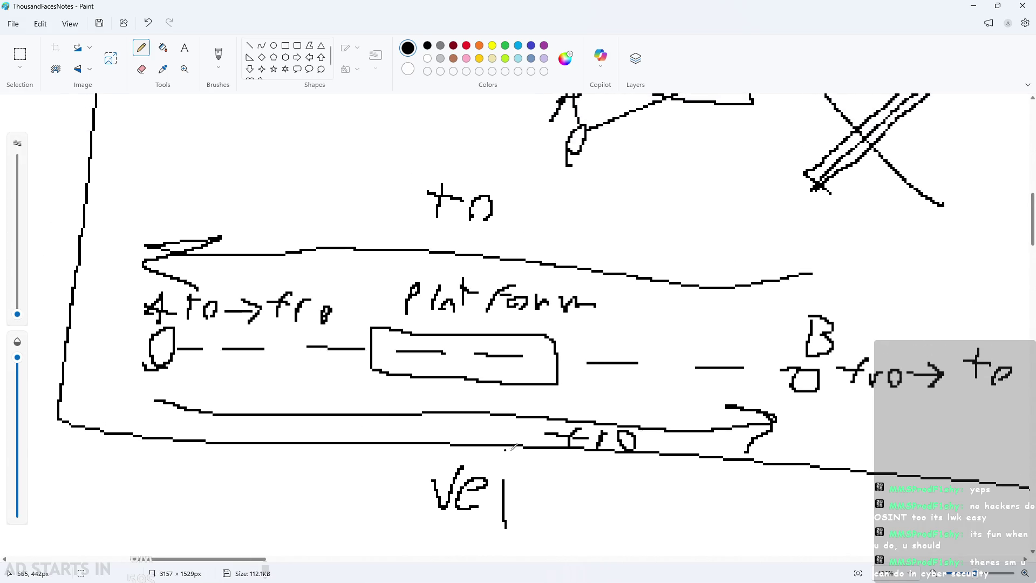
left_click_drag(176, 430, 507, 430)
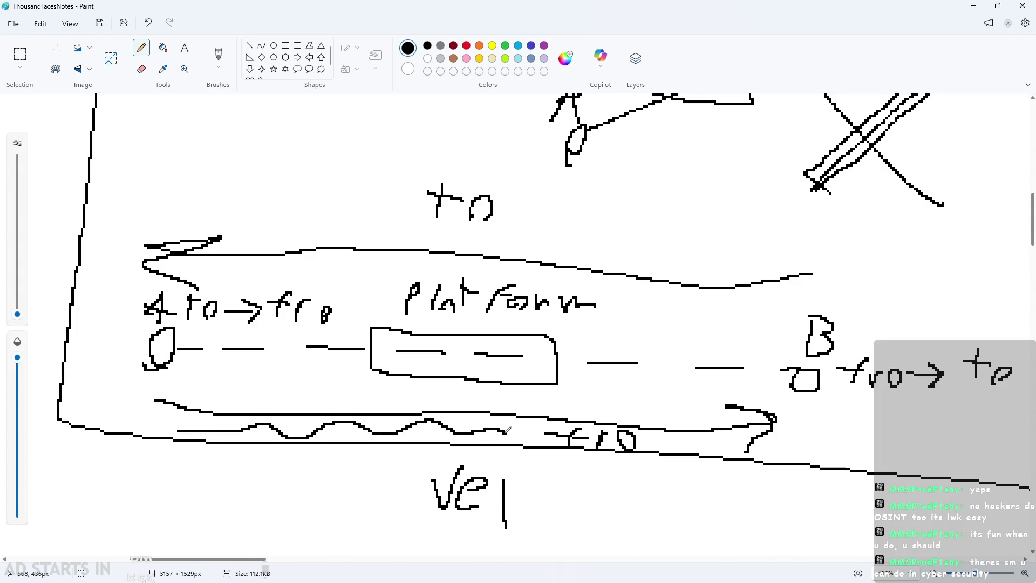
key("ctrl+z")
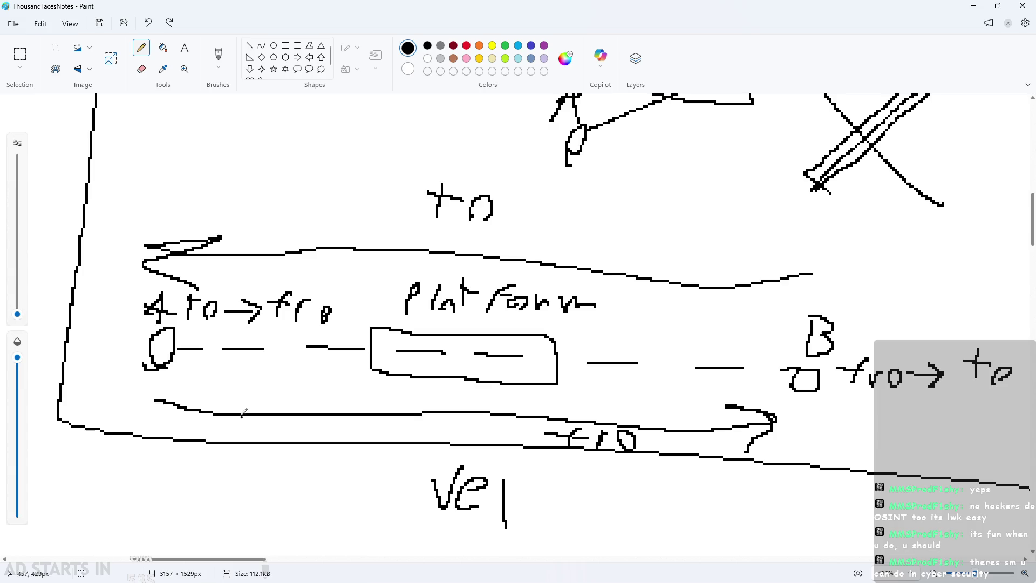
mouse_move(102, 254)
left_mouse_down()
mouse_move(243, 189)
mouse_move(366, 161)
mouse_move(665, 191)
mouse_move(862, 234)
mouse_move(772, 304)
mouse_move(671, 330)
mouse_move(610, 288)
mouse_move(452, 267)
mouse_move(345, 281)
mouse_move(116, 278)
left_mouse_up()
key("ctrl+z")
scroll(534, 235, "down", 1, "ctrl")
scroll(593, 354, "up", 1)
scroll(631, 394, "down", 1)
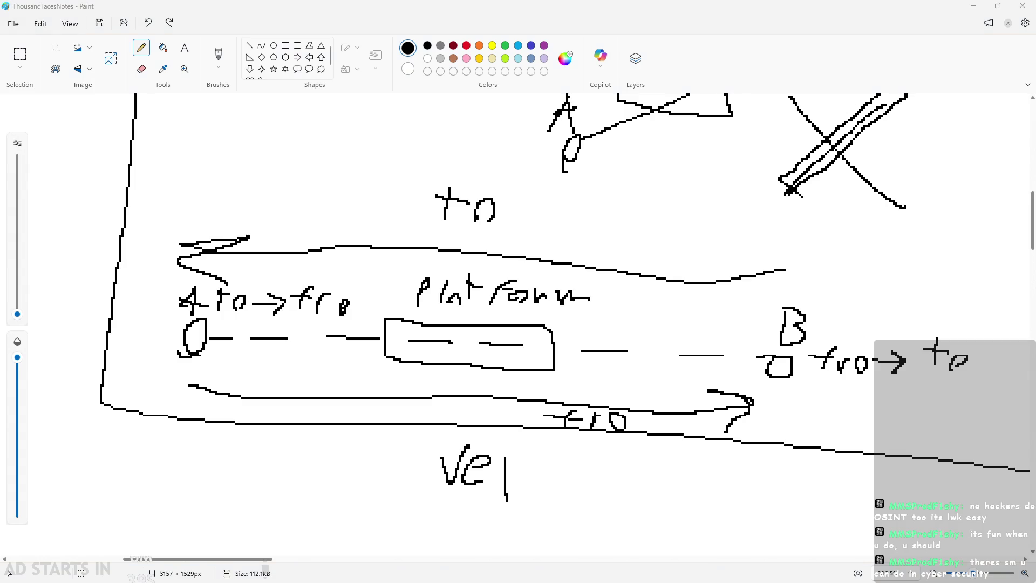
scroll(487, 457, "down", 2, "ctrl")
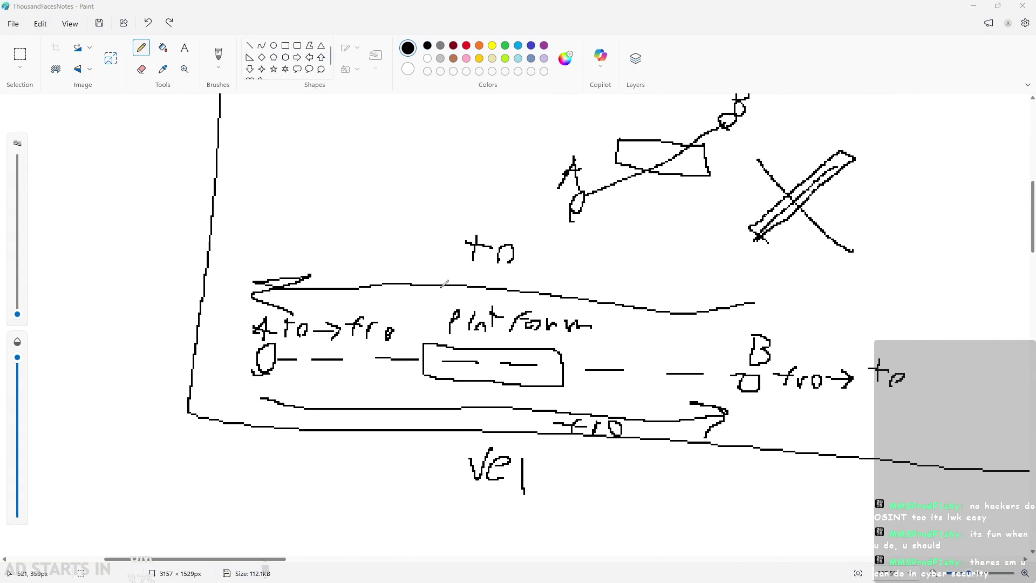
scroll(399, 453, "up", 2, "ctrl")
scroll(248, 416, "down", 3)
scroll(246, 428, "down", 3)
scroll(247, 468, "down", 1, "ctrl")
mouse_move(208, 425)
left_mouse_down()
mouse_move(213, 398)
mouse_move(208, 425)
left_mouse_up()
- Sketch a small dash, box and asterisk beneath the point-A platform sketch
left_click_drag(240, 413, 309, 422)
mouse_move(245, 394)
left_mouse_down()
mouse_move(241, 444)
mouse_move(344, 392)
mouse_move(227, 401)
left_mouse_up()
left_click_drag(197, 365, 198, 387)
left_click_drag(185, 367, 220, 384)
scroll(173, 510, "up", 2, "ctrl")
scroll(237, 431, "down", 2)
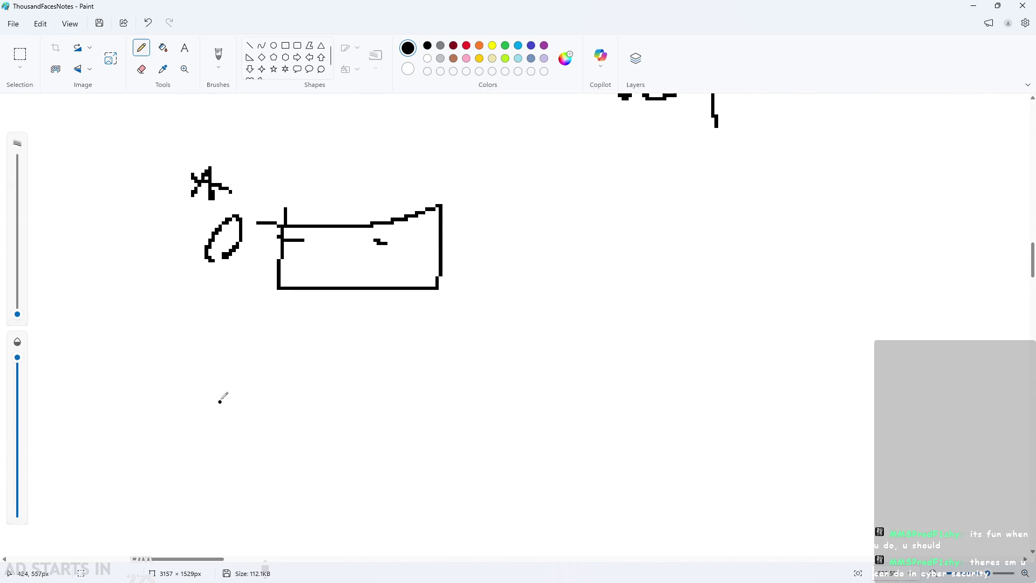
- Handwrite 'detect range of ± vel' below the sketch, undoing a stray stroke
mouse_move(210, 314)
left_mouse_down()
mouse_move(183, 351)
mouse_move(238, 369)
left_mouse_up()
mouse_move(264, 322)
left_mouse_down()
mouse_move(258, 368)
mouse_move(309, 343)
left_mouse_up()
mouse_move(288, 350)
left_mouse_down()
mouse_move(301, 374)
mouse_move(348, 378)
left_mouse_up()
left_click_drag(382, 323, 375, 372)
mouse_move(359, 342)
left_mouse_down()
mouse_move(422, 343)
mouse_move(485, 373)
mouse_move(593, 373)
left_mouse_up()
mouse_move(650, 354)
left_mouse_down()
mouse_move(645, 381)
mouse_move(652, 356)
left_mouse_up()
mouse_move(690, 395)
left_mouse_down()
mouse_move(721, 351)
mouse_move(722, 366)
mouse_move(783, 360)
left_mouse_up()
left_click_drag(772, 343, 767, 386)
left_click_drag(746, 405, 796, 405)
mouse_move(817, 356)
left_mouse_down()
mouse_move(821, 391)
mouse_move(841, 353)
left_mouse_up()
mouse_move(848, 378)
left_mouse_down()
mouse_move(869, 372)
mouse_move(865, 392)
left_mouse_up()
left_click_drag(891, 343, 896, 400)
mouse_move(942, 378)
left_mouse_down()
mouse_move(945, 389)
mouse_move(929, 402)
left_mouse_up()
mouse_move(984, 367)
left_mouse_down()
mouse_move(986, 404)
mouse_move(999, 413)
left_mouse_up()
key("ctrl+z")
key("ctrl+z")
key("ctrl+z")
scroll(778, 423, "down", 2)
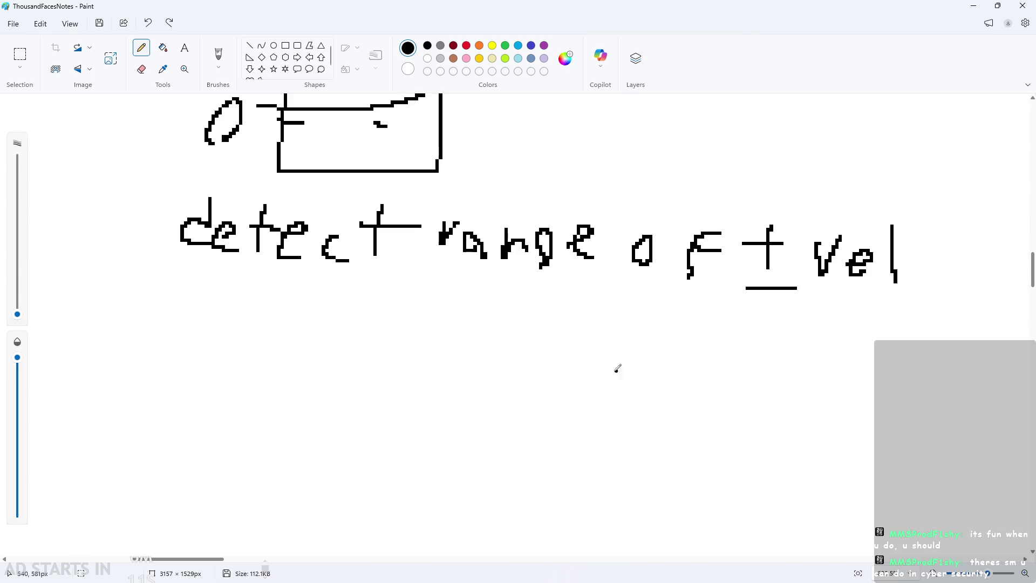
scroll(615, 365, "down", 2)
scroll(490, 372, "up", 2)
scroll(381, 261, "down", 2)
scroll(564, 351, "up", 1)
scroll(559, 351, "up", 1)
scroll(576, 369, "up", 1)
scroll(575, 369, "down", 1)
scroll(658, 386, "up", 1)
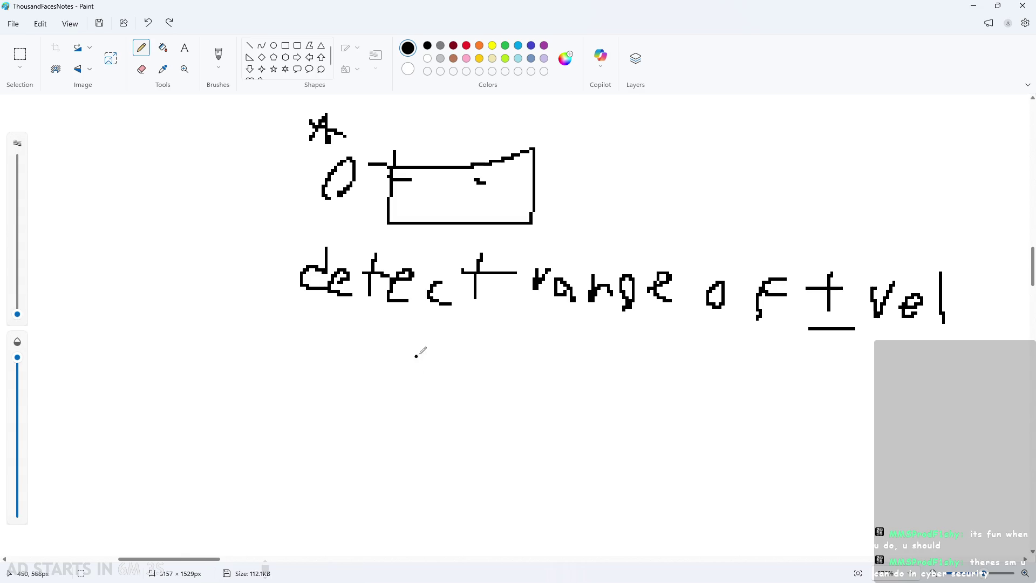
- Write 'alarm: not detect' on the next line, then minimize Paint
left_click(428, 321)
mouse_move(428, 354)
left_mouse_down()
mouse_move(426, 367)
mouse_move(465, 338)
mouse_move(475, 345)
left_mouse_up()
key("ctrl+z")
key("ctrl+z")
key("ctrl+z")
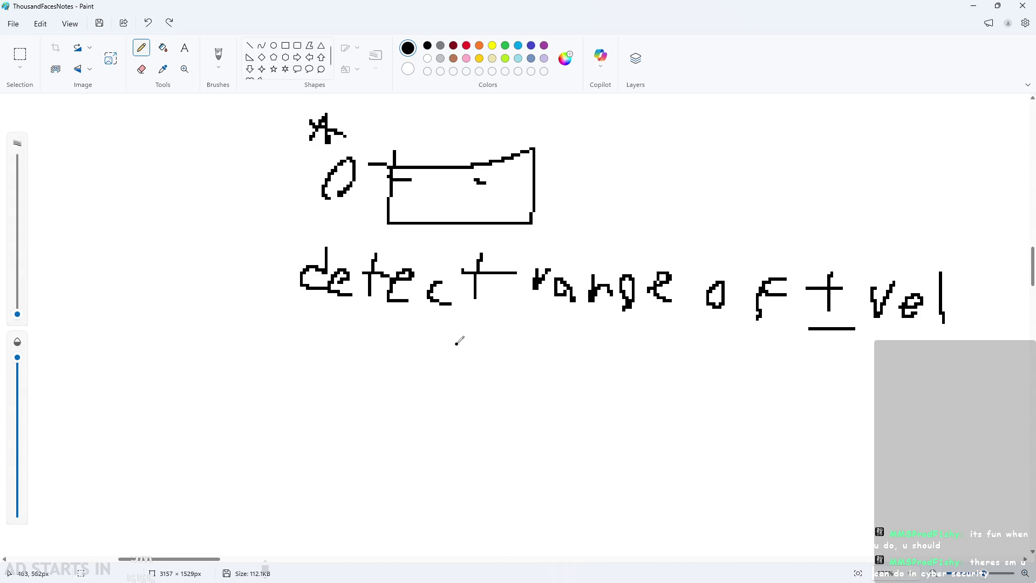
left_click_drag(456, 343, 467, 360)
mouse_move(488, 306)
left_mouse_down()
mouse_move(492, 348)
mouse_move(585, 327)
left_mouse_up()
mouse_move(596, 350)
left_mouse_down()
mouse_move(621, 333)
mouse_move(676, 364)
left_mouse_up()
left_click(667, 349)
left_click(682, 333)
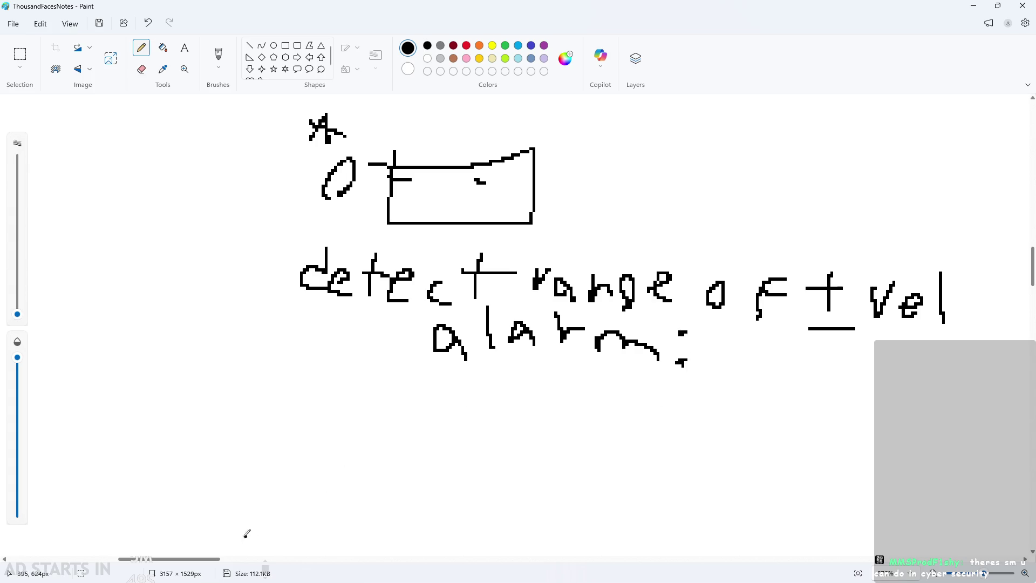
mouse_move(208, 559)
left_mouse_down()
mouse_move(231, 559)
mouse_move(218, 559)
left_mouse_up()
left_click(361, 433)
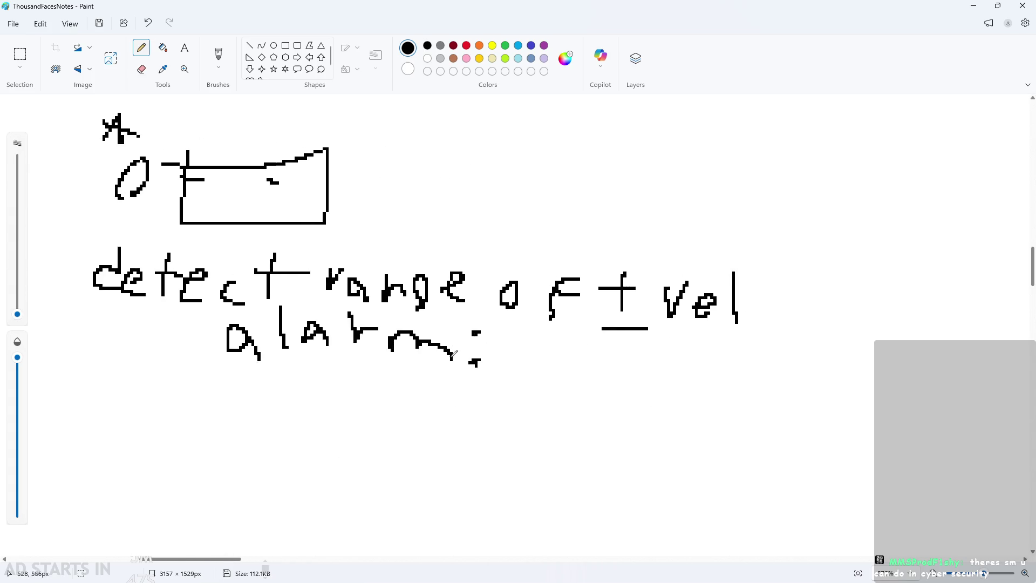
mouse_move(497, 341)
left_mouse_down()
mouse_move(523, 351)
mouse_move(524, 365)
left_mouse_up()
mouse_move(558, 372)
left_mouse_down()
mouse_move(599, 327)
mouse_move(623, 353)
left_mouse_up()
mouse_move(650, 343)
left_mouse_down()
mouse_move(650, 377)
mouse_move(632, 387)
left_mouse_up()
mouse_move(664, 381)
left_mouse_down()
mouse_move(672, 370)
mouse_move(694, 393)
left_mouse_up()
mouse_move(709, 399)
left_mouse_down()
mouse_move(710, 354)
mouse_move(728, 369)
left_mouse_up()
left_click_drag(735, 378, 754, 387)
mouse_move(793, 403)
left_mouse_down()
mouse_move(784, 361)
mouse_move(806, 381)
mouse_move(779, 400)
left_mouse_up()
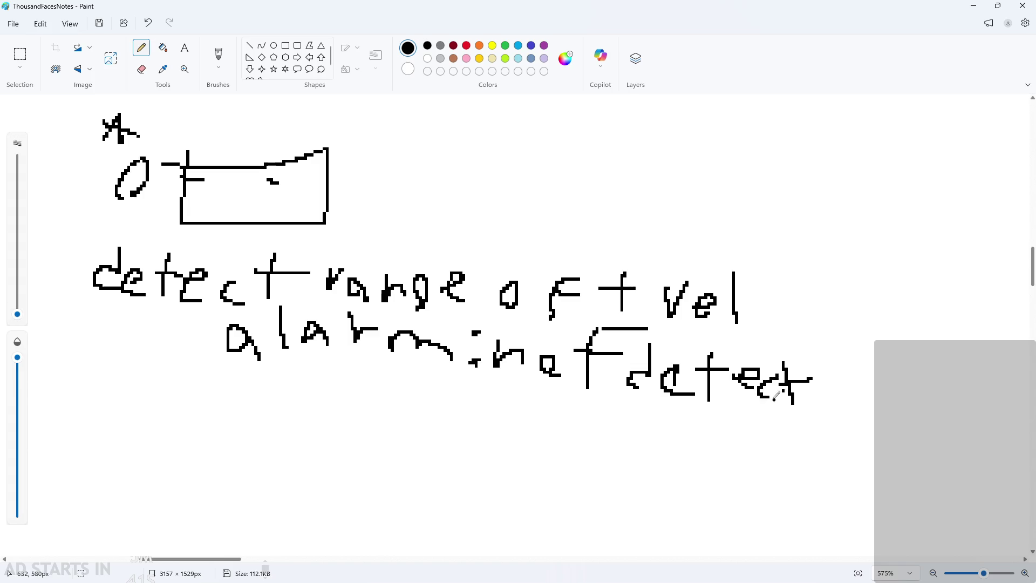
scroll(767, 400, "down", 5)
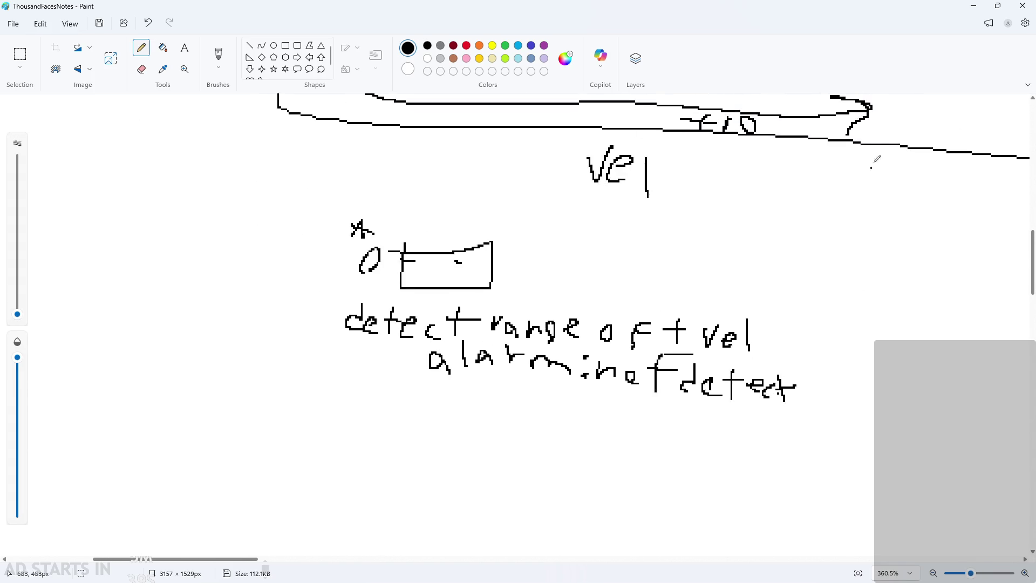
left_click(975, 9)
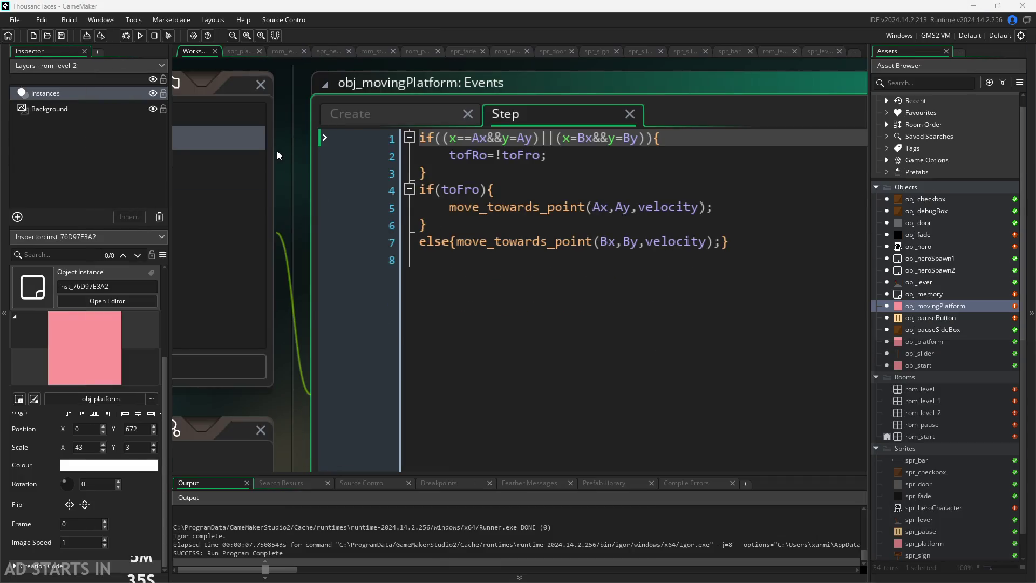
- Pan to the obj_movingPlatform events window and open its Add Event list
scroll(277, 161, "down", 3)
scroll(331, 230, "down", 1)
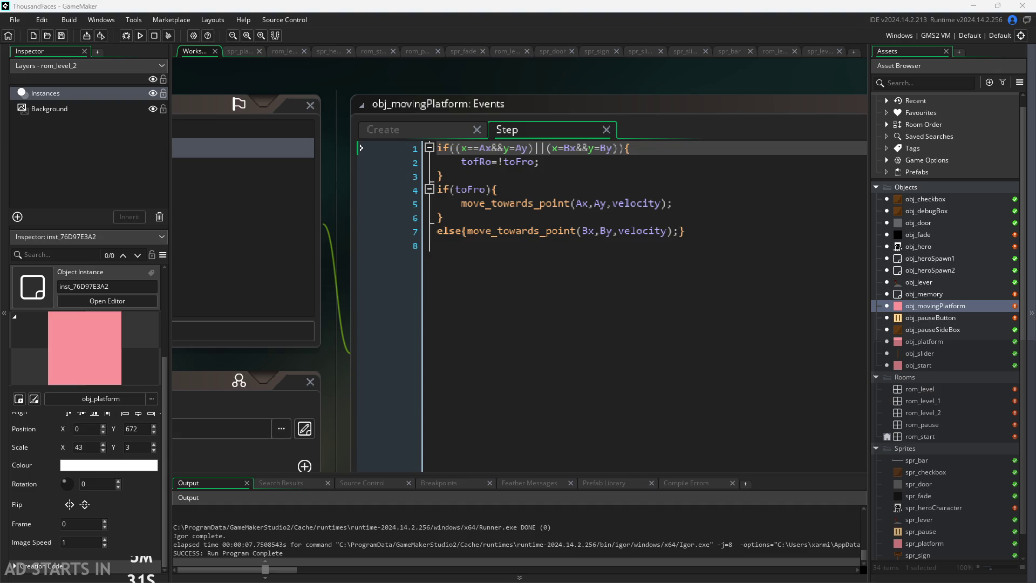
mouse_move(330, 296)
left_mouse_down()
mouse_move(436, 319)
mouse_move(500, 306)
left_mouse_up()
scroll(501, 305, "down", 3)
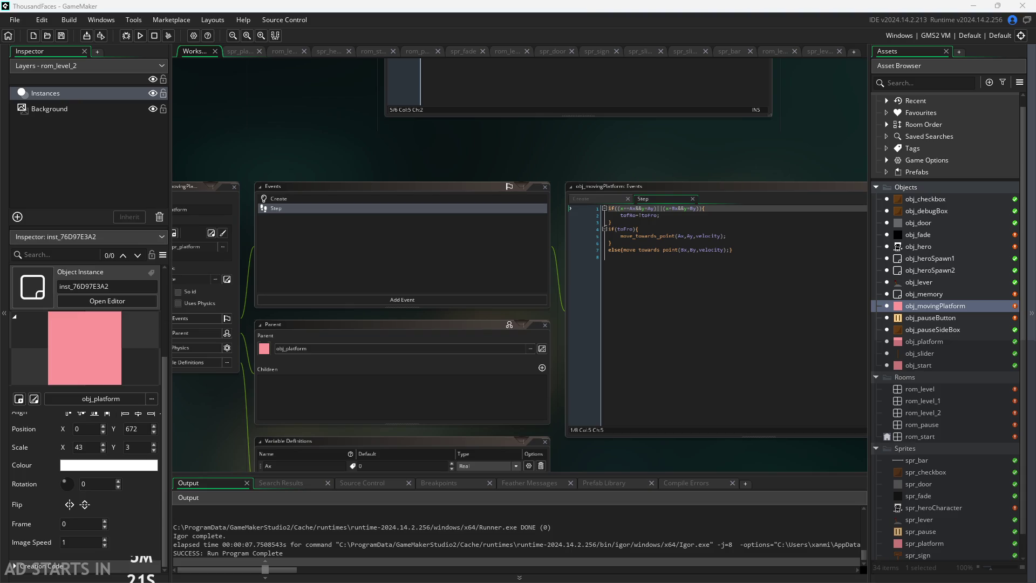
scroll(451, 286, "up", 3)
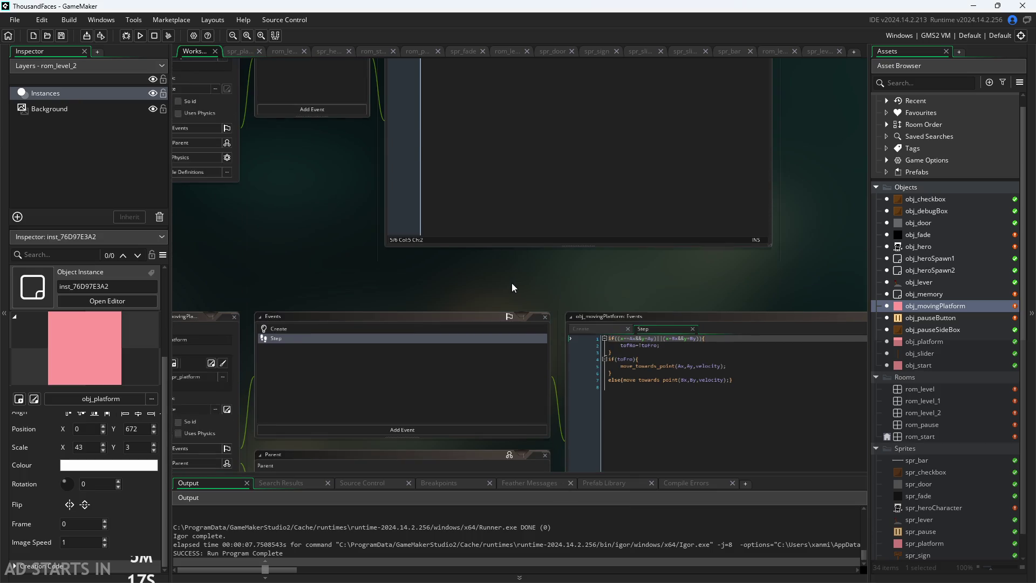
scroll(513, 287, "up", 2)
left_click_drag(556, 178, 620, 160)
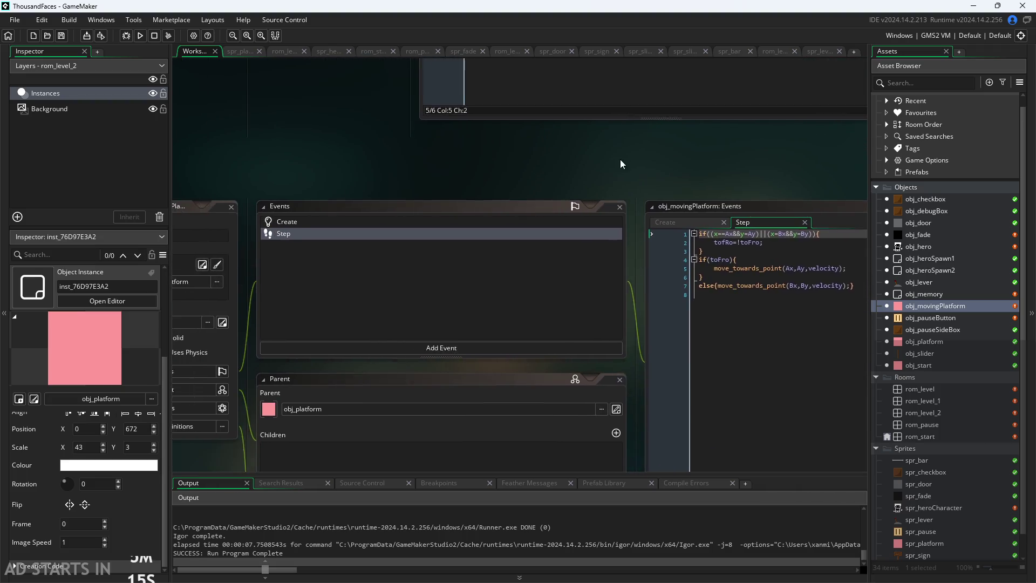
left_click(456, 339)
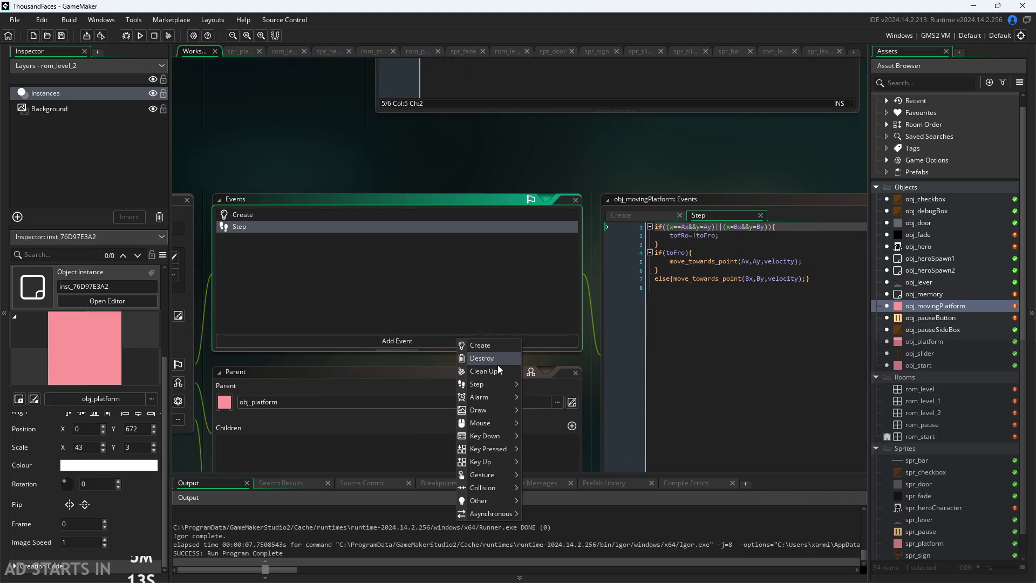
- Add an Alarm 0 event and append 'detecting = true;' to the Create code
mouse_move(498, 403)
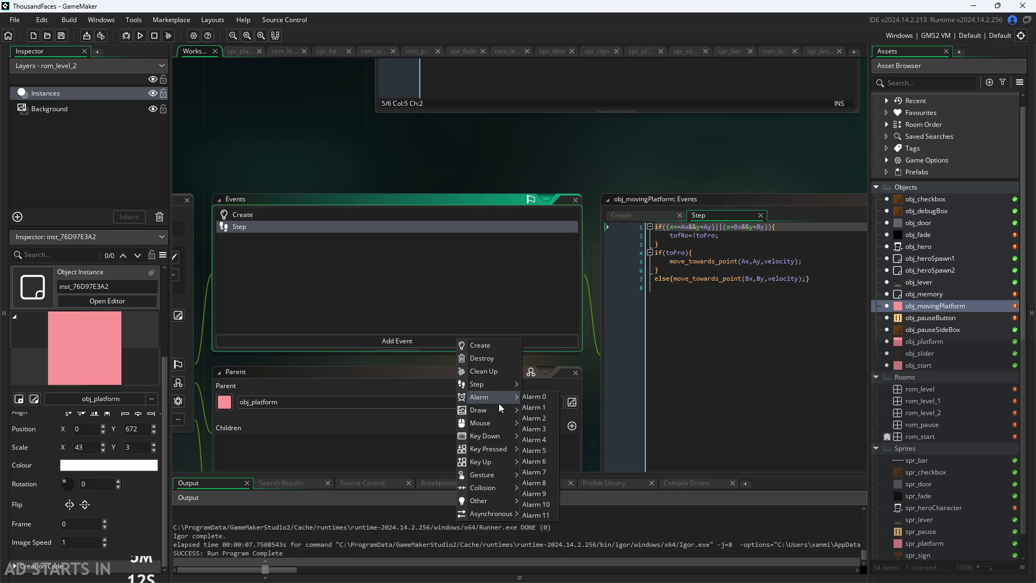
left_click(547, 397)
left_click(637, 215)
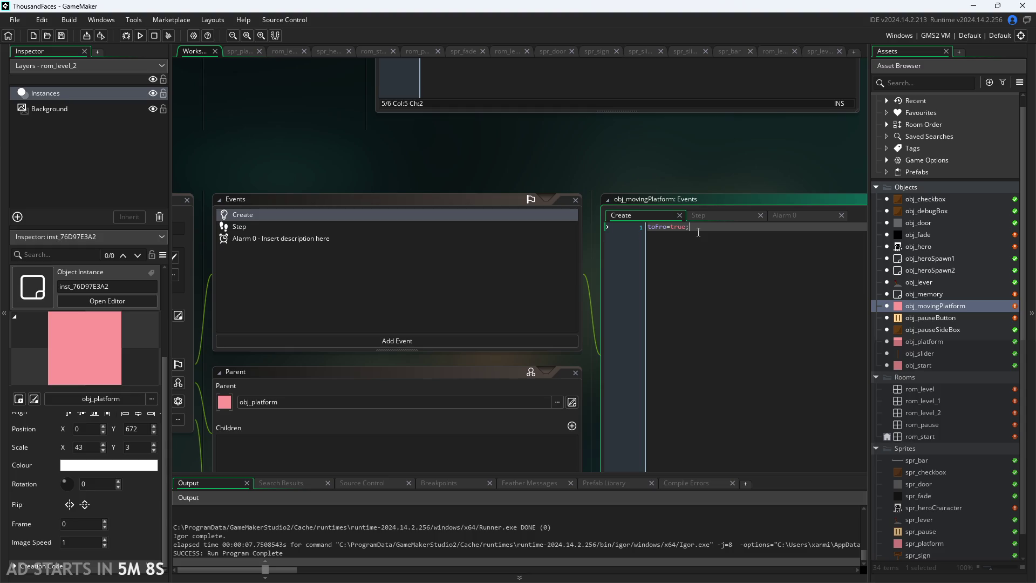
key("Return")
type("detecting")
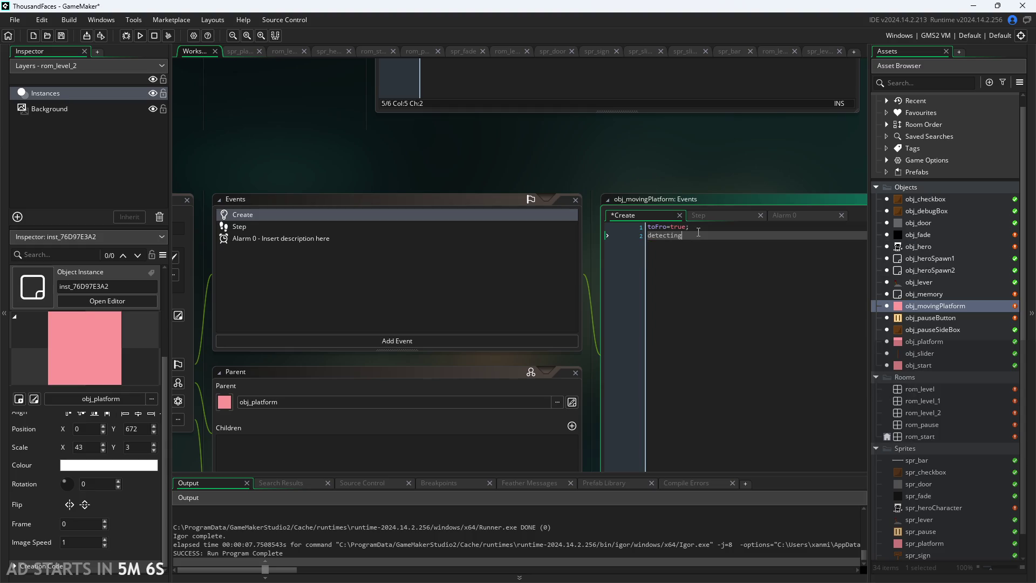
type(" = true;")
left_click(702, 215)
left_click(770, 227)
scroll(777, 203, "up", 3)
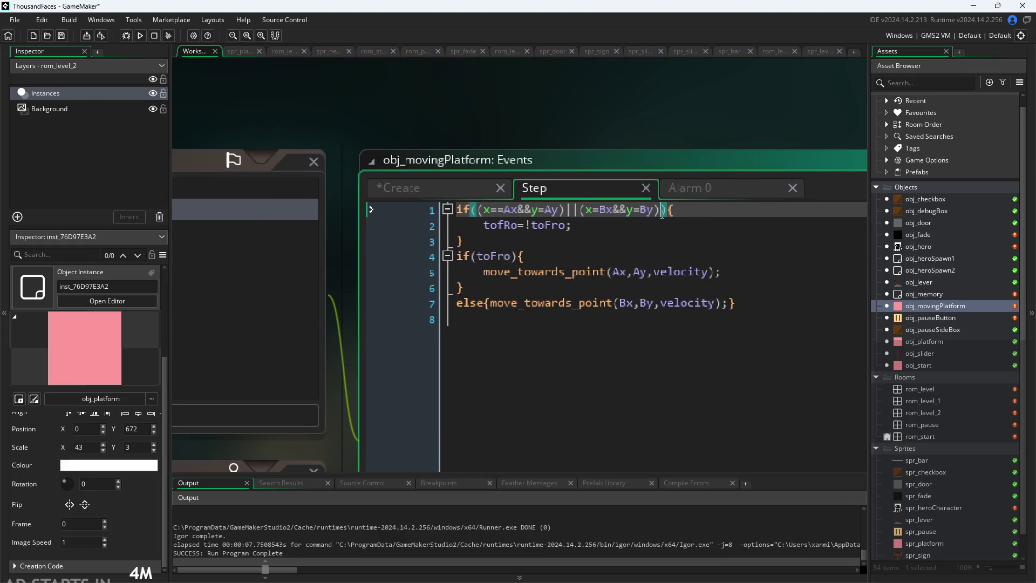
- Make the Step flip require &&detecting, then add detecting=false; and alarm_set(0,10);
type("&&detecting")
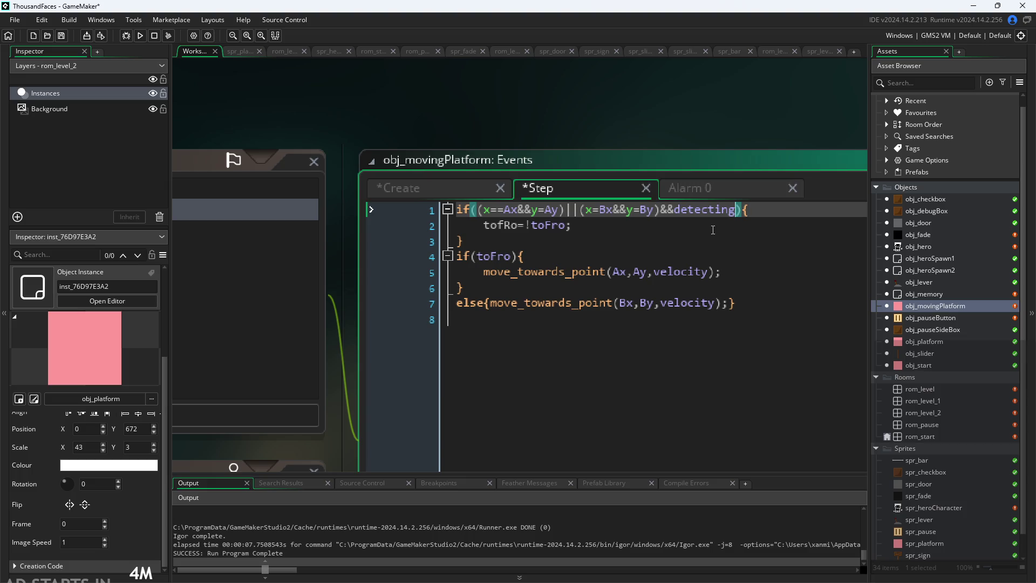
left_click(729, 222)
key("Return")
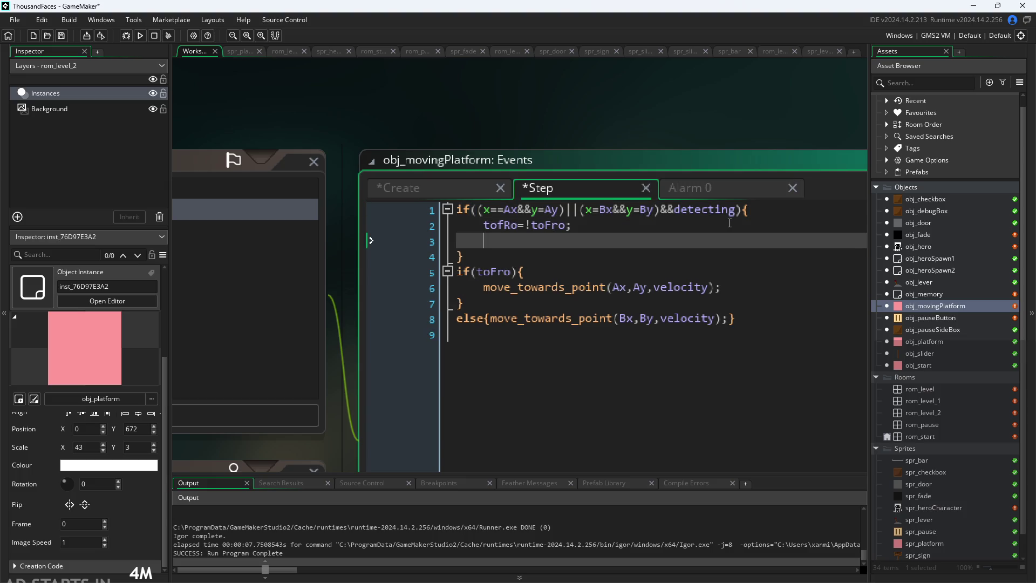
type("detec")
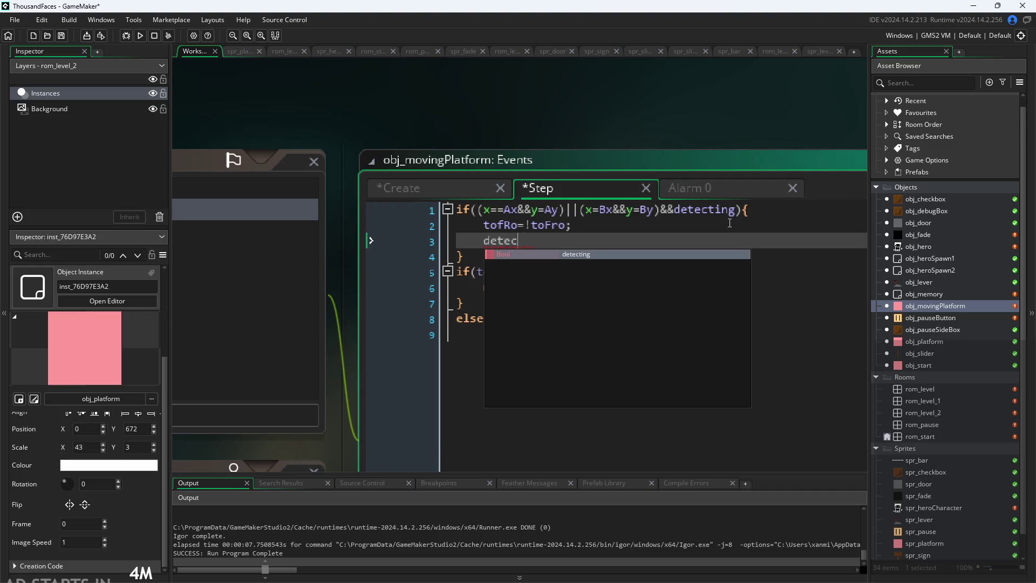
type("ting=false;")
key("Return")
type("alarm")
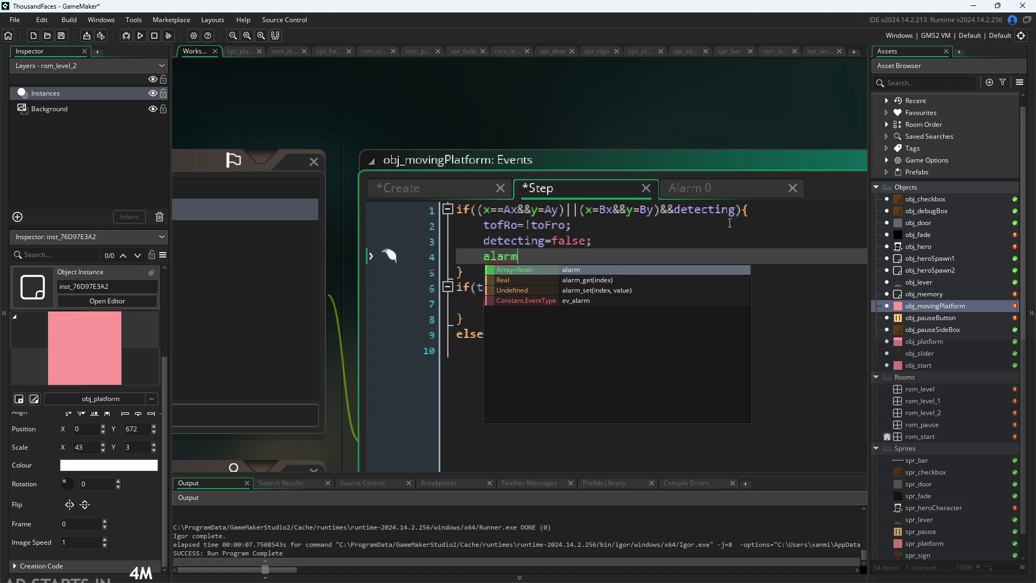
type("_set")
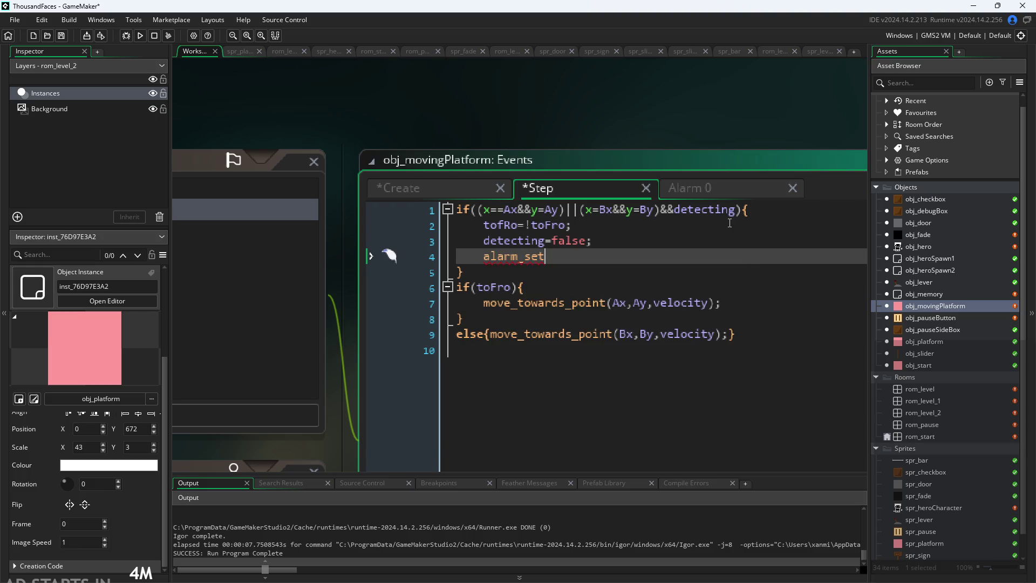
type("(0,60")
key("BackSpace")
key("BackSpace")
type("10);")
- Put 'detecting=true;' in Alarm 0, review Create and Step, and start a test run
left_click(760, 196)
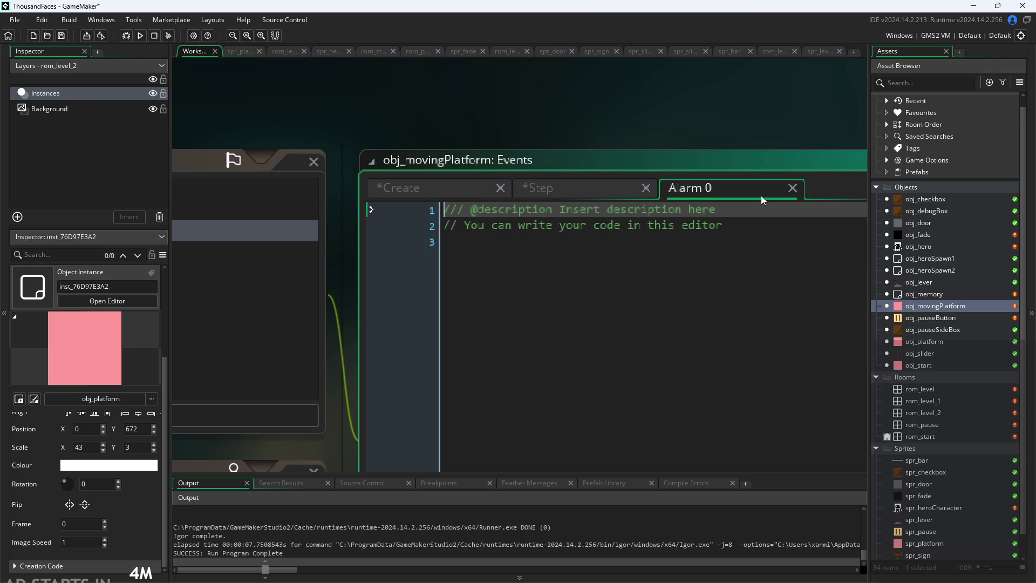
left_click(654, 239)
type("detec")
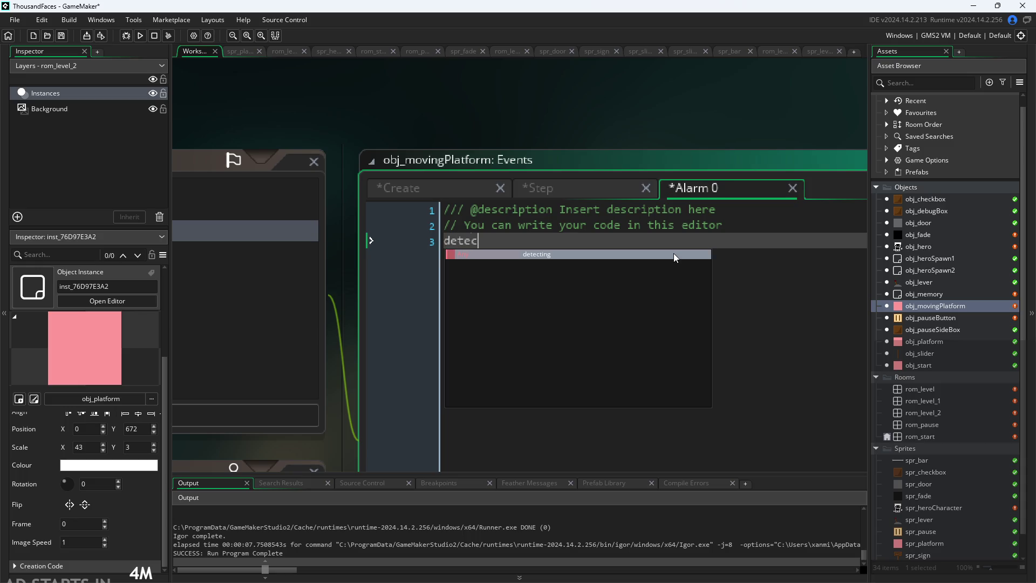
type("ting=true;")
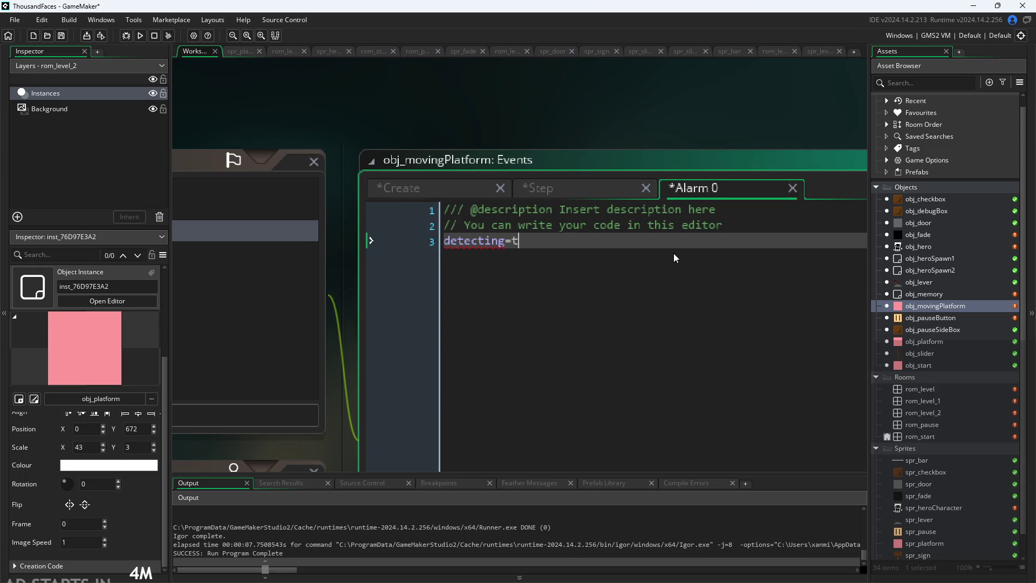
left_click(549, 193)
left_click(467, 192)
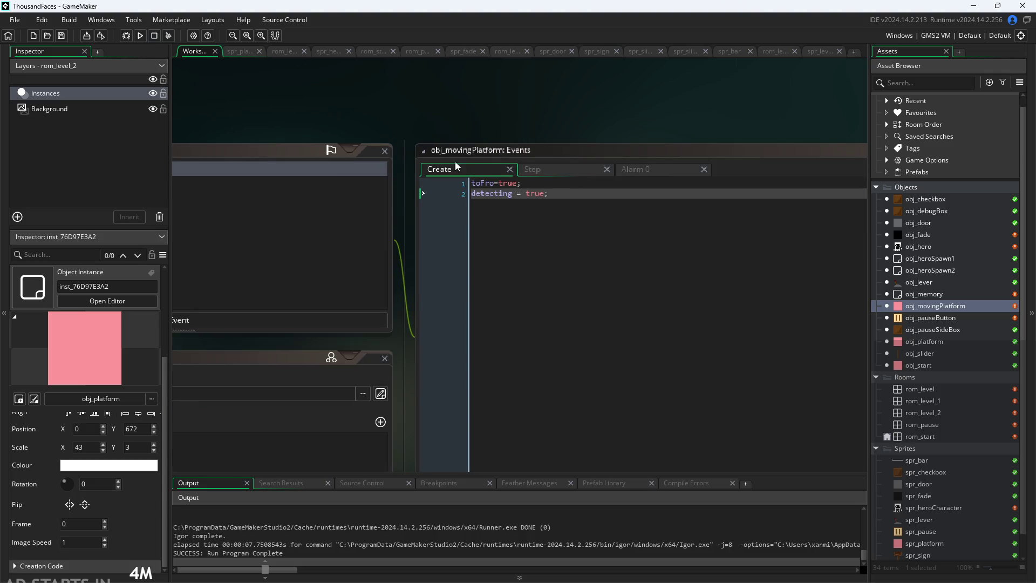
left_click(555, 166)
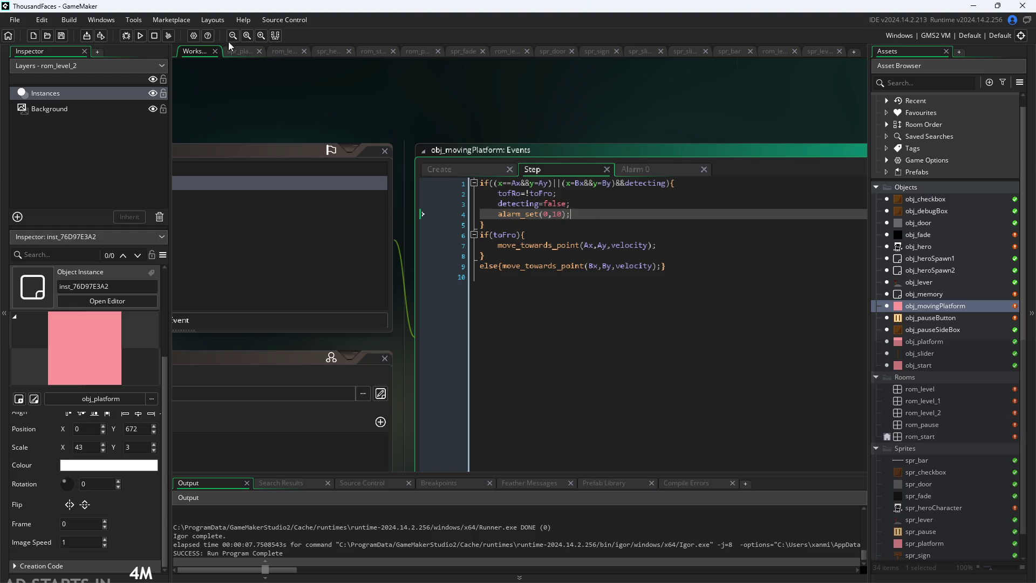
left_click(139, 35)
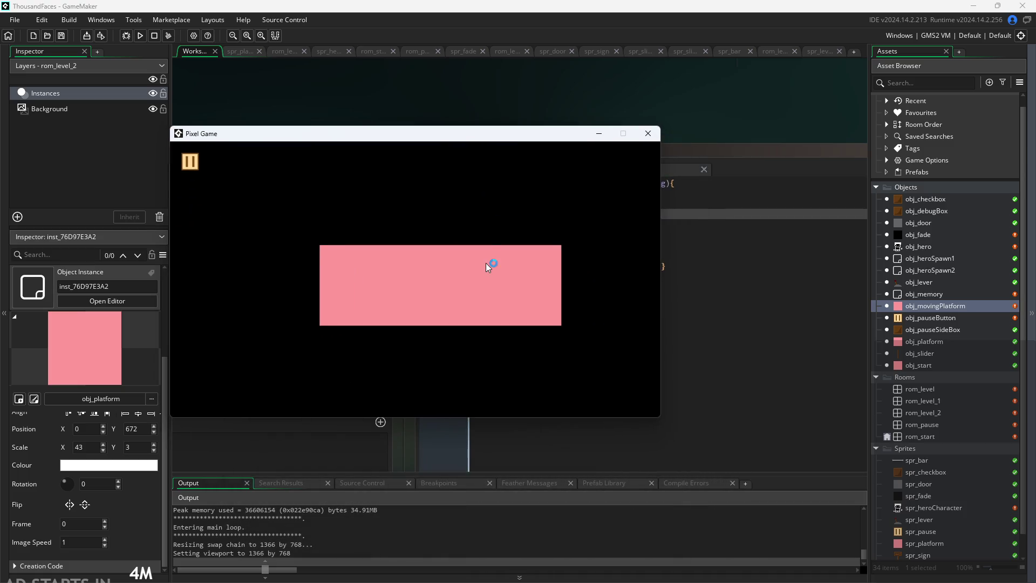
- Start the game and walk the hero right into level 2 beneath the moving platform
left_click(487, 266)
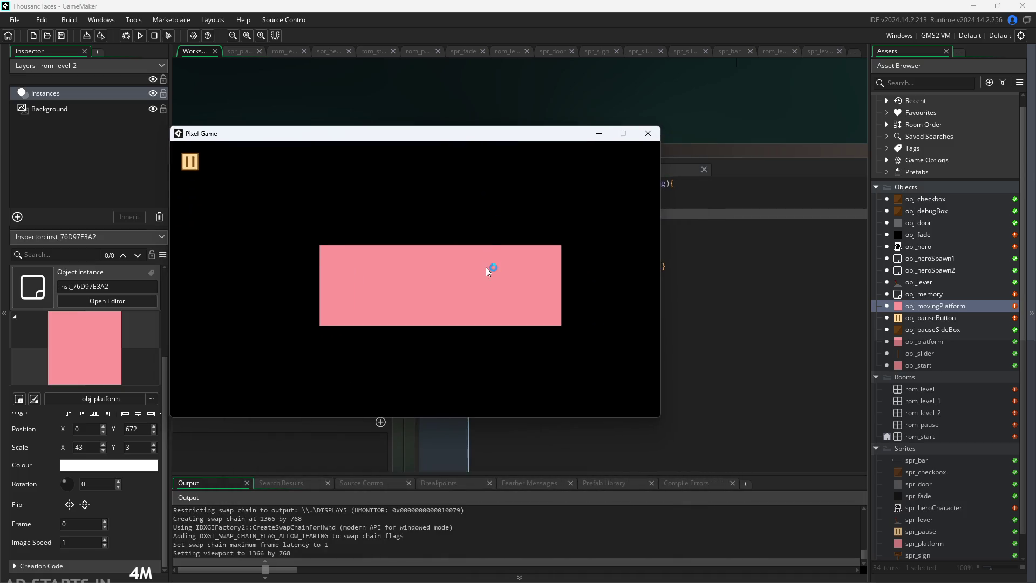
key("Right")
key("Right")
key("Right")
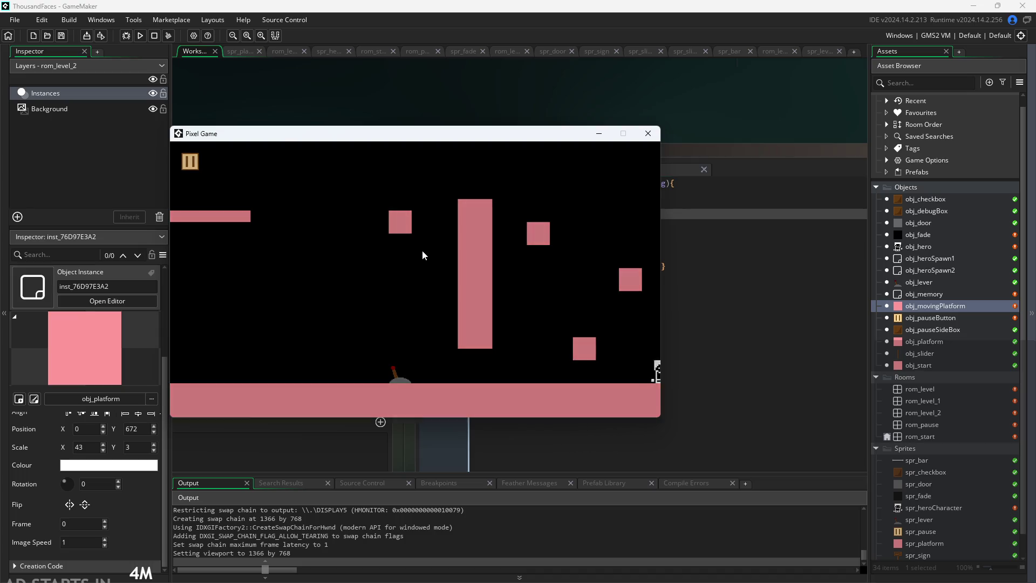
key("Right")
key("Up")
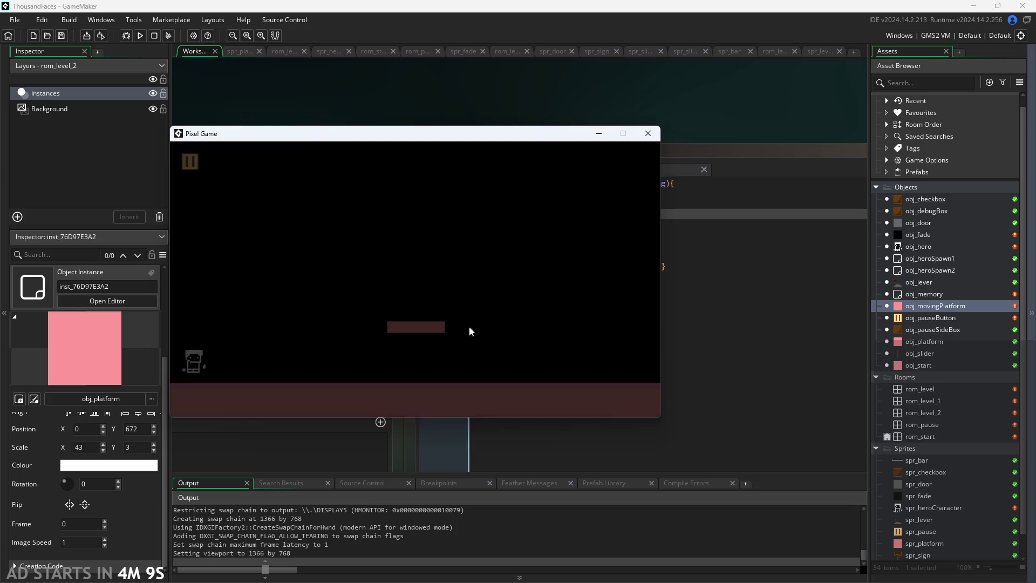
key("Right")
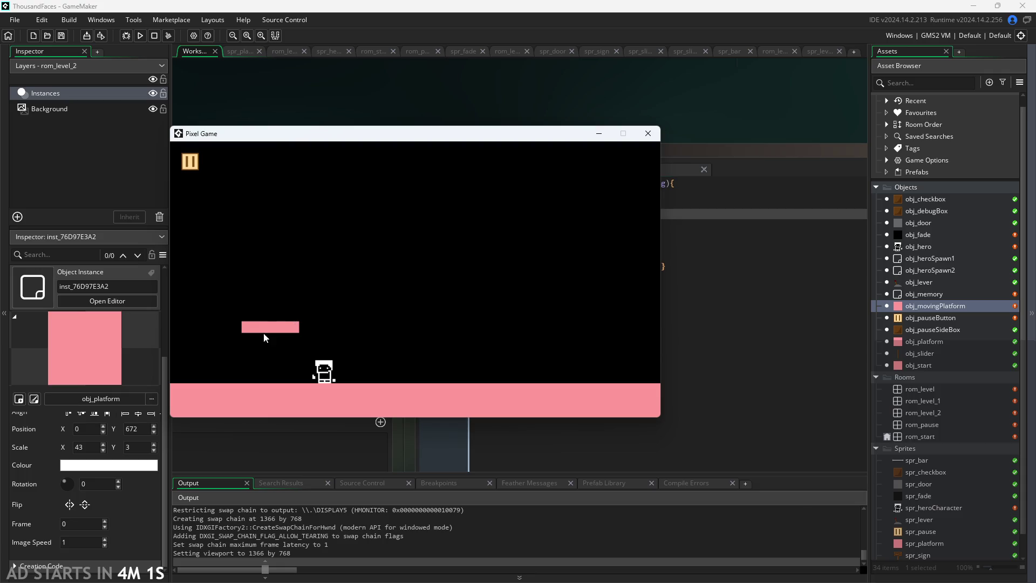
- Close the game, change the alarm to alarm_set(0,60), save, and run again
left_click(647, 134)
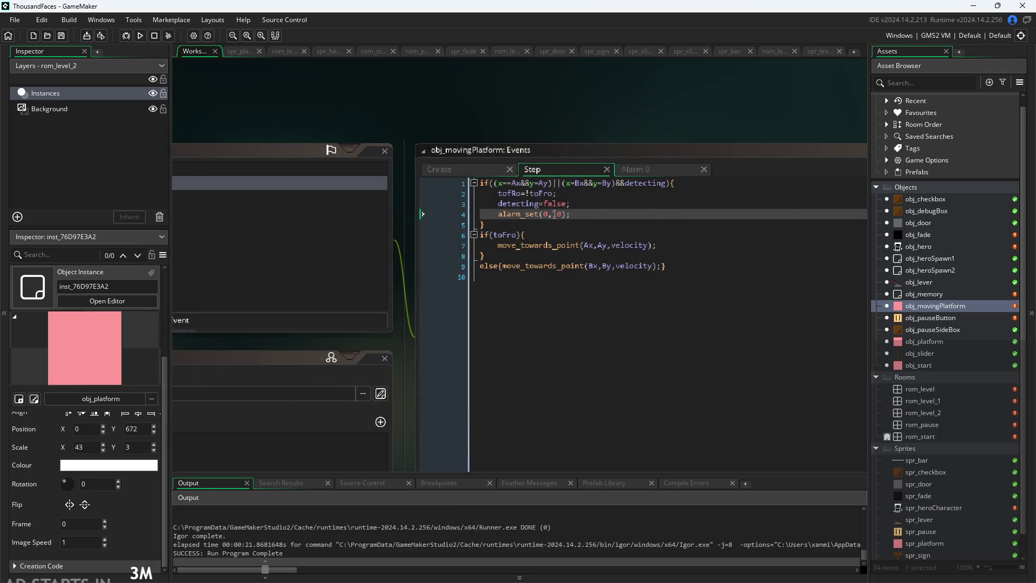
double_click(554, 214)
type("60")
key("ctrl+s")
left_click(139, 36)
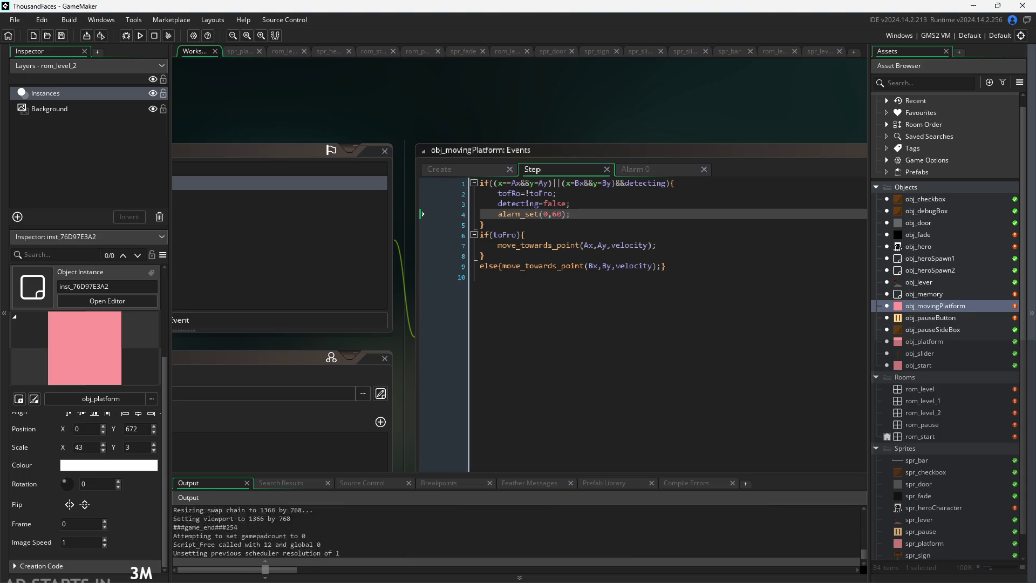
- Scroll the workspace and switch over to the ThousandFacesNotes drawing in Paint
scroll(569, 145, "up", 2)
scroll(626, 154, "up", 2)
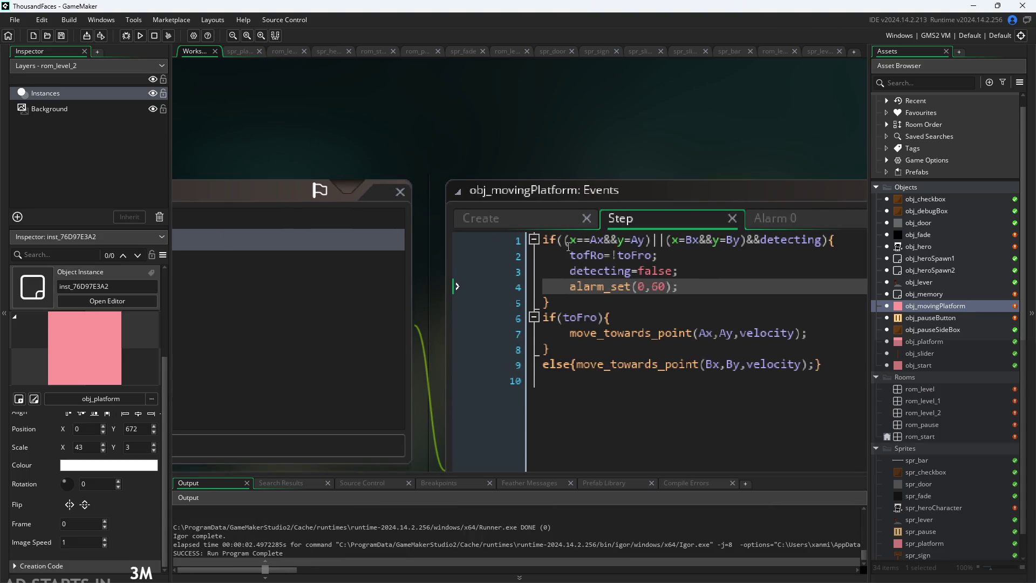
scroll(736, 143, "up", 1)
scroll(736, 142, "right", 2)
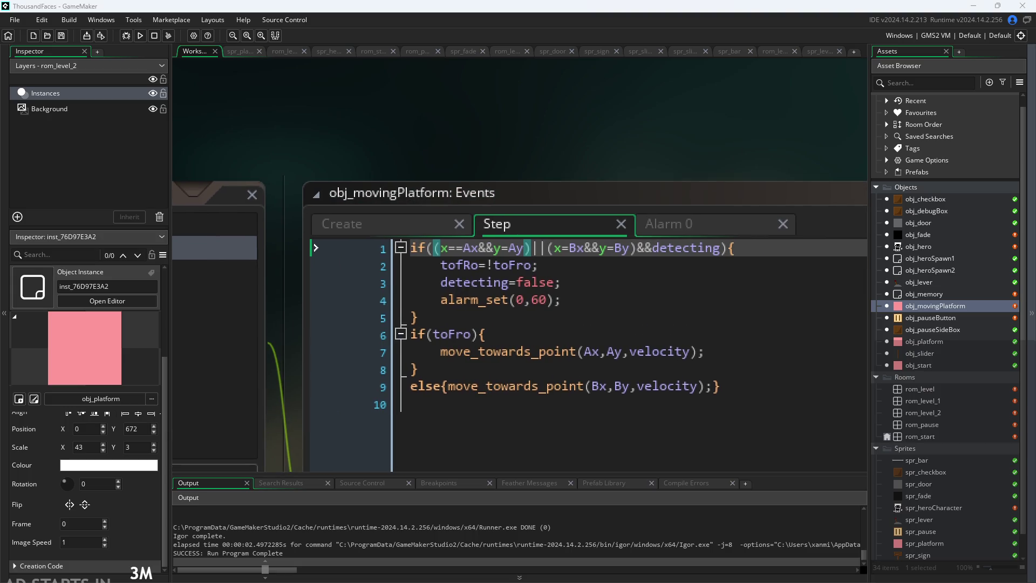
key("alt+Tab")
scroll(229, 247, "down", 3)
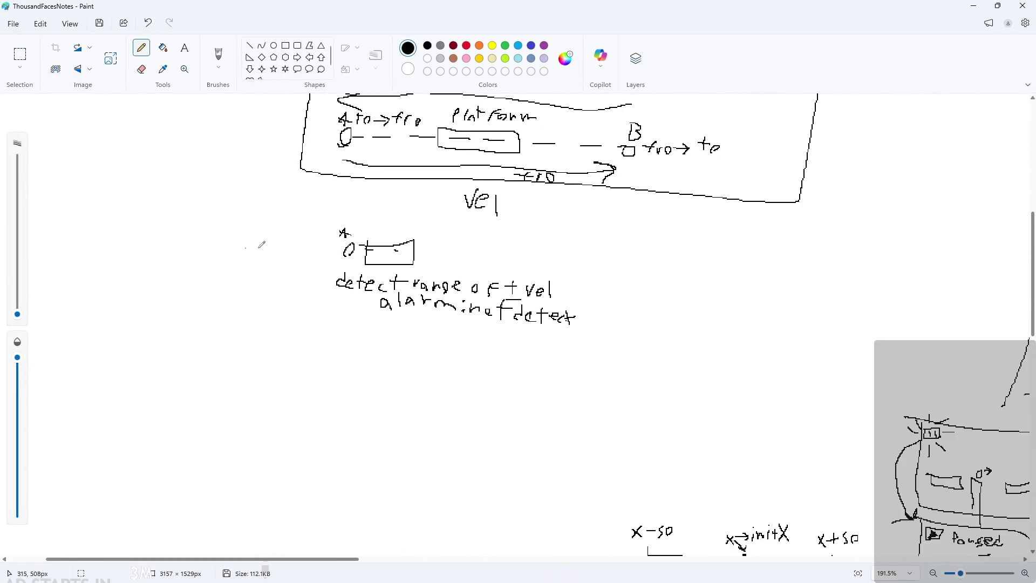
scroll(358, 324, "up", 5)
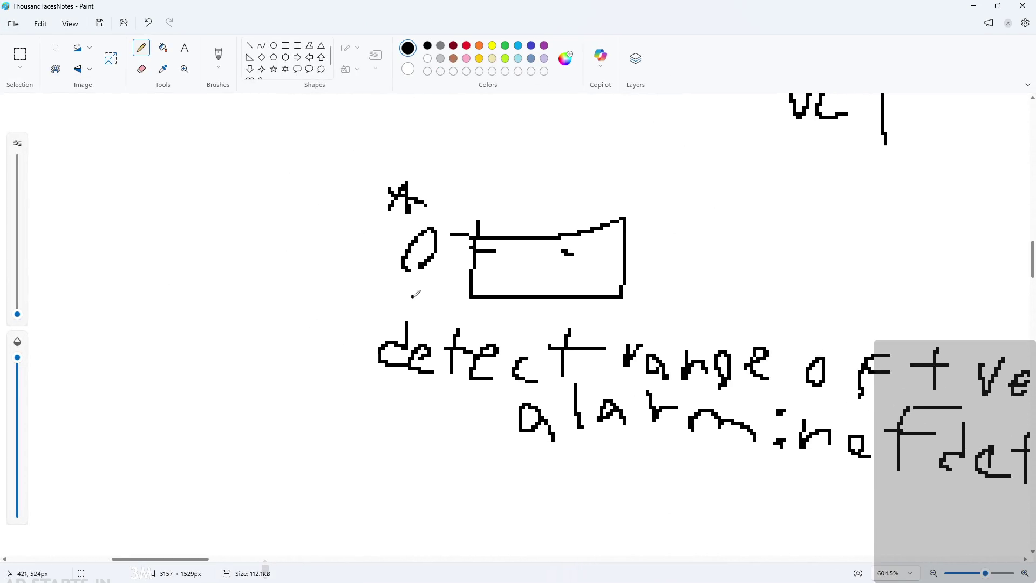
mouse_move(402, 238)
left_mouse_down()
mouse_move(390, 259)
mouse_move(462, 250)
mouse_move(460, 268)
left_mouse_up()
key("ctrl+z")
key("ctrl+z")
key("ctrl+z")
left_click(974, 5)
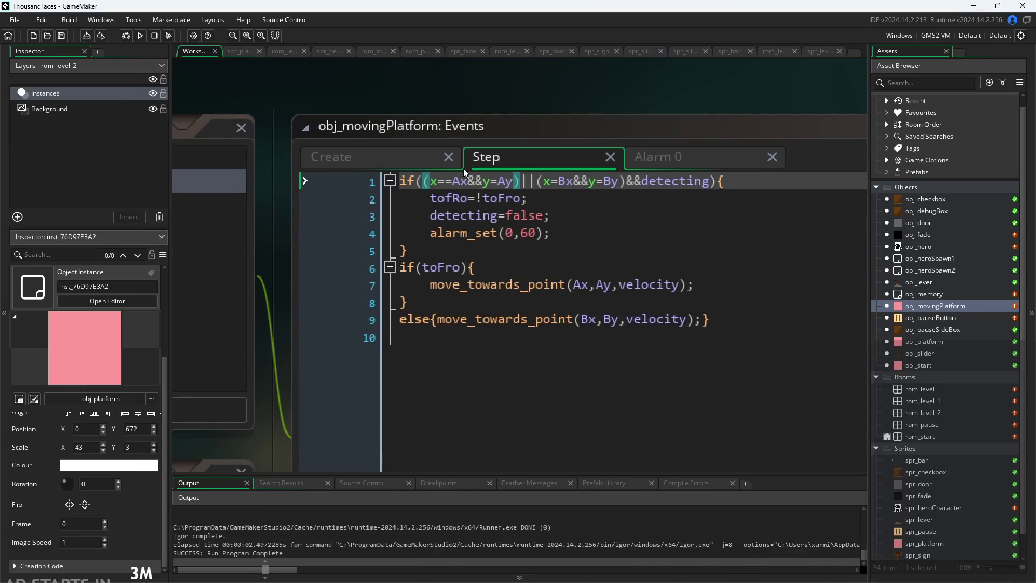
- Wrap the x and y of the point-A arrival check in round()
mouse_move(484, 223)
type("round(x")
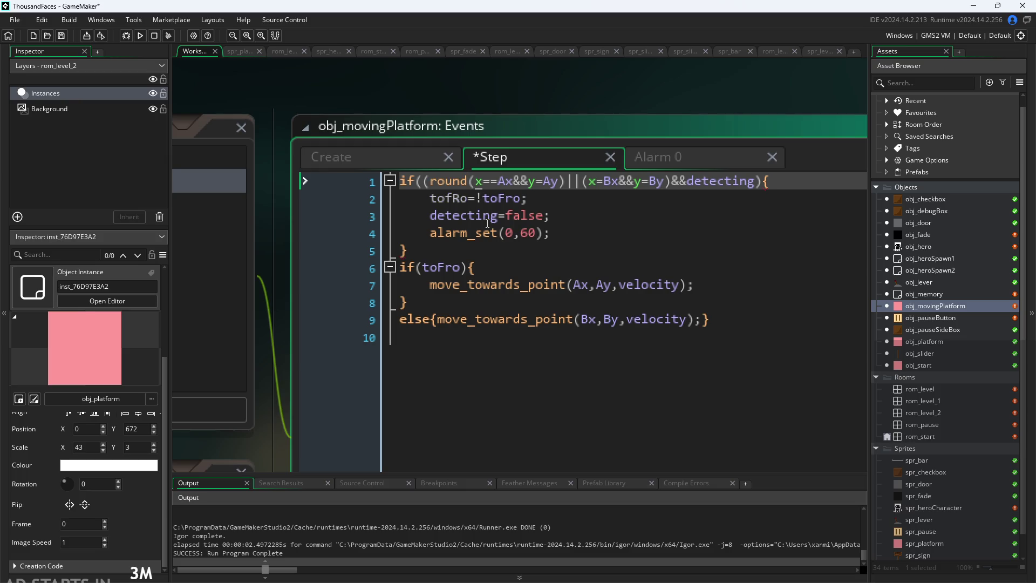
type(")")
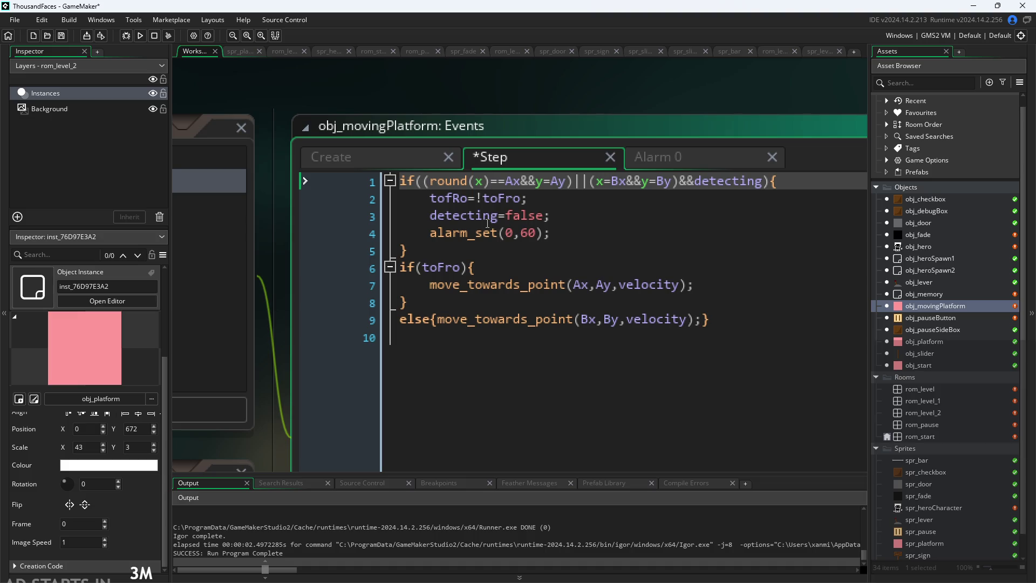
key("Left")
key("Right")
left_click(491, 181)
left_click(537, 182)
type("round(x)")
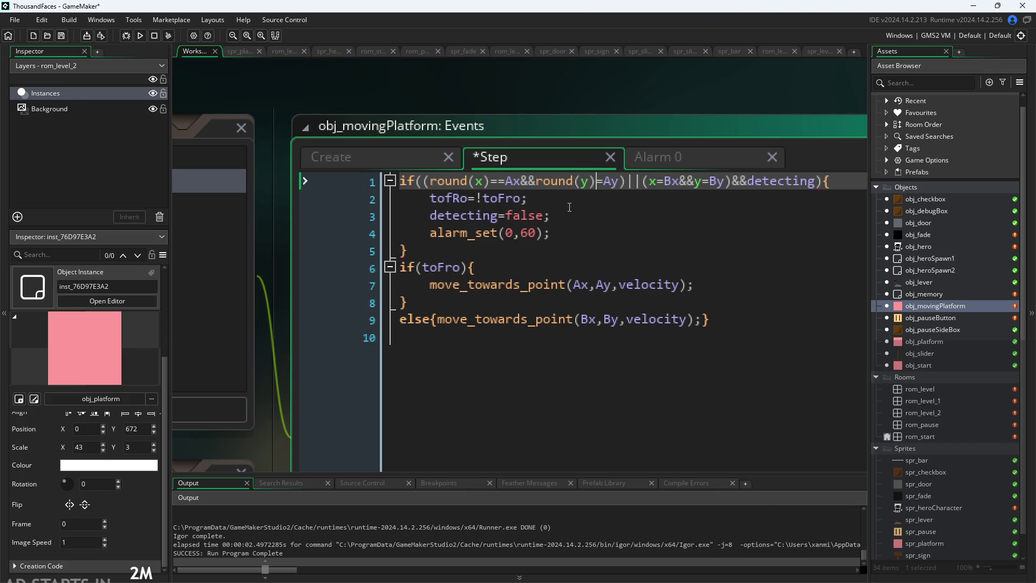
- Wrap the B check's x and y in round(), save, and launch with F5
left_click(649, 182)
type("round(x)")
left_click(749, 182)
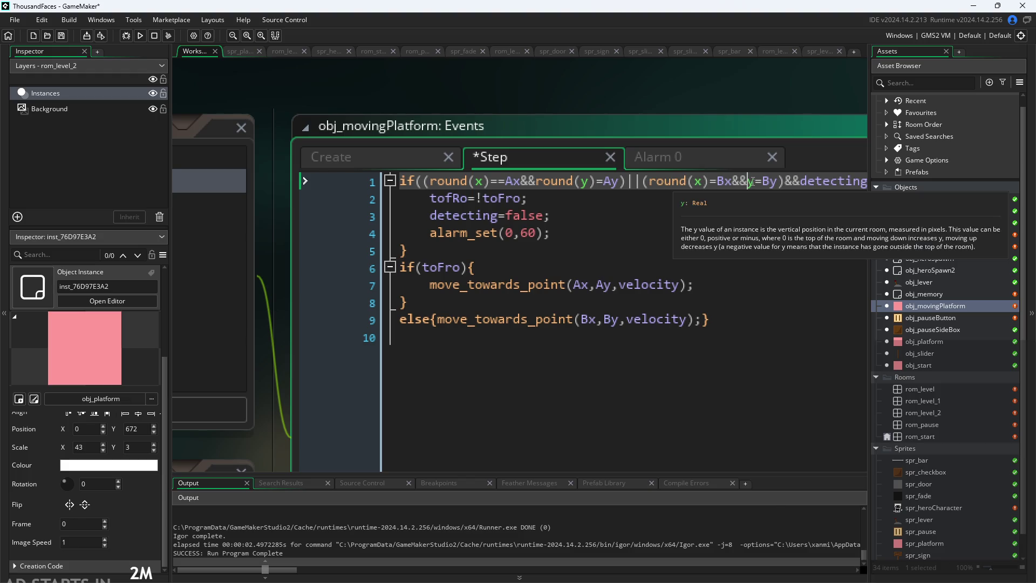
type("round()")
key("BackSpace")
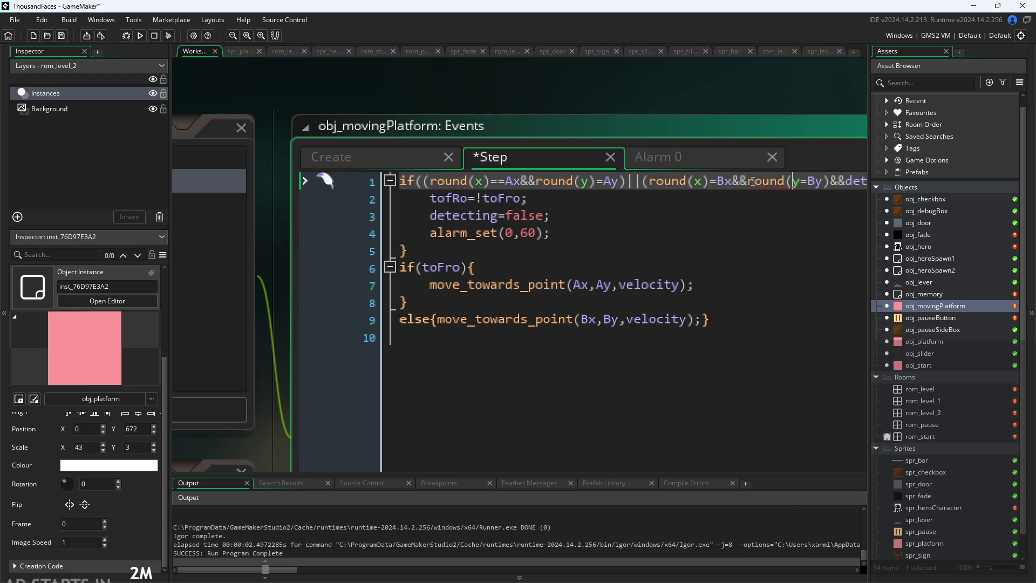
key("Right")
type(")")
left_click(738, 110)
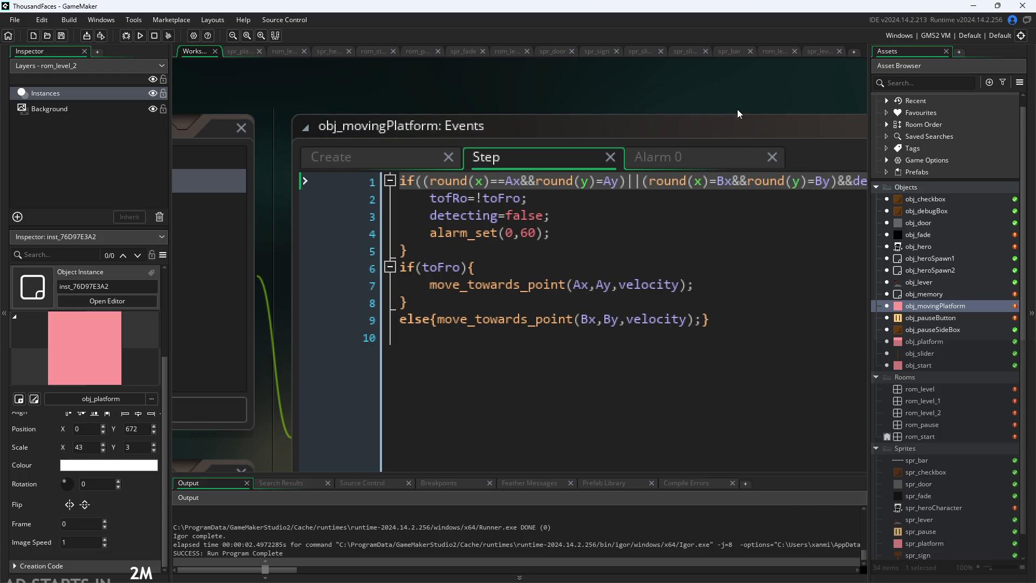
scroll(736, 95, "down", 2, "ctrl")
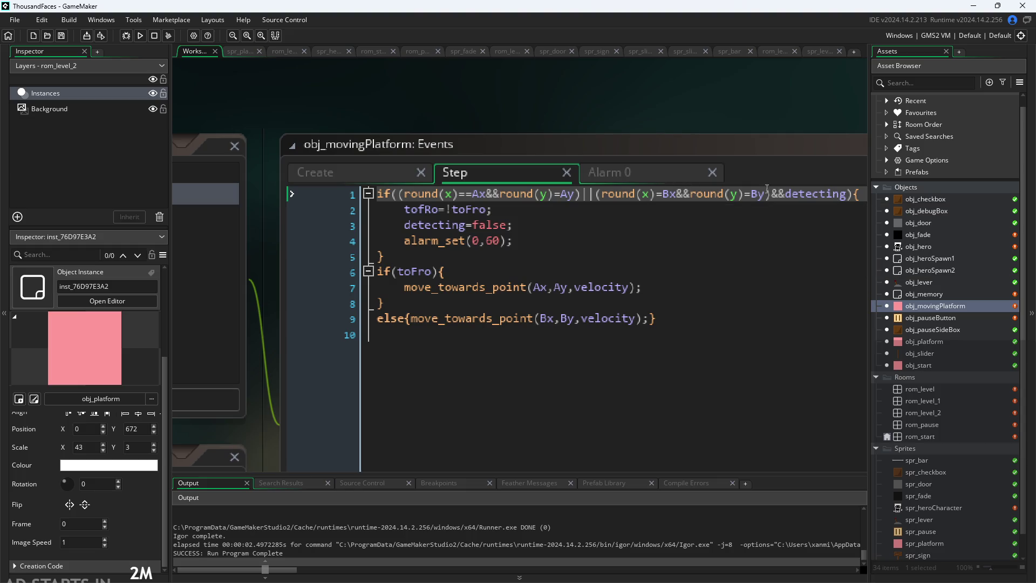
key("F5")
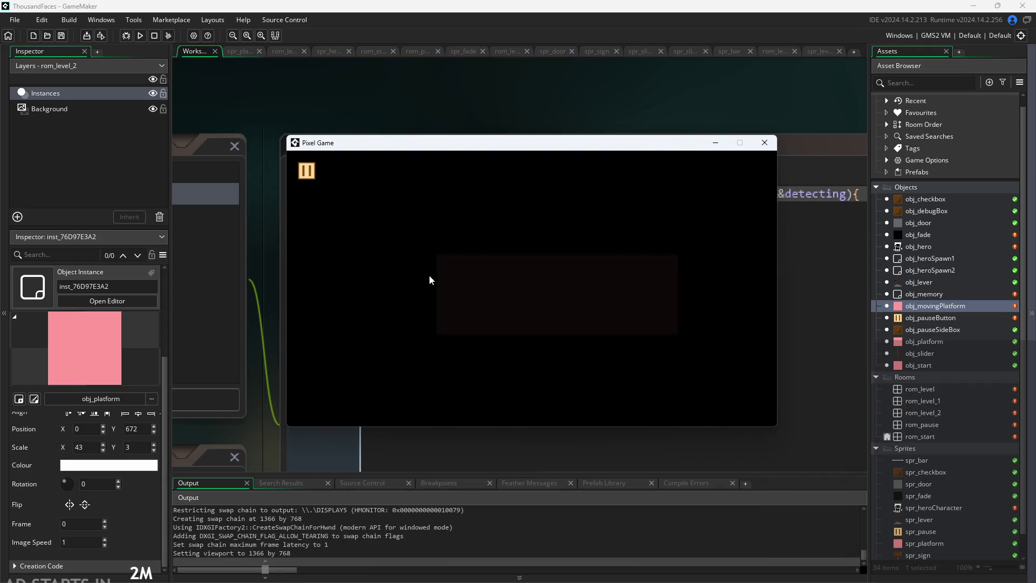
key("Right")
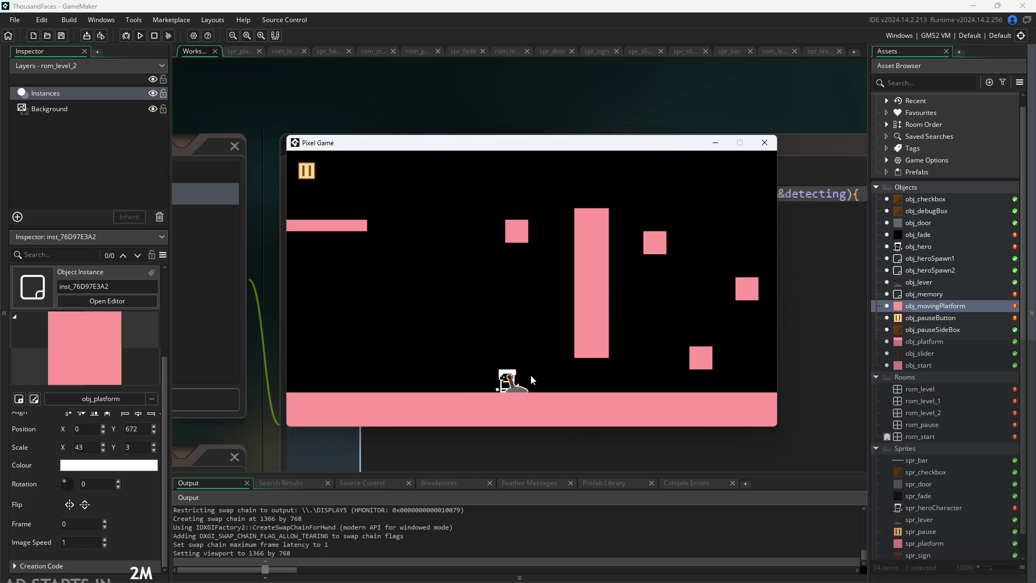
key("Right")
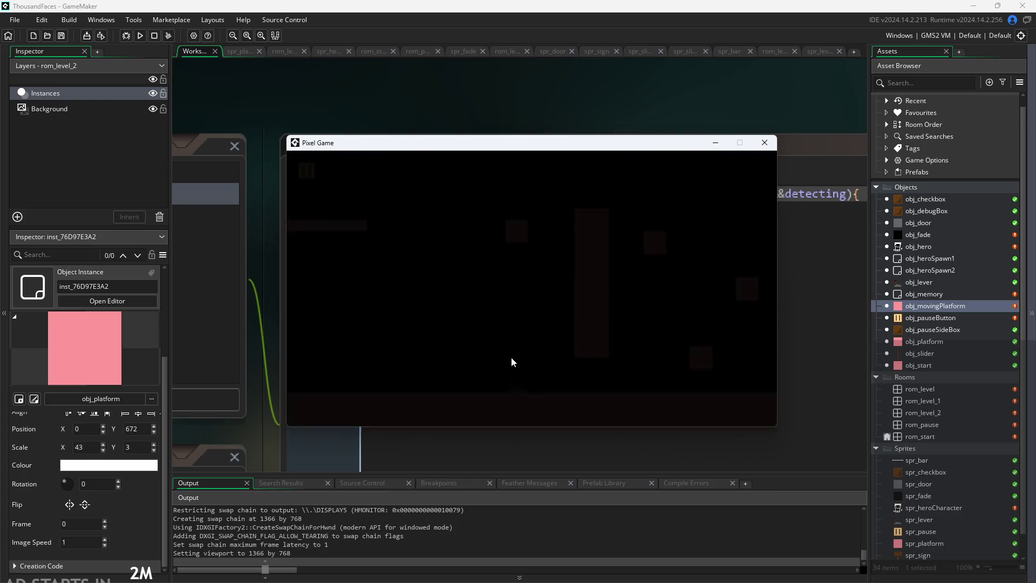
key("Right")
key("Up")
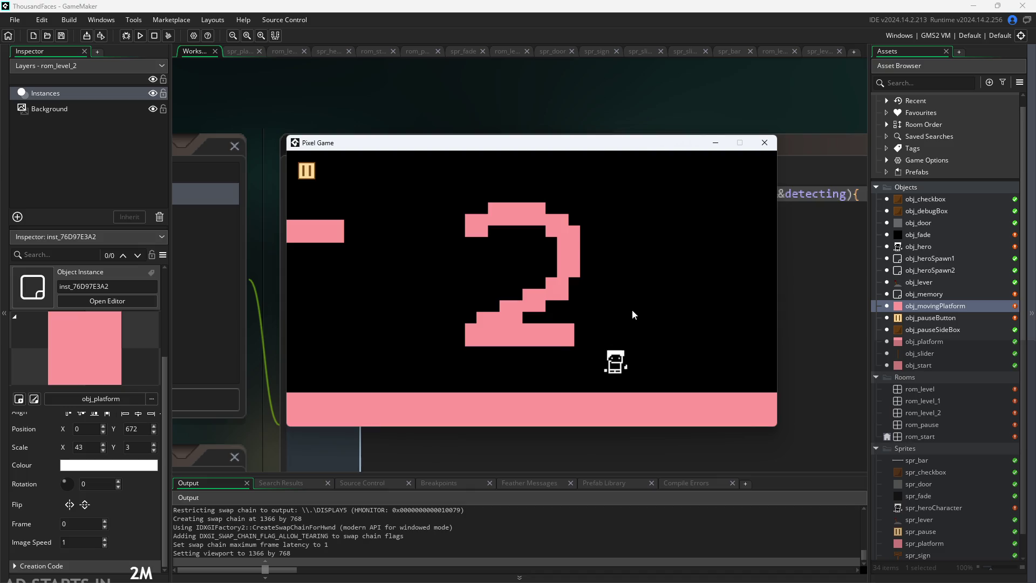
key("Right")
left_click(613, 320)
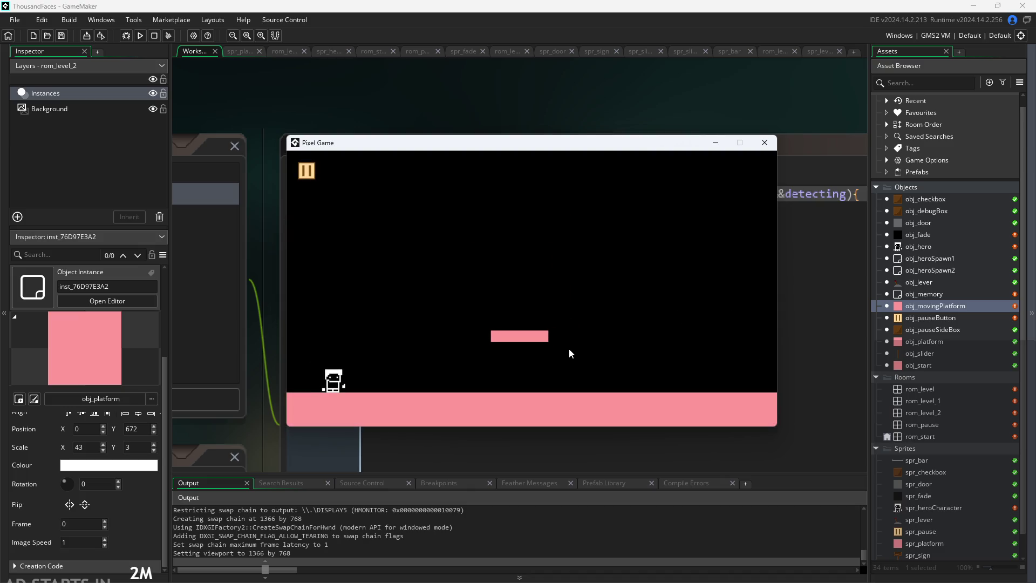
key("Right")
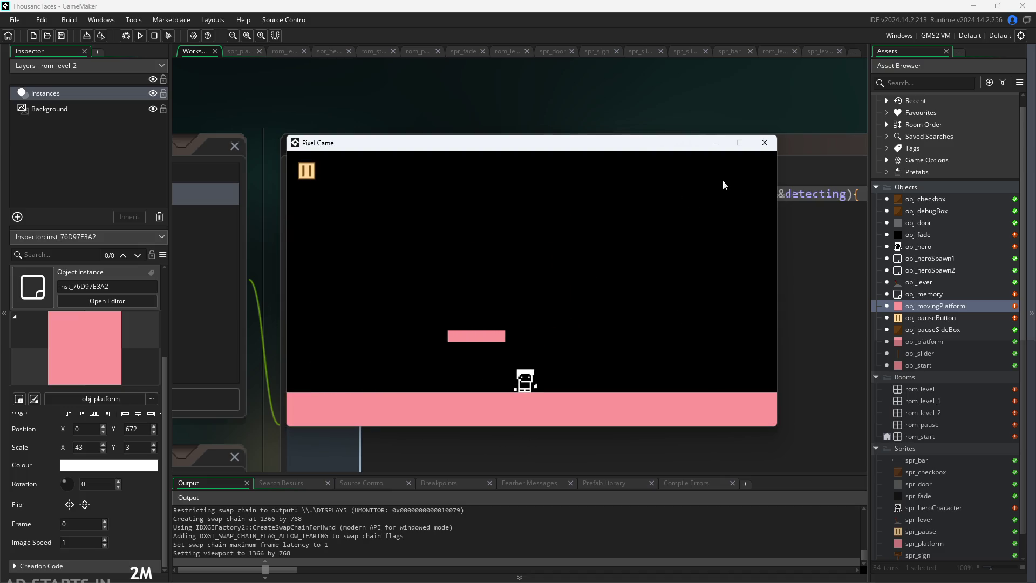
left_click(761, 143)
scroll(313, 92, "down", 3)
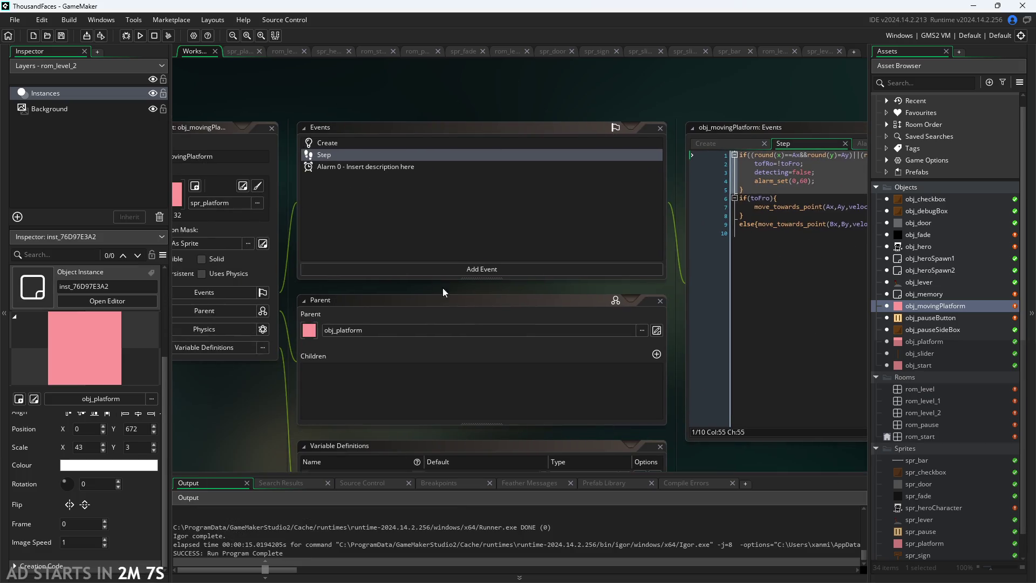
- Add a Draw event containing draw_circle(Ax,Ay,16,false);
left_click(470, 269)
mouse_move(495, 351)
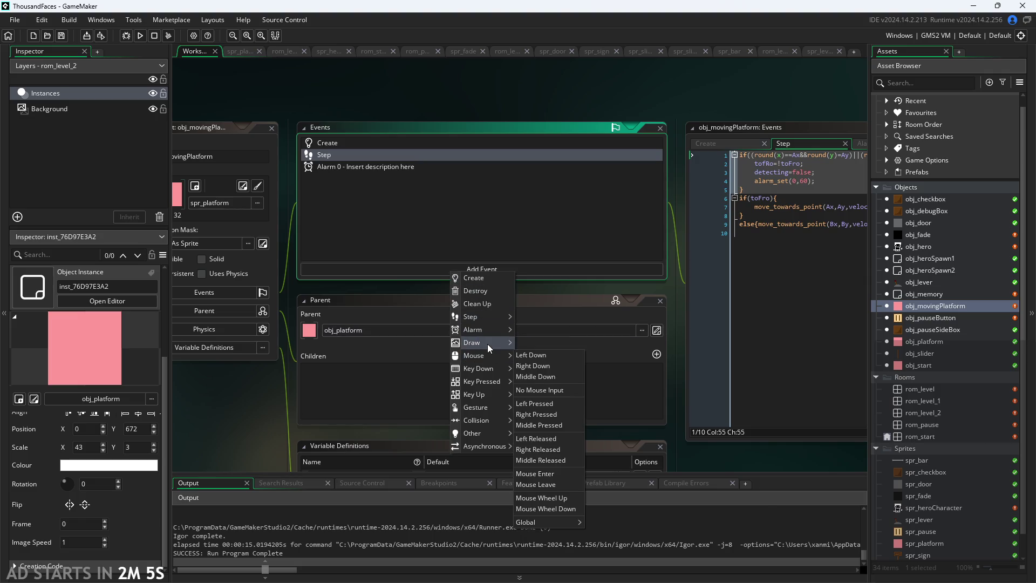
left_click(535, 342)
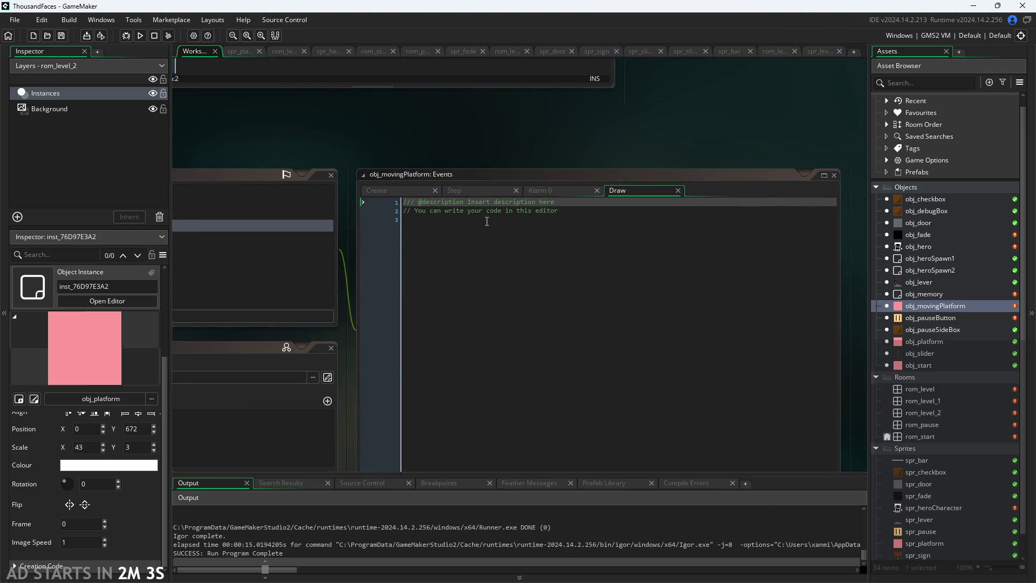
type("draw")
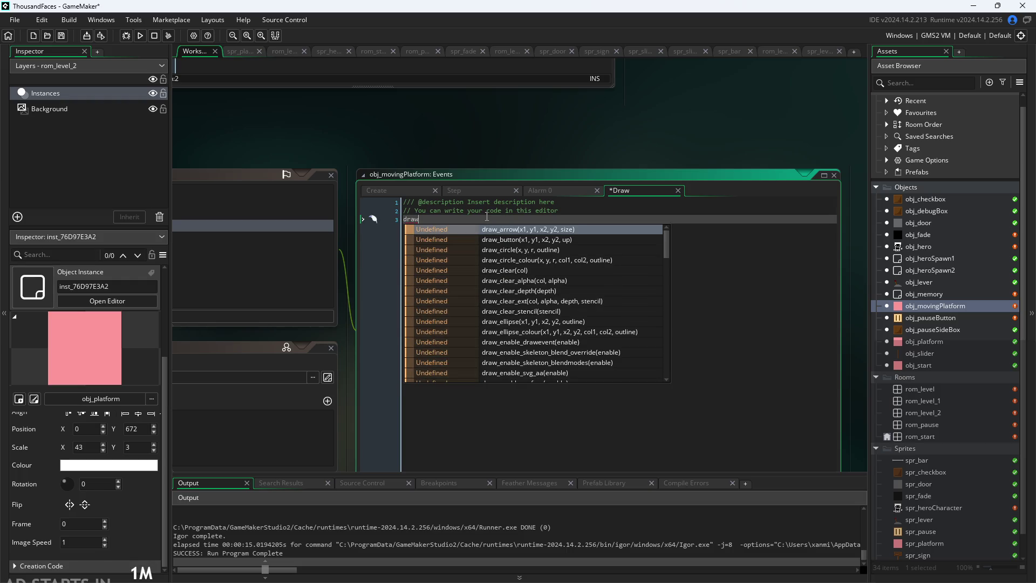
key("Down")
key("Down")
key("Return")
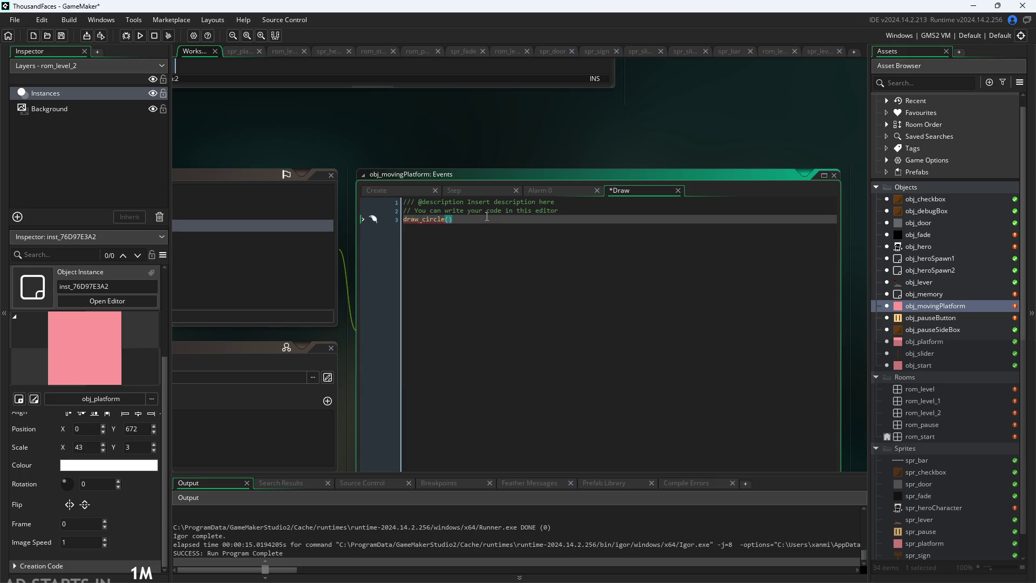
type("Ax,Ay")
mouse_move(439, 223)
type(",16")
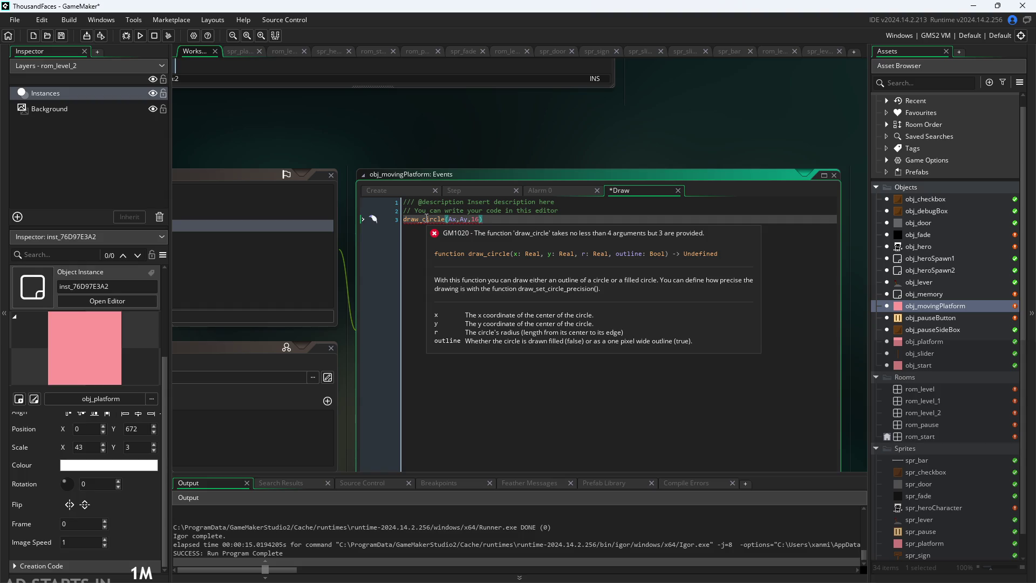
type(",false")
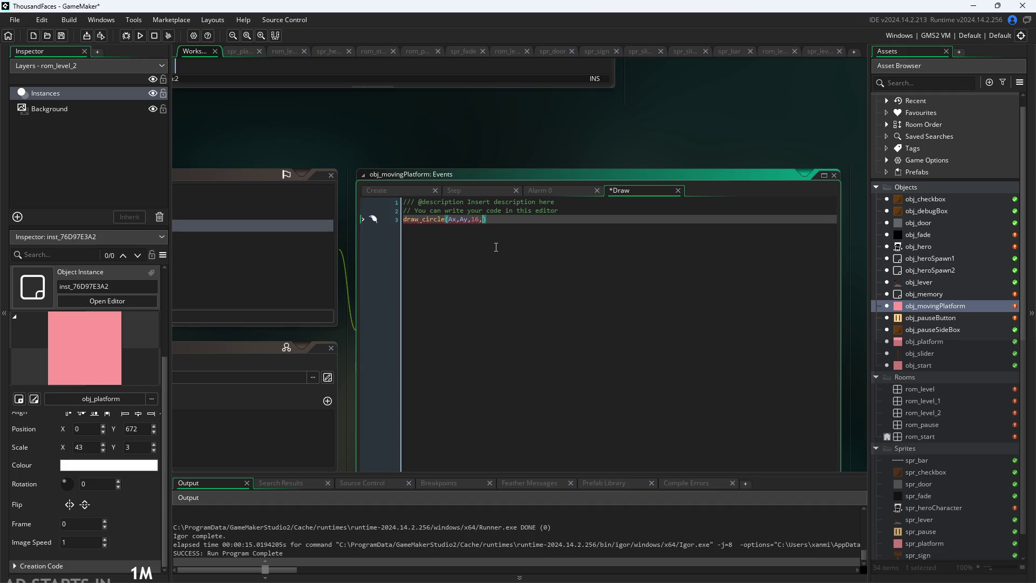
- Duplicate the circle line onto line 4 as draw_circle(Bx,By,16,false);
left_click(532, 219)
left_click_drag(533, 219, 357, 225)
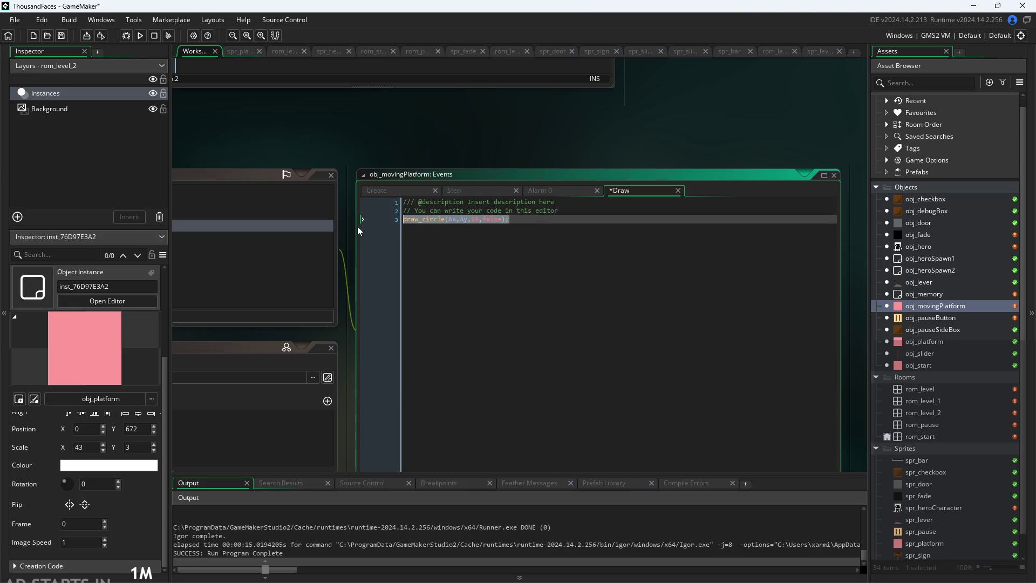
key("ctrl+c")
left_click(555, 216)
key("Return")
key("ctrl+v")
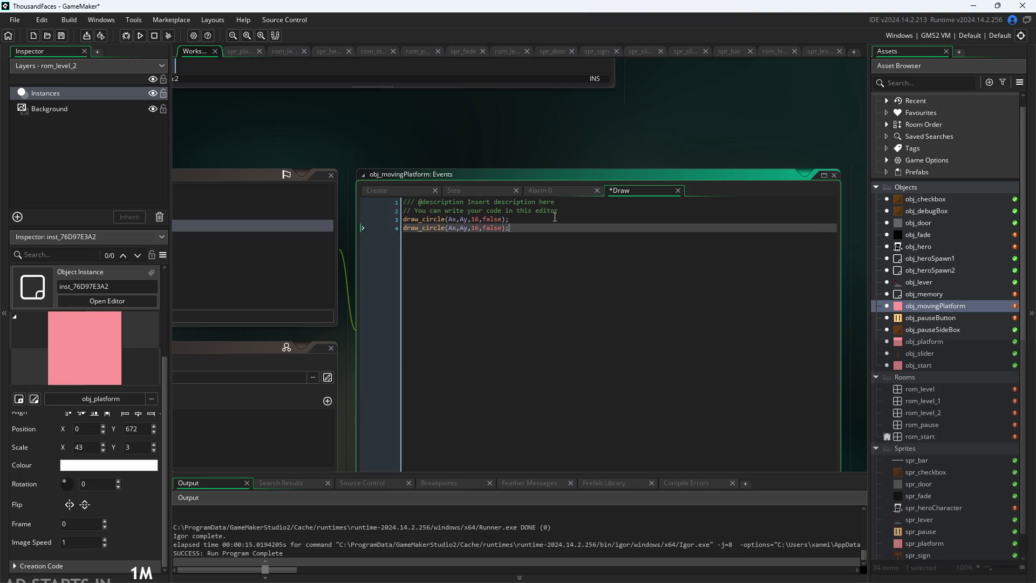
type("Bx")
key("BackSpace")
type("B")
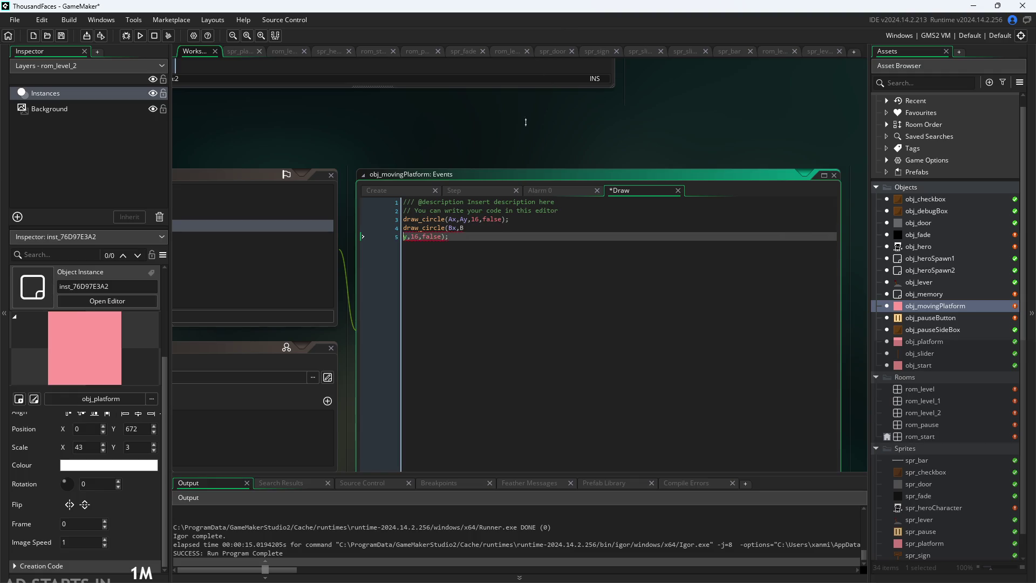
- Change both circle radii from 16 to 4 and save the project
scroll(493, 213, "up", 2)
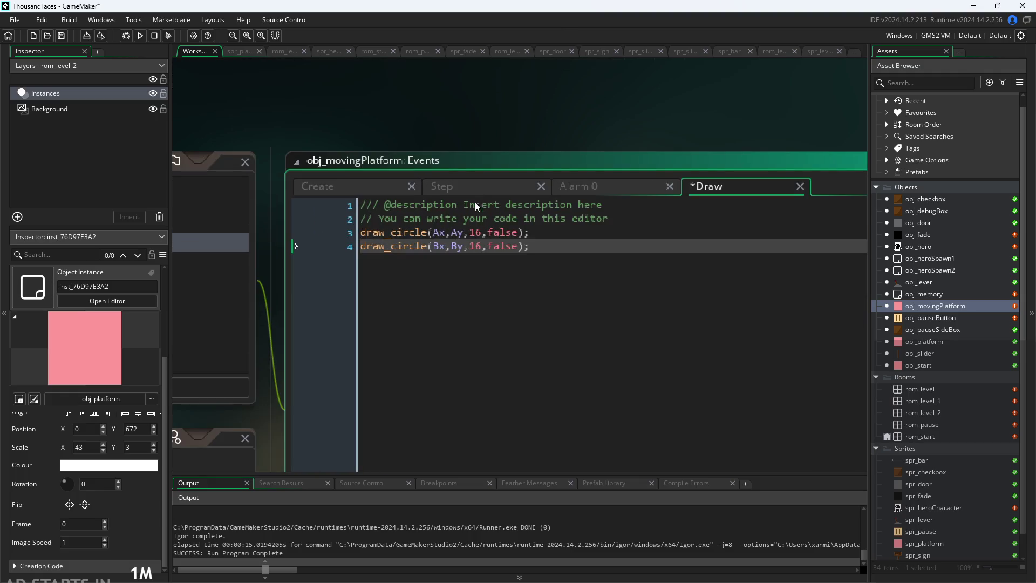
left_click(473, 233)
key("BackSpace")
key("BackSpace")
type("4")
left_click(482, 246)
key("BackSpace")
key("BackSpace")
type("4")
key("ctrl+s")
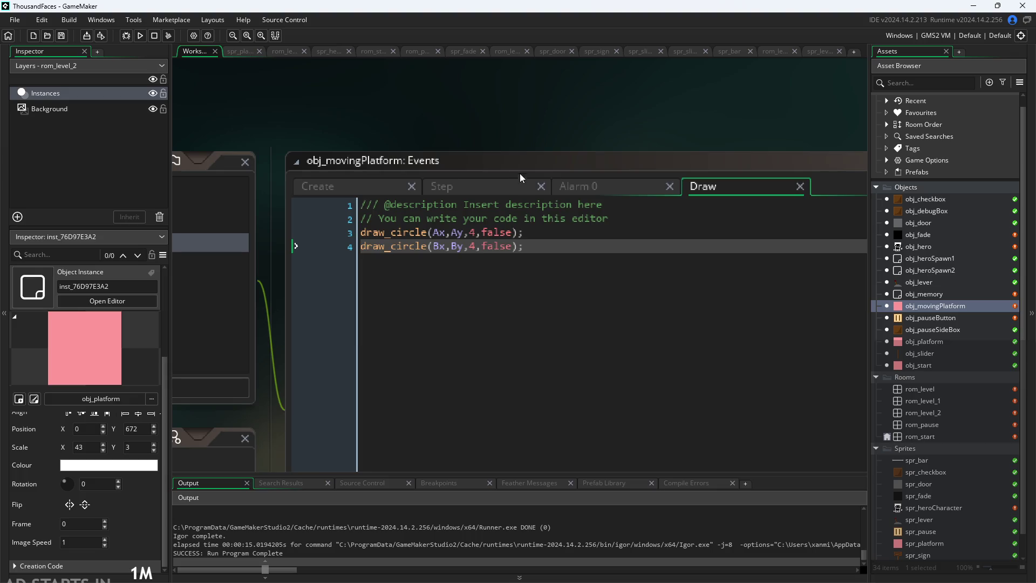
- Add draw_line(Ax,Ay,Bx,By); and draw_self(); to the platform's Draw event and save
scroll(509, 149, "down", 2)
scroll(521, 209, "up", 2)
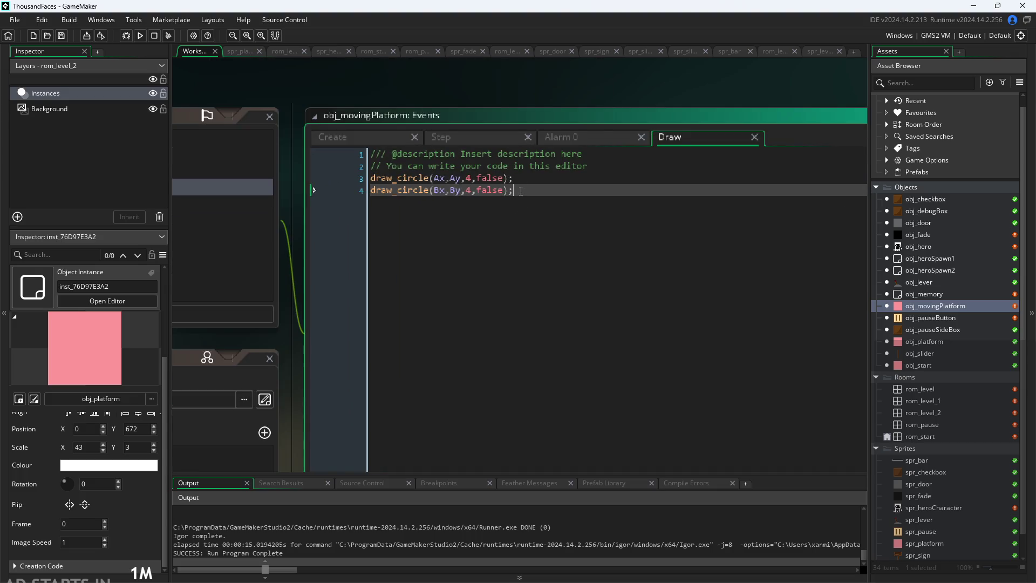
key("Return")
type("draw")
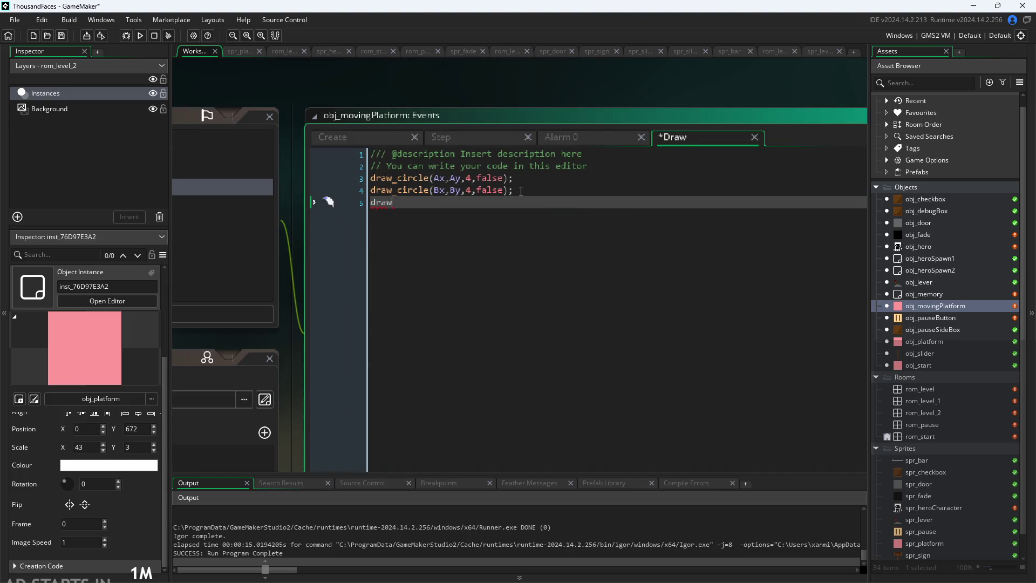
type("_line")
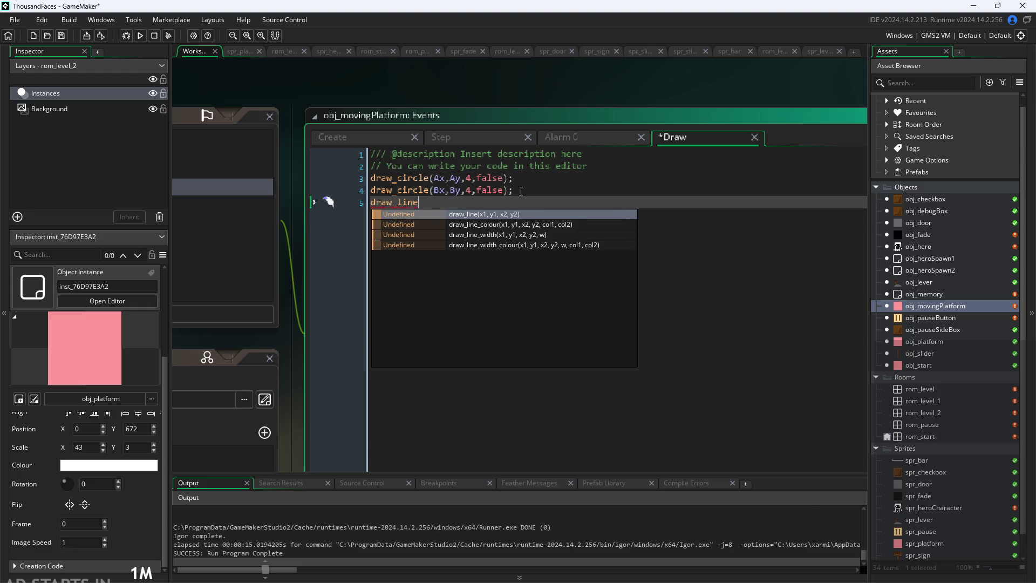
type("(")
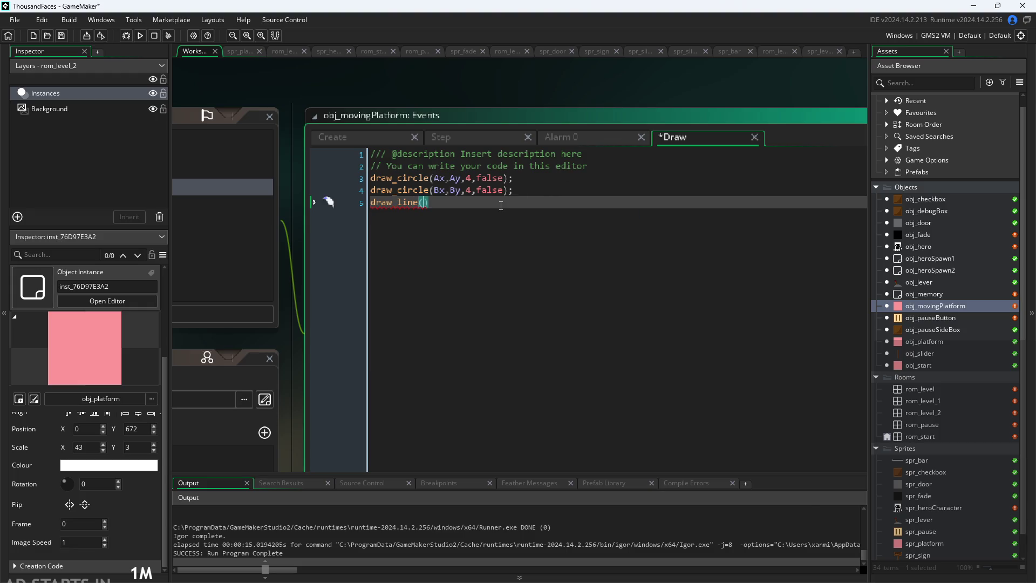
type("Ax,")
type("A")
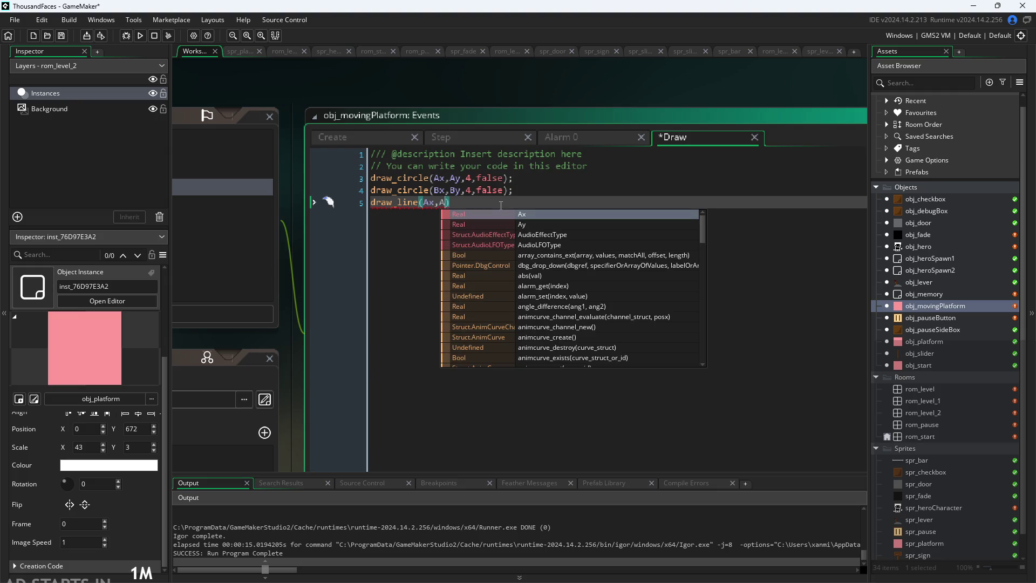
type("y,")
type("Bx,By")
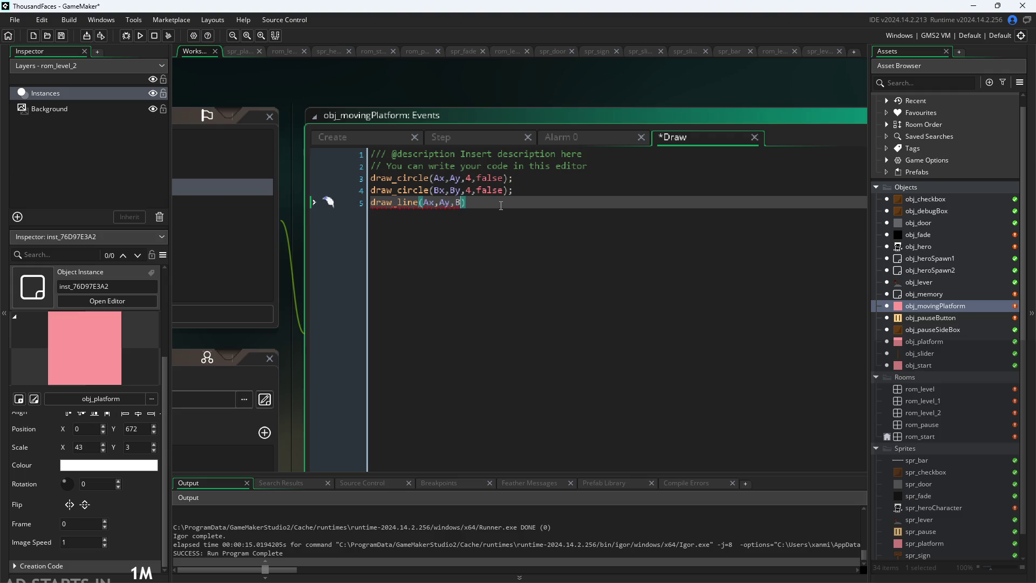
type(");")
key("ctrl+s")
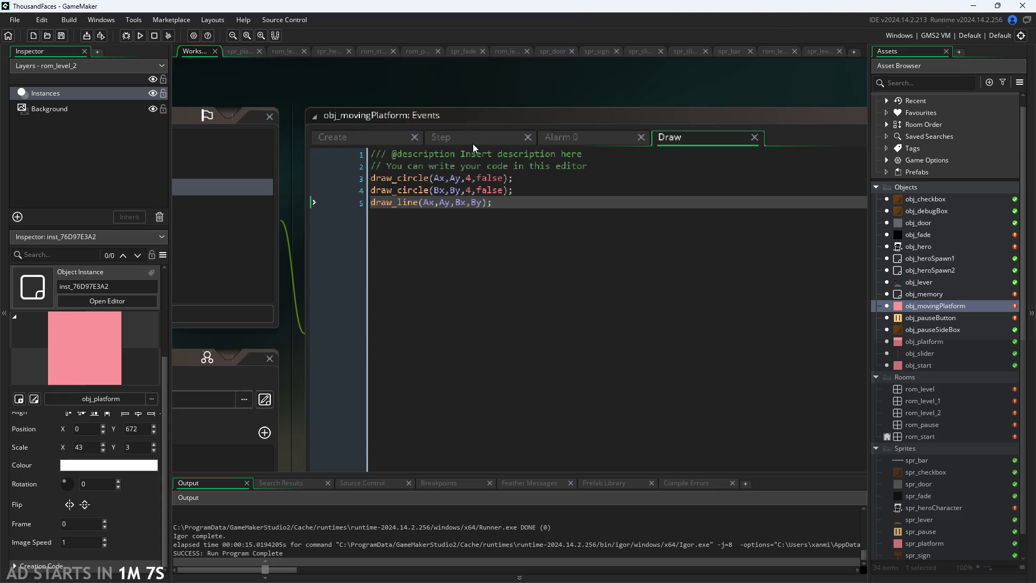
left_click(516, 202)
key("Return")
type("draw_self()")
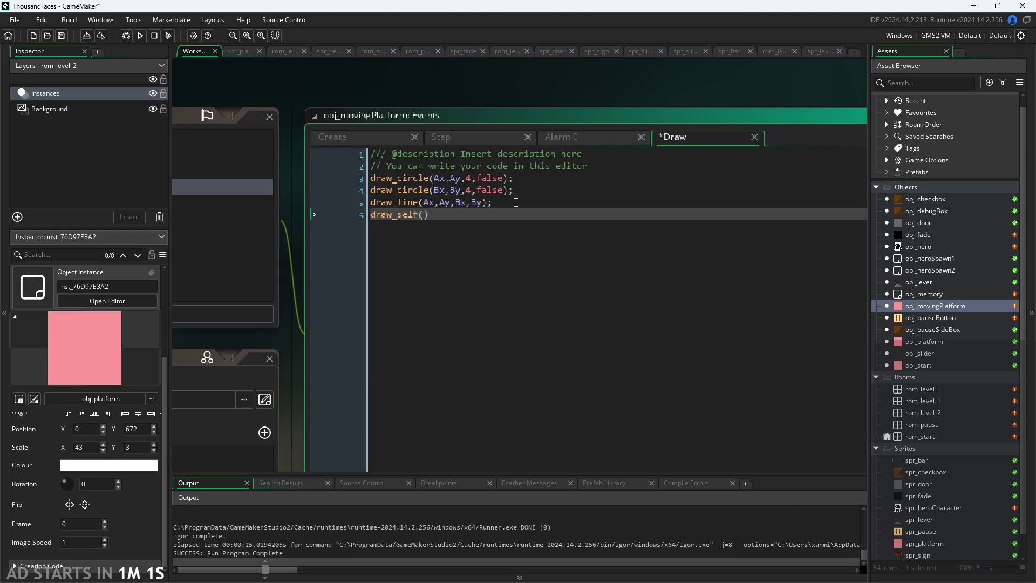
type(";")
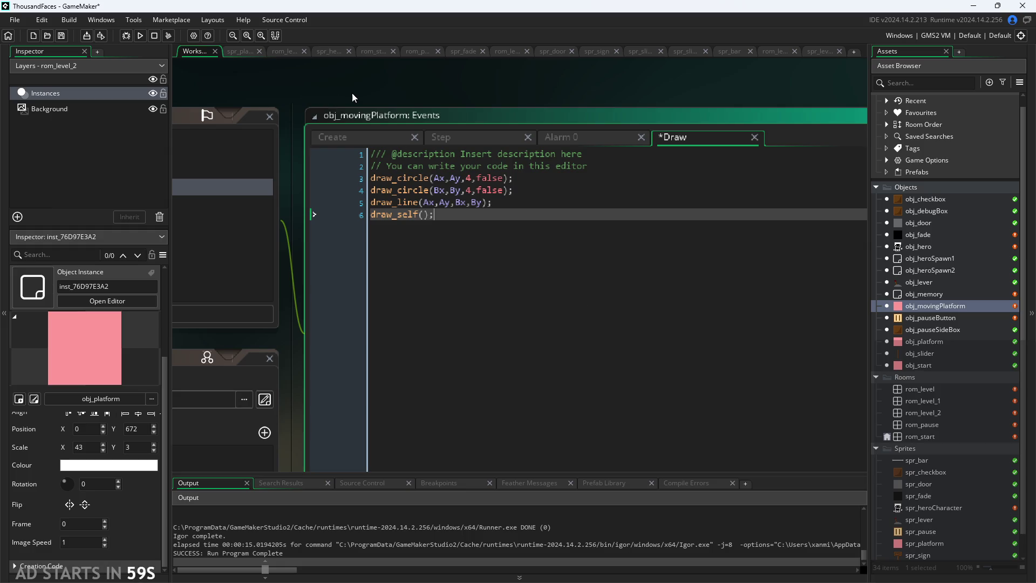
left_click(352, 93)
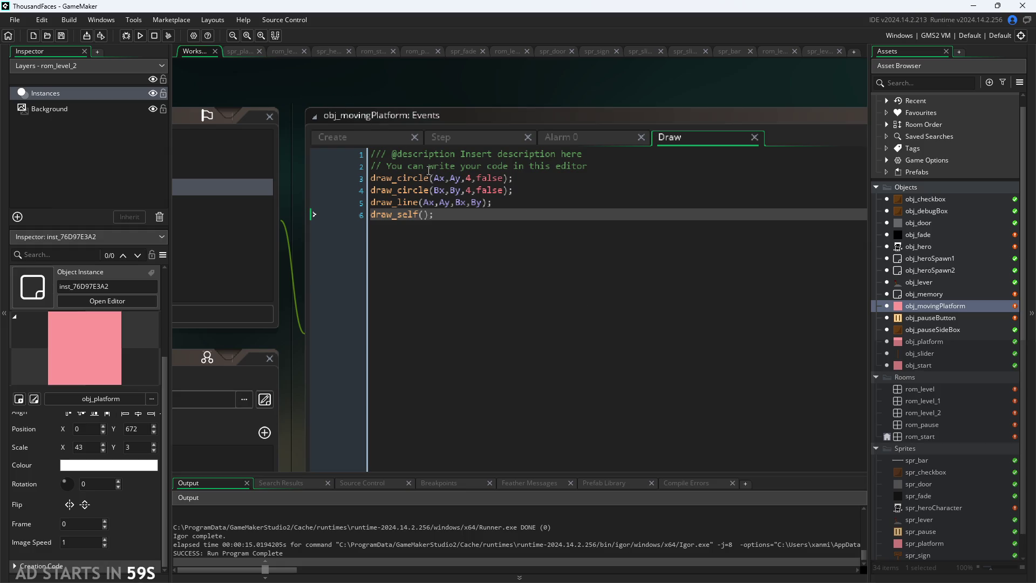
- Run the game, start the level to view the platform's path, then close the game
left_click(139, 36)
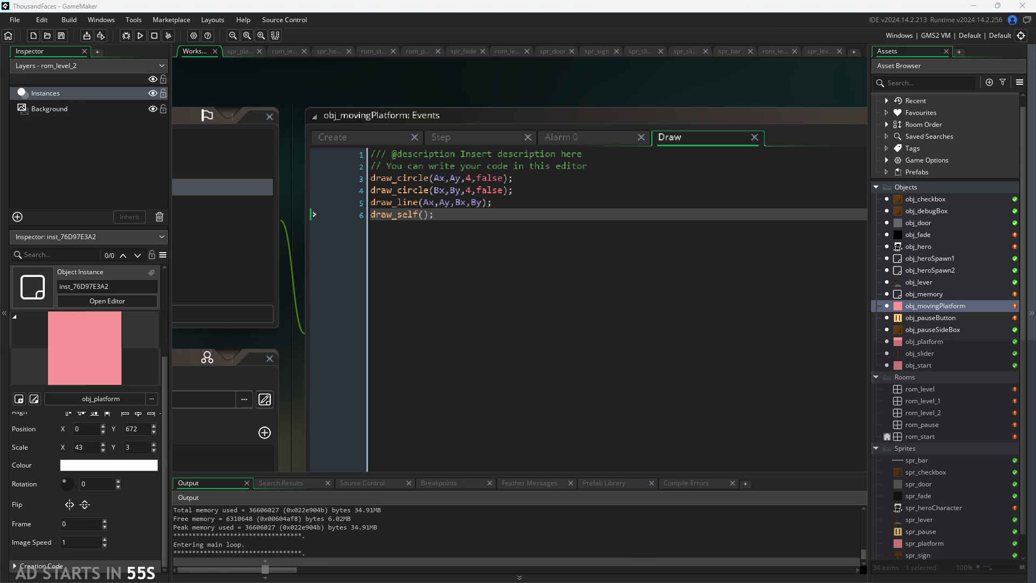
left_click(518, 388)
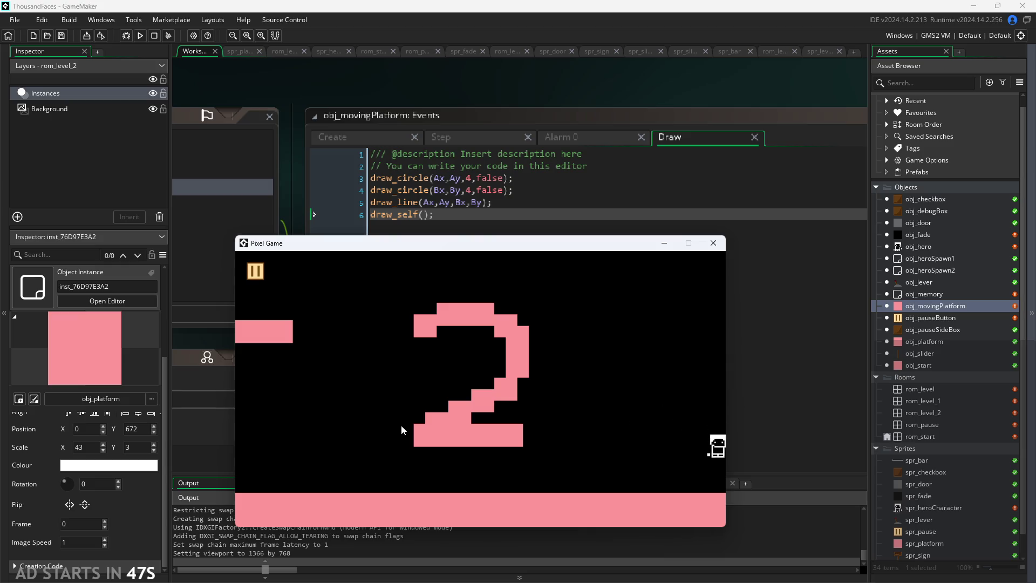
left_click_drag(487, 243, 522, 174)
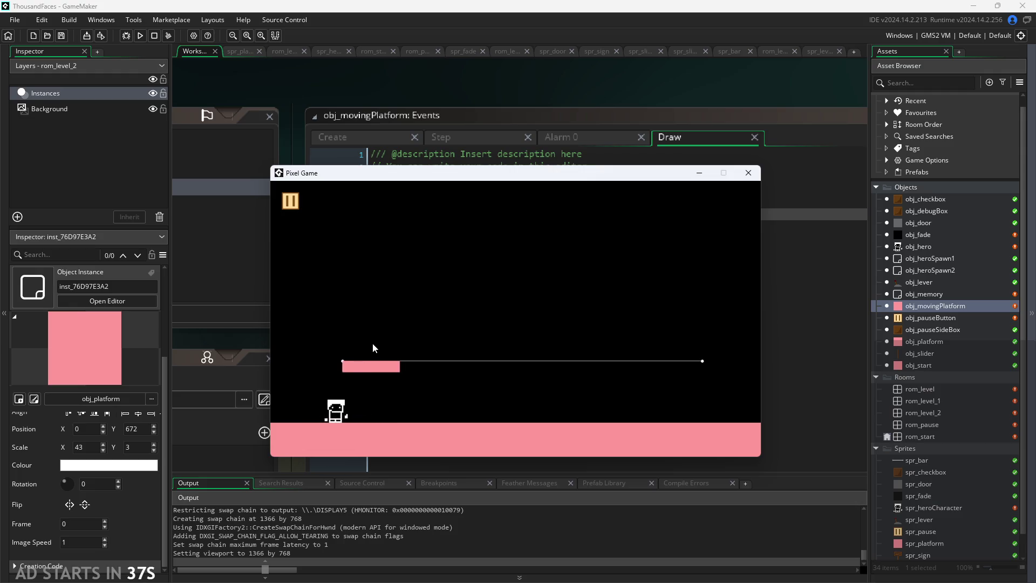
key("Left")
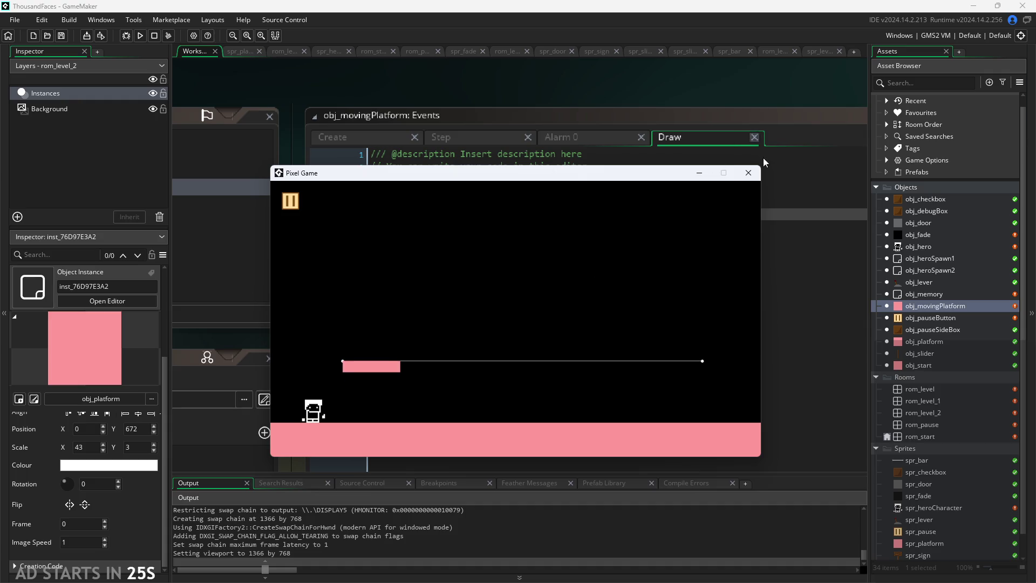
left_click(746, 173)
- In the Step event, strip round() from the A check so it compares x==Ax and y==Ay
left_click(377, 139)
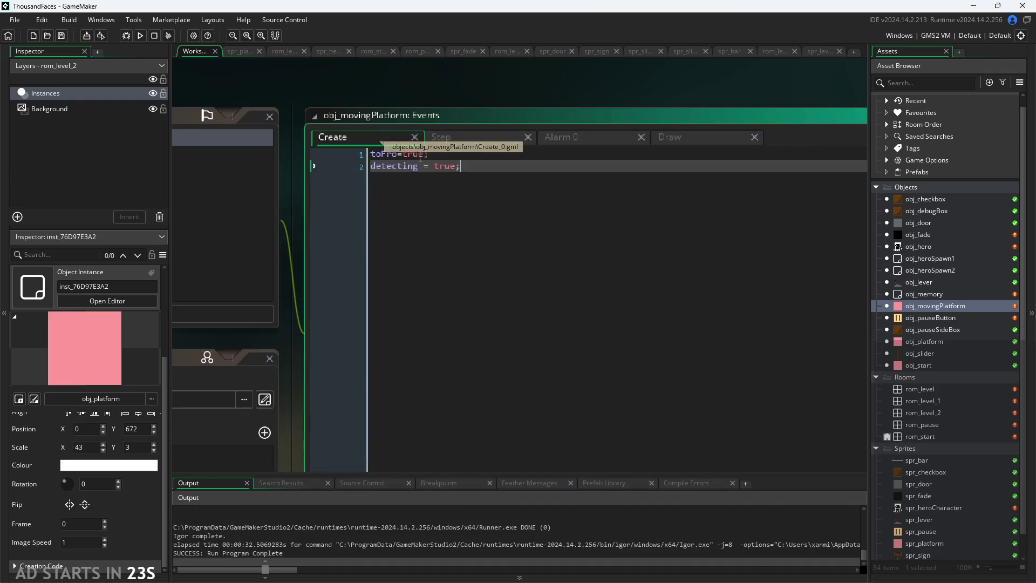
left_click(471, 139)
left_click(444, 155)
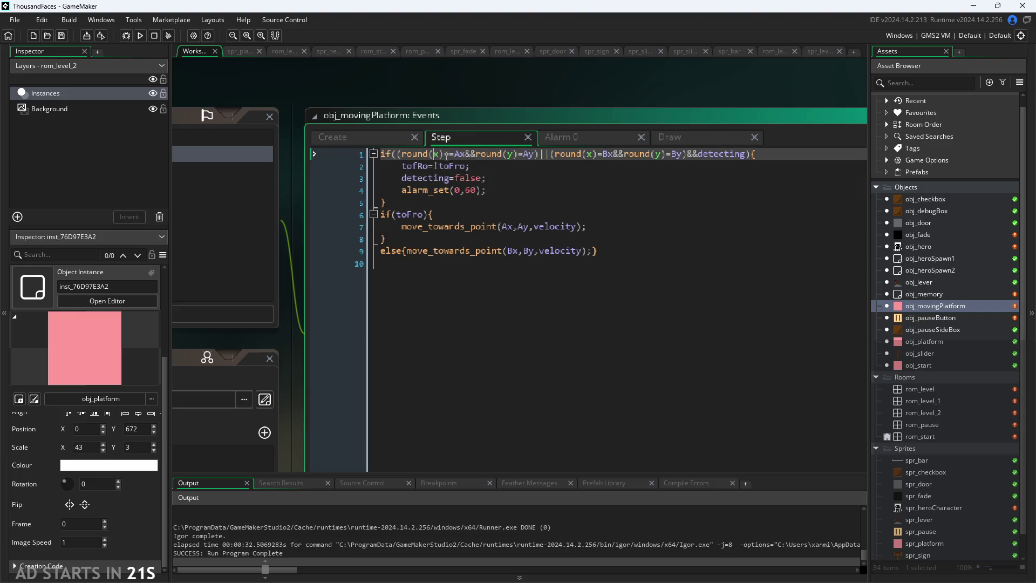
left_click(440, 155)
key("Delete")
key("Left")
key("BackSpace")
key("BackSpace")
key("BackSpace")
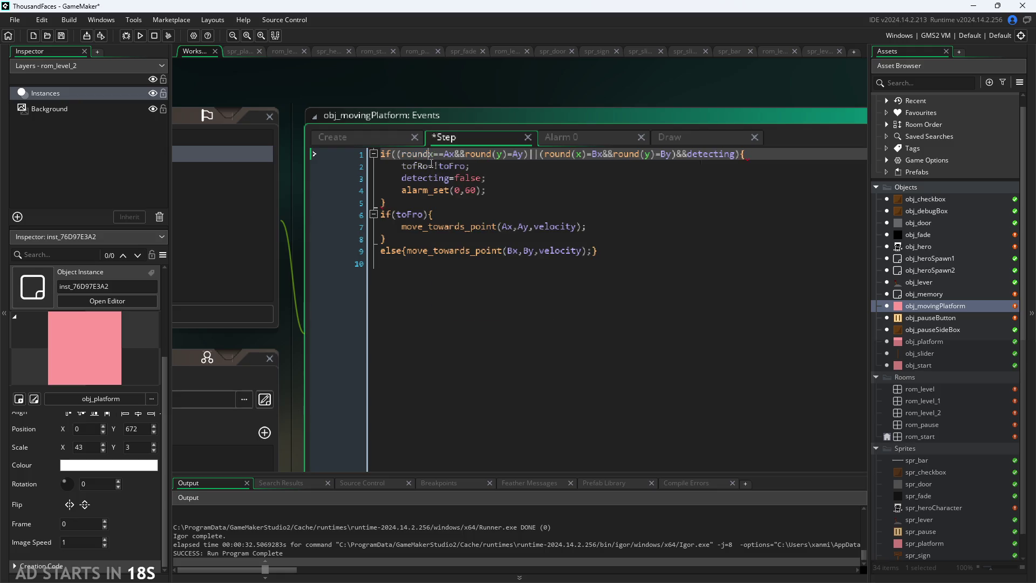
key("BackSpace")
key("BackSpace")
key("BackSpace")
type("(")
key("Right")
key("Right")
key("Right")
key("Delete")
key("Left")
key("BackSpace")
key("BackSpace")
key("BackSpace")
key("BackSpace")
key("BackSpace")
key("Right")
key("Right")
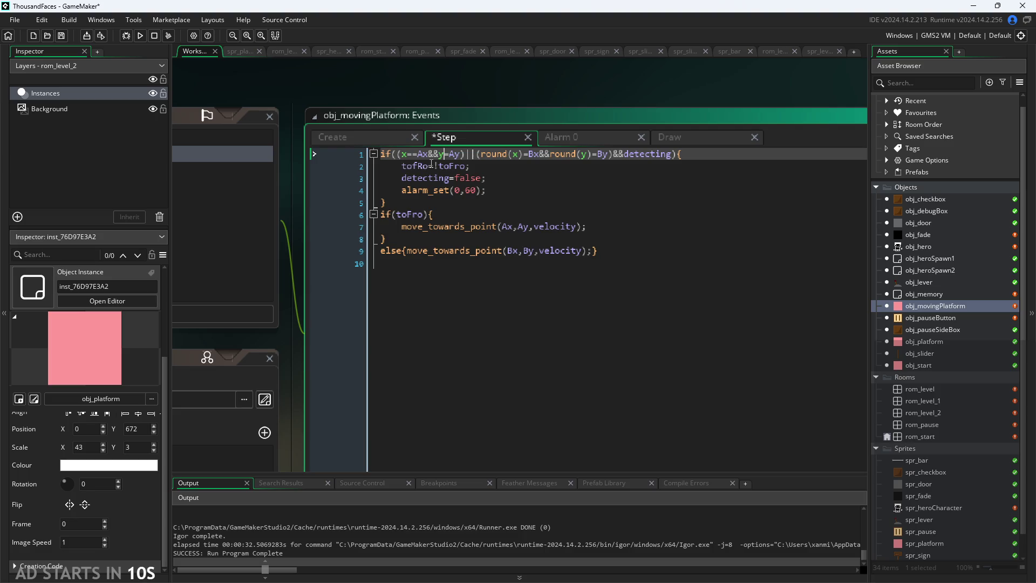
type("=")
key("Left")
key("Left")
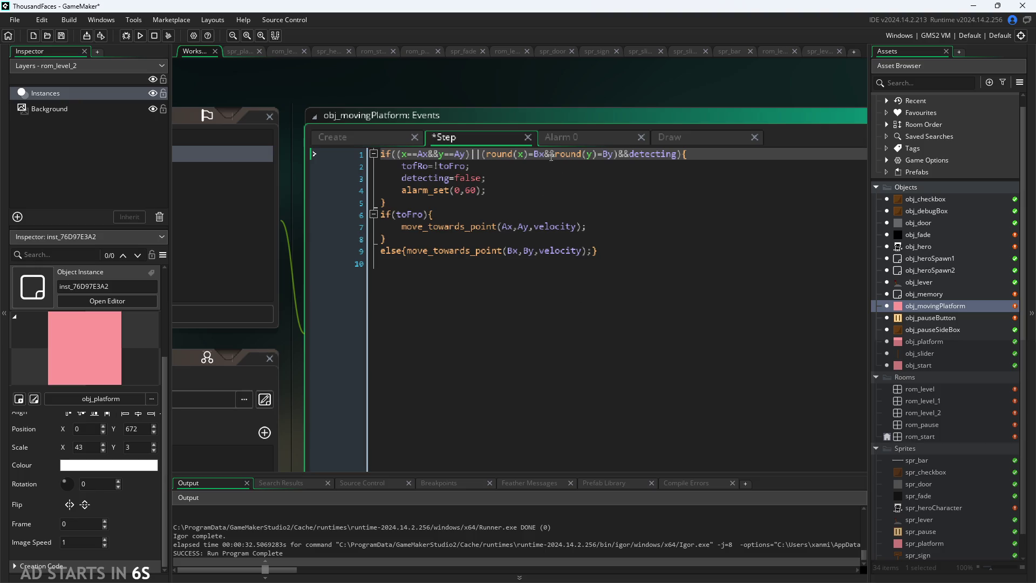
- Change the B check to compare x==Bx and y==By directly, then save
left_click(527, 155)
key("BackSpace")
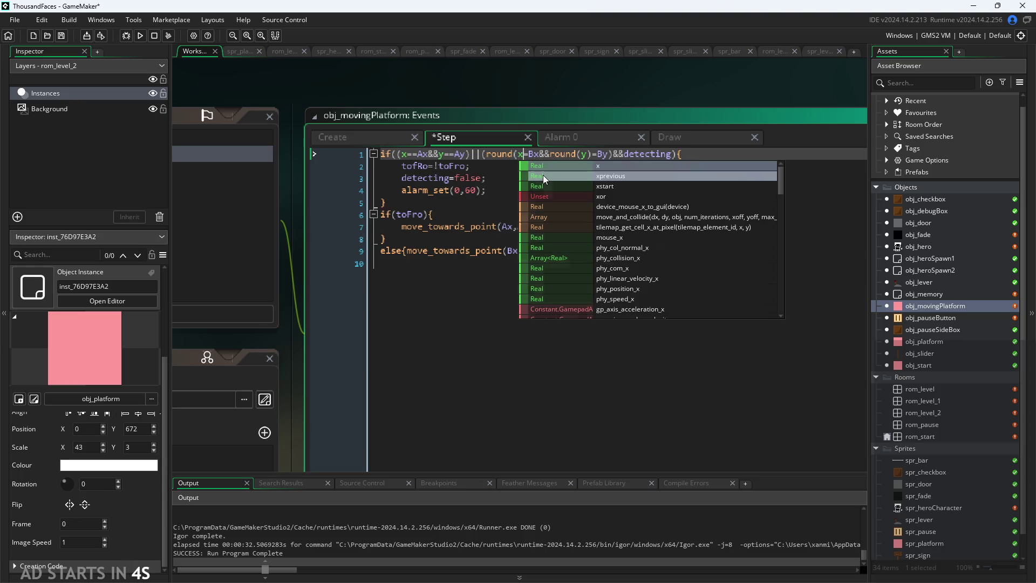
key("BackSpace")
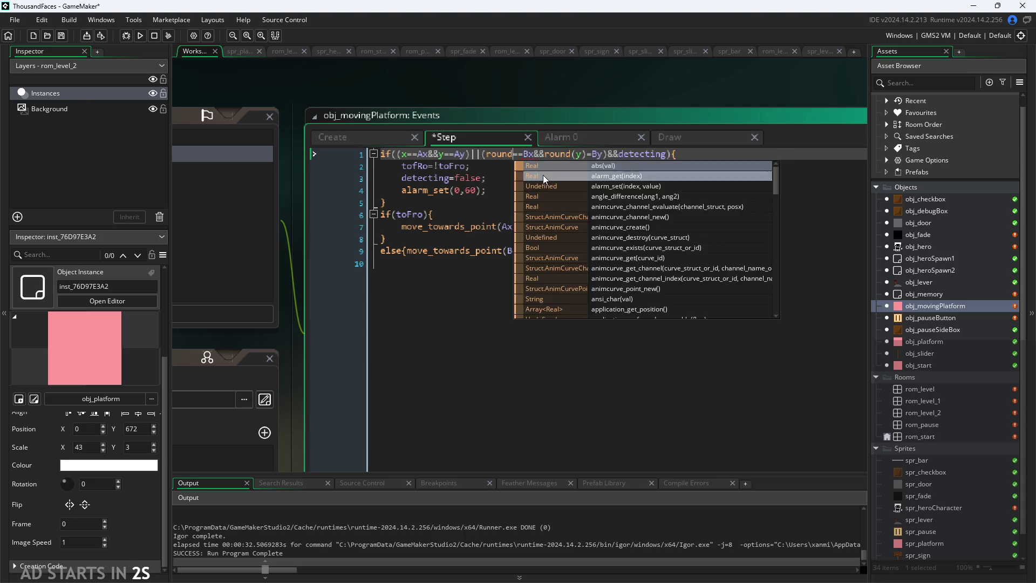
key("BackSpace")
key("BackSpace")
key("BackSpace")
type("x")
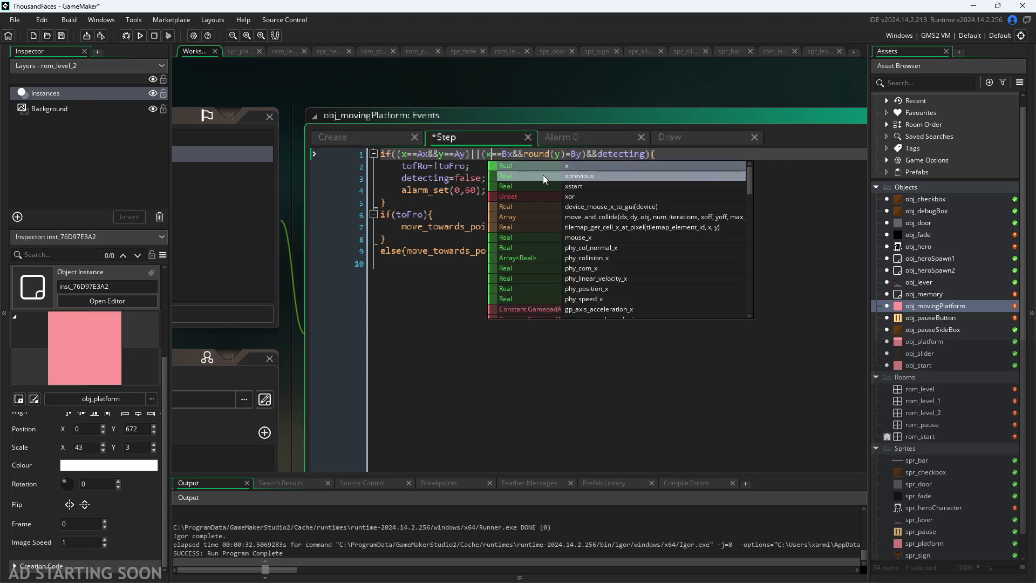
left_click(526, 156)
key("Delete")
key("Delete")
key("Delete")
key("Right")
key("BackSpace")
type("=")
key("ctrl+s")
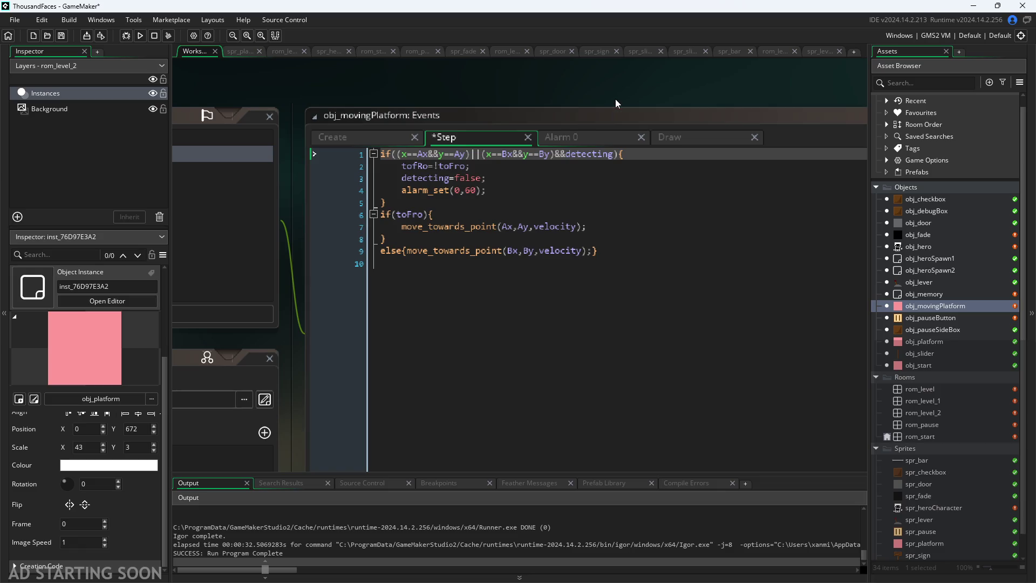
scroll(561, 103, "up", 2, "ctrl")
left_click_drag(586, 101, 643, 140)
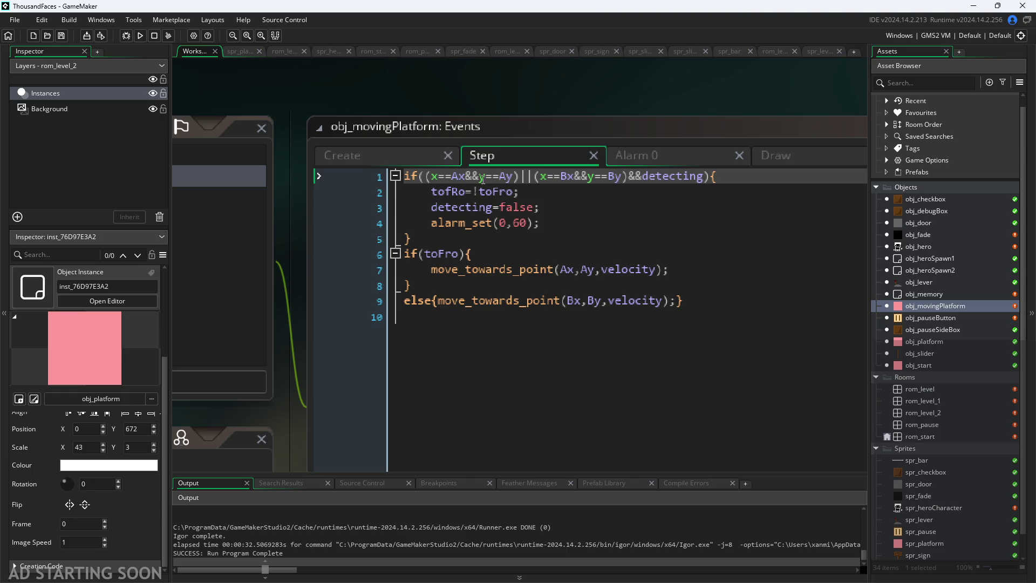
left_click(444, 178)
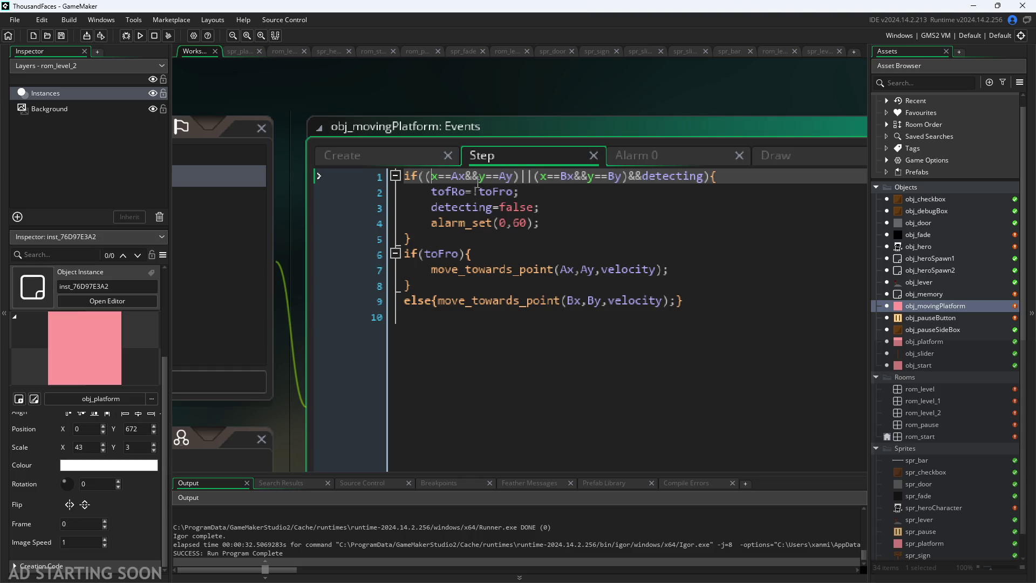
- Retype the == in line 1's x==Ax comparison and tidy the blank lines above the if
right_click(495, 152)
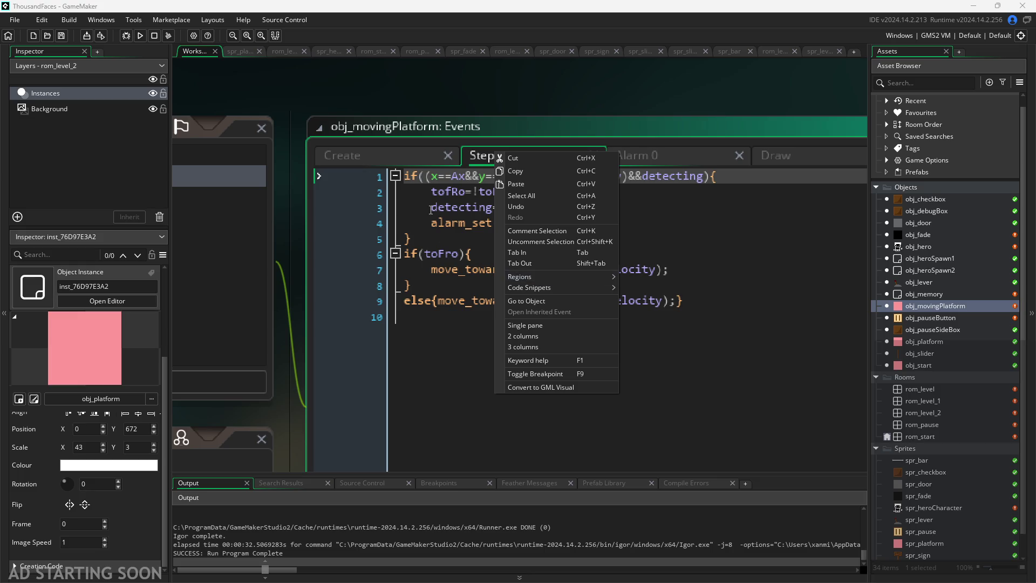
key("Escape")
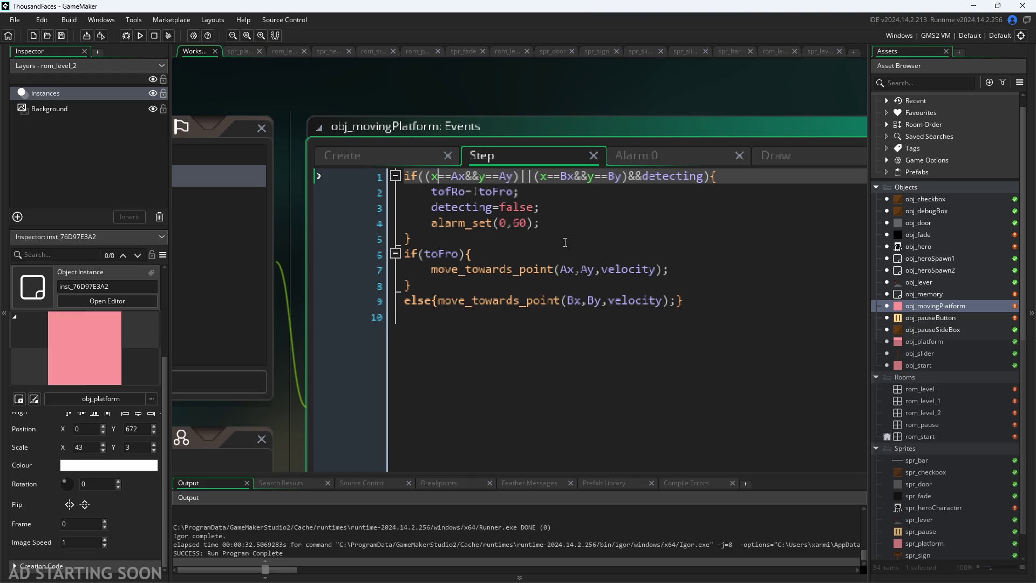
key("BackSpace")
key("BackSpace")
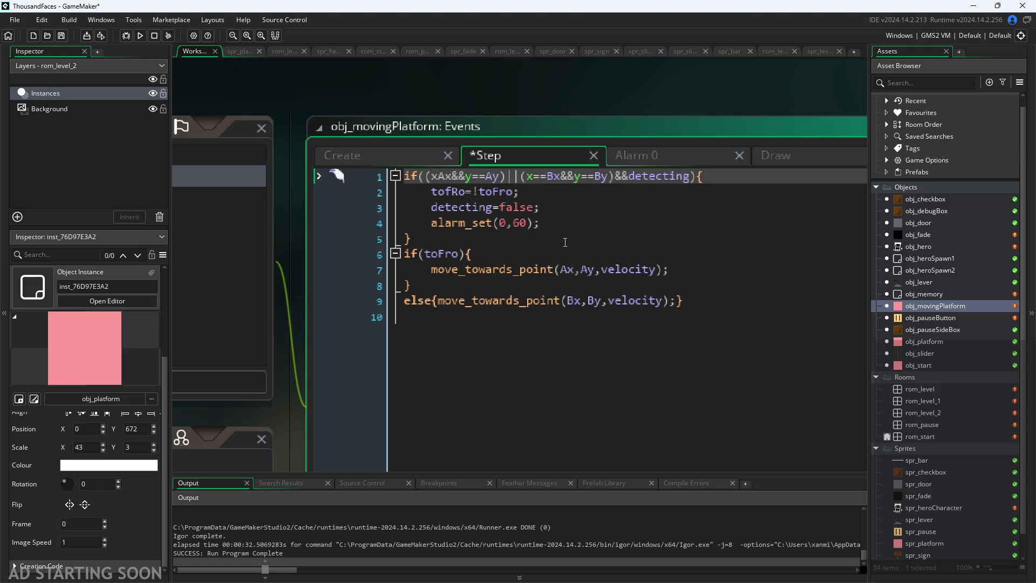
type("==")
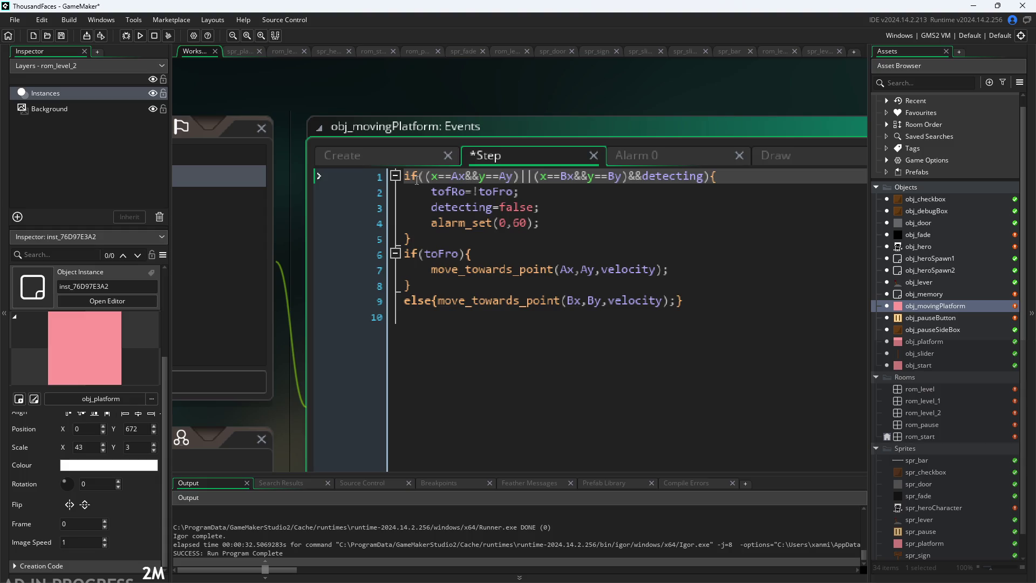
key("Return")
key("Return")
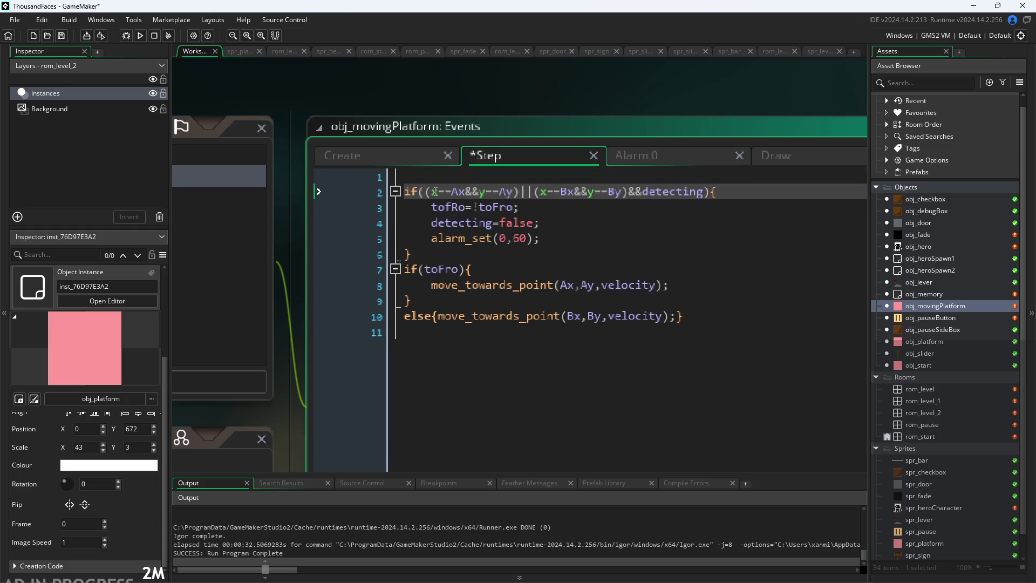
key("Up")
key("BackSpace")
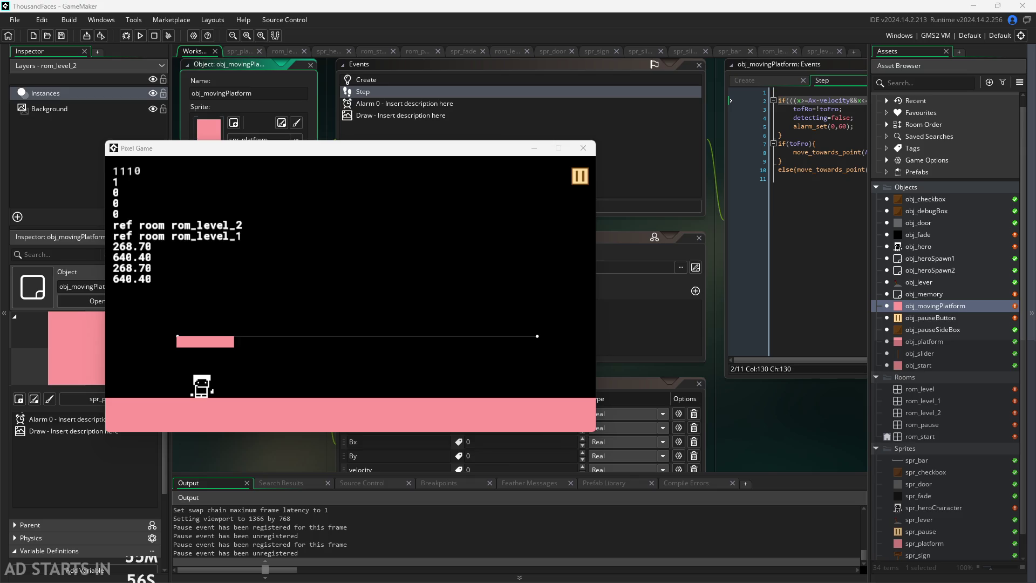
- Position the running Pixel Game window beside the Step code to watch the pink platform travel its path
mouse_move(434, 147)
left_mouse_down()
mouse_move(782, 226)
mouse_move(870, 185)
left_mouse_up()
scroll(338, 321, "down", 3)
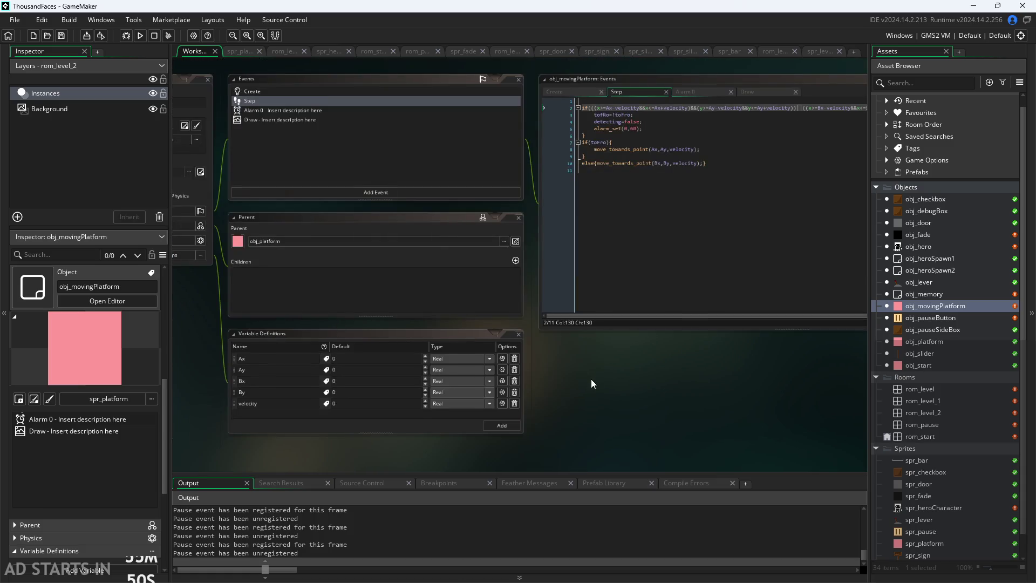
scroll(591, 375, "up", 3)
left_click_drag(377, 432, 347, 435)
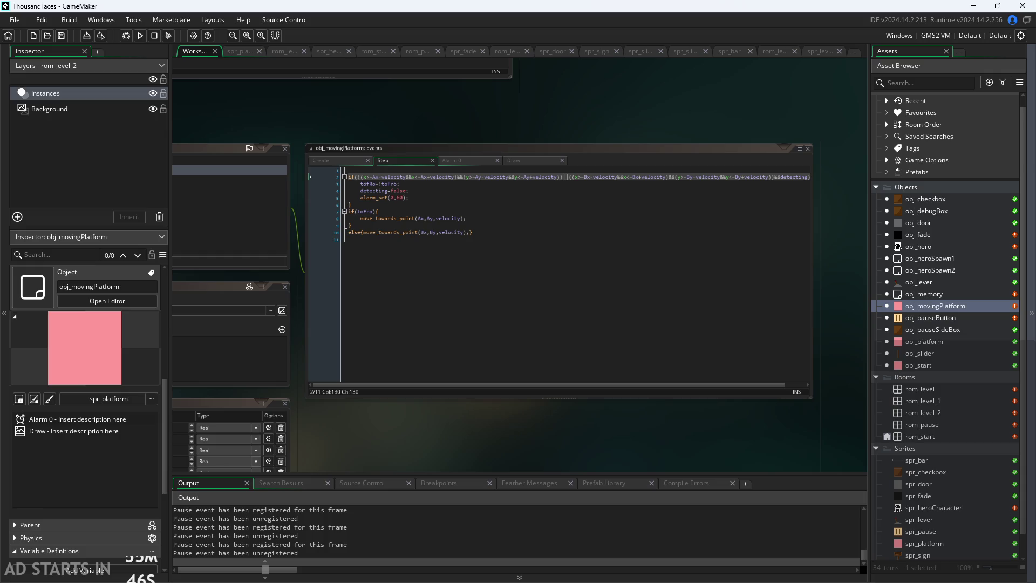
mouse_move(631, 187)
left_mouse_down()
mouse_move(449, 269)
mouse_move(404, 252)
left_mouse_up()
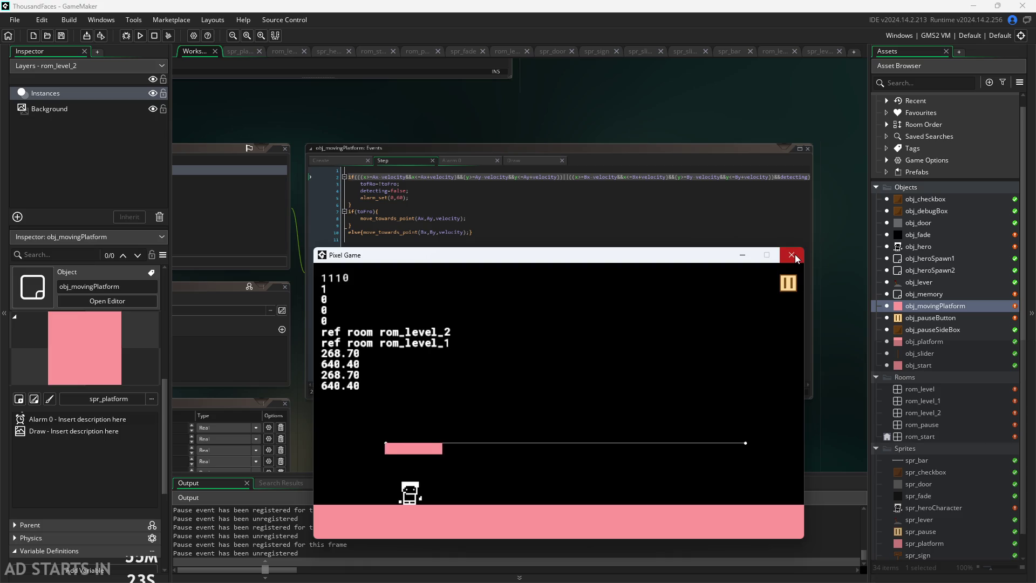
left_click_drag(505, 255, 633, 251)
scroll(331, 234, "up", 3)
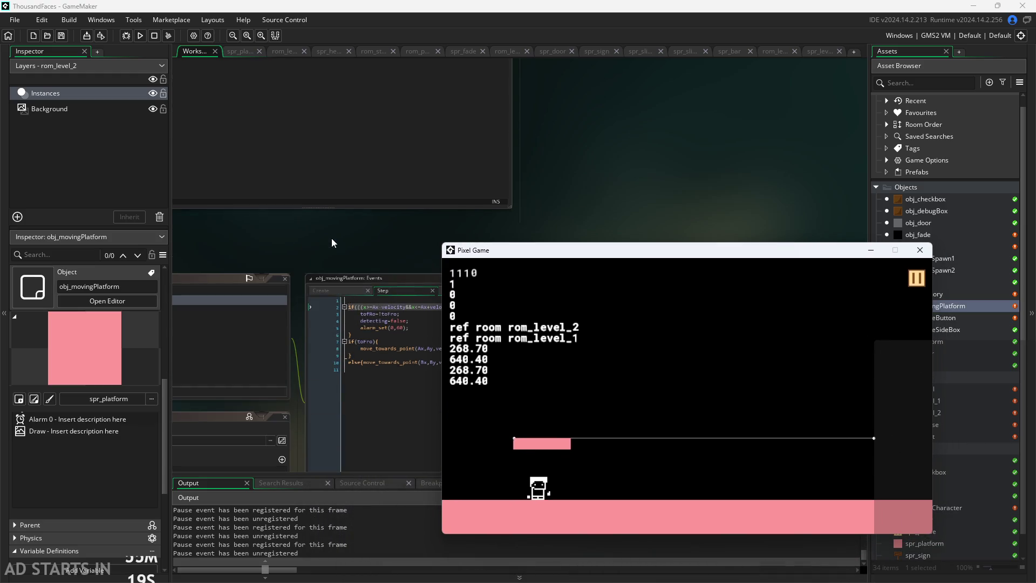
- Close the Pixel Game test window and switch to the platform's Create event code
scroll(331, 237, "up", 3)
left_click(331, 216)
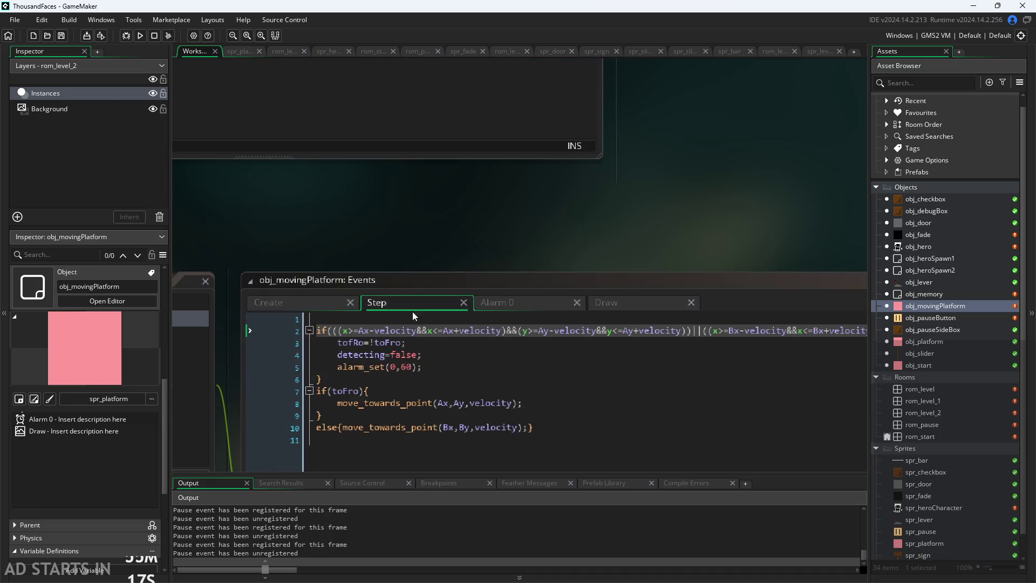
scroll(315, 136, "down", 3)
scroll(344, 138, "down", 1)
scroll(351, 137, "up", 1)
scroll(562, 142, "left", 2)
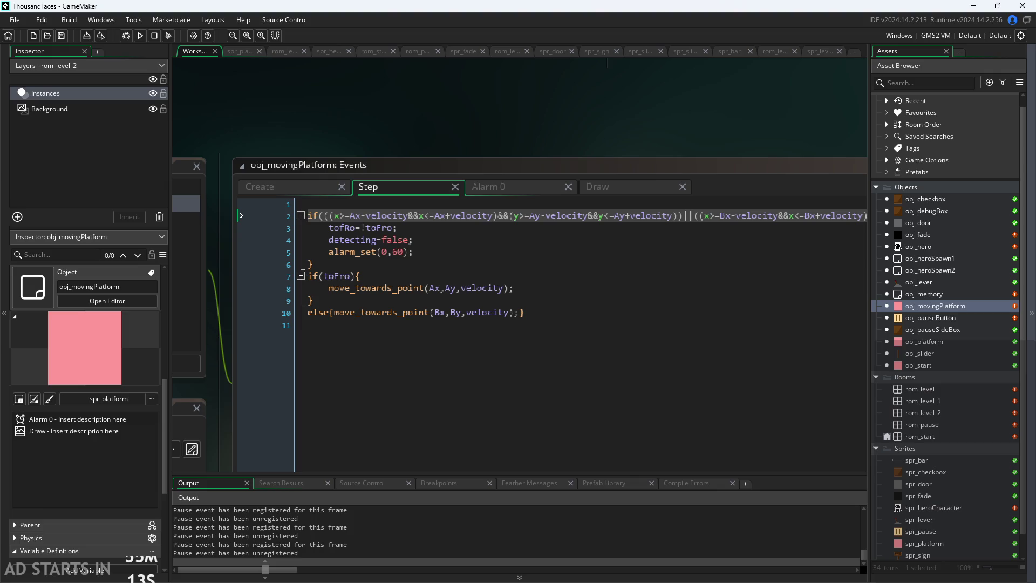
key("alt+Tab")
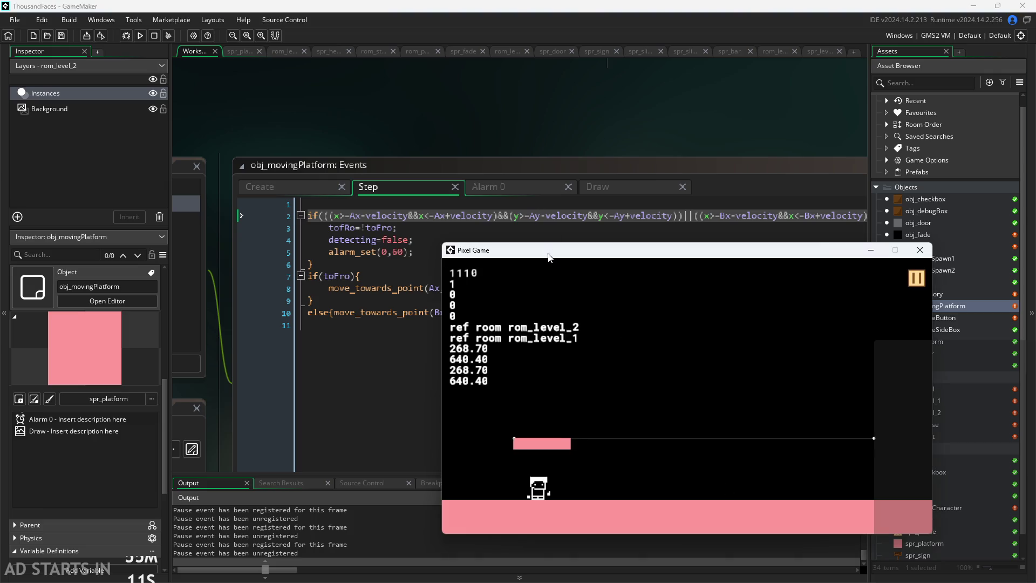
left_click_drag(708, 250, 874, 273)
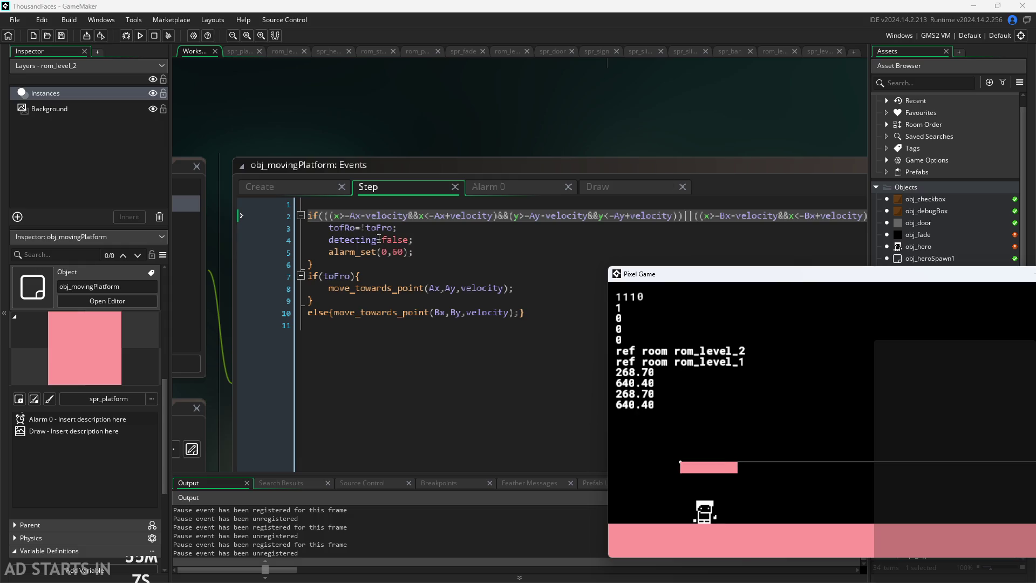
mouse_move(760, 277)
left_mouse_down()
mouse_move(319, 231)
mouse_move(355, 233)
left_mouse_up()
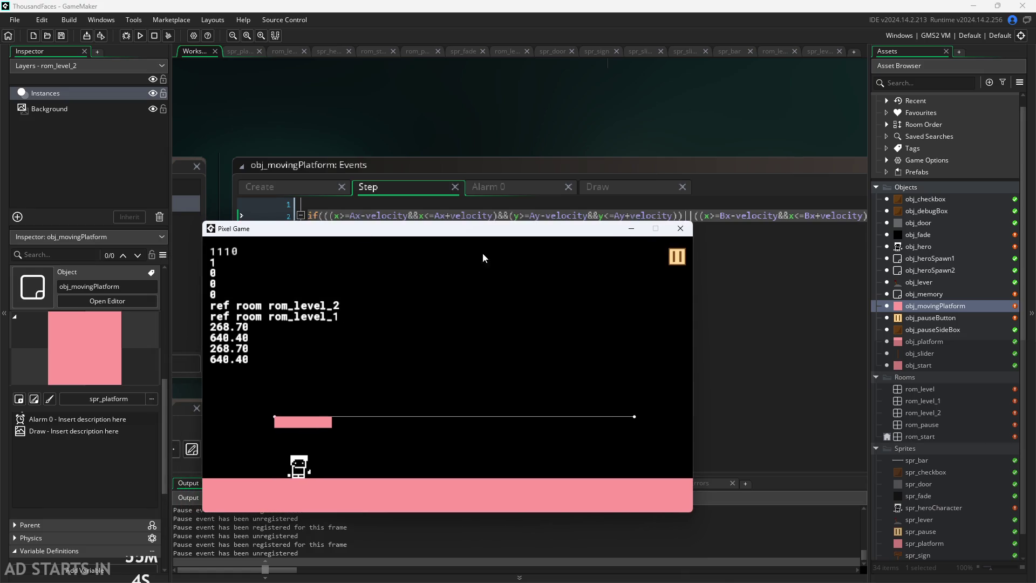
left_click(680, 229)
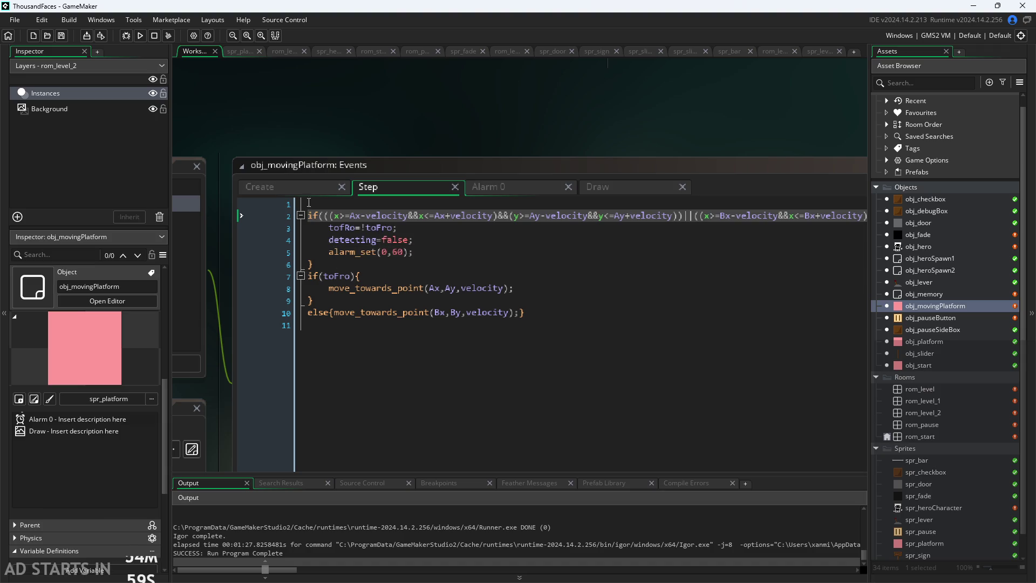
key("ctrl+Tab")
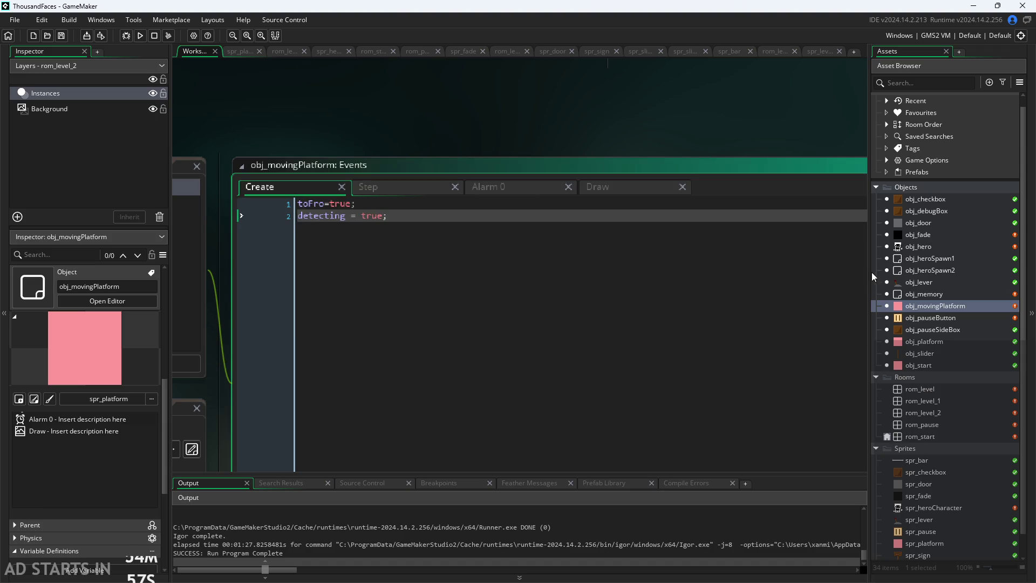
- Open obj_pauseButton's event code from the asset list
left_click(936, 331)
left_click(937, 342)
left_click(936, 354)
left_click(936, 345)
left_click(926, 316)
double_click(925, 317)
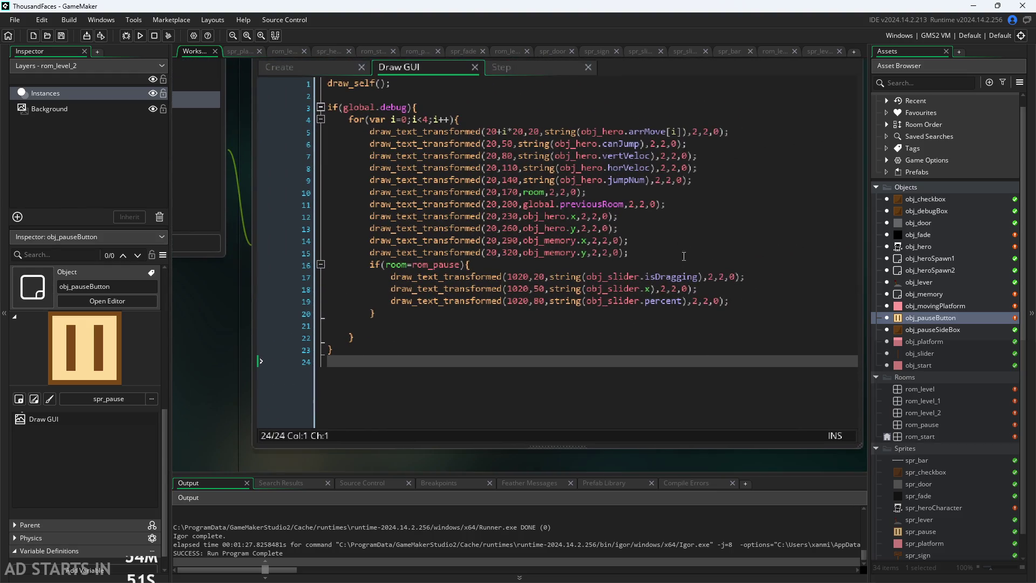
- Duplicate the obj_memory.y readout line as obj_movingPlatform.detecting, then reopen obj_movingPlatform
left_click_drag(627, 252, 381, 252)
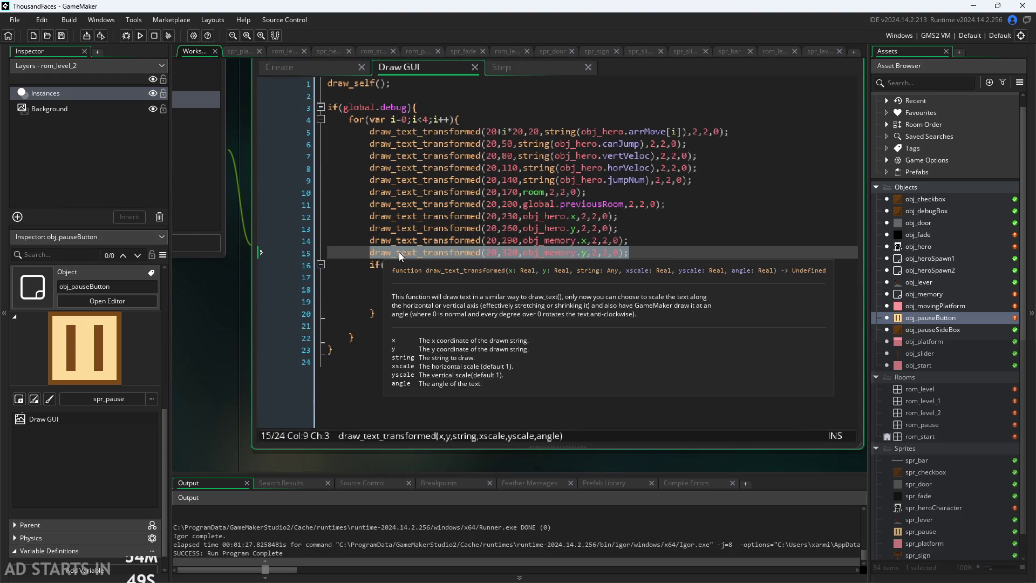
left_click(651, 247)
key("ctrl+d")
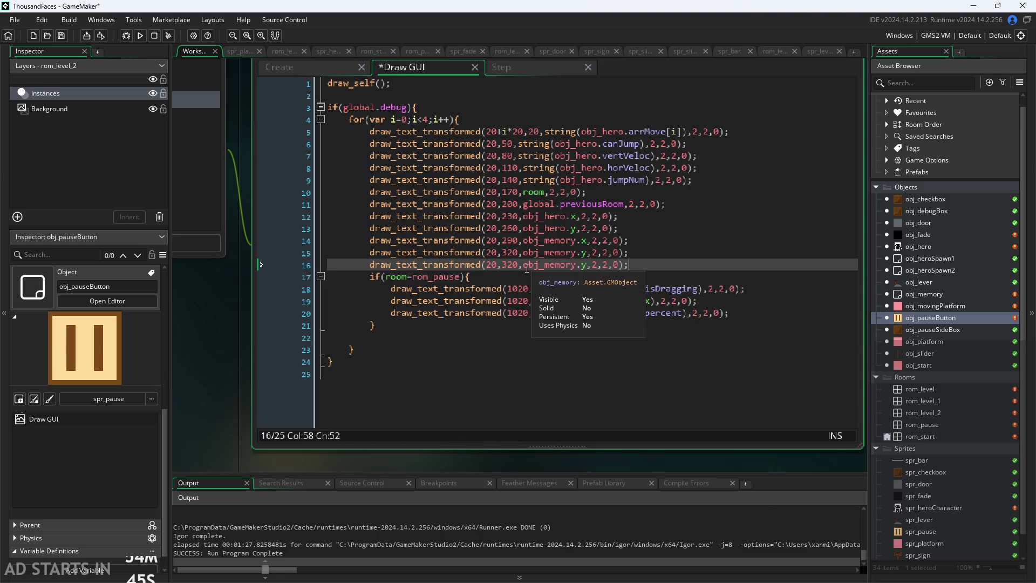
left_click_drag(523, 265, 588, 266)
type("obj")
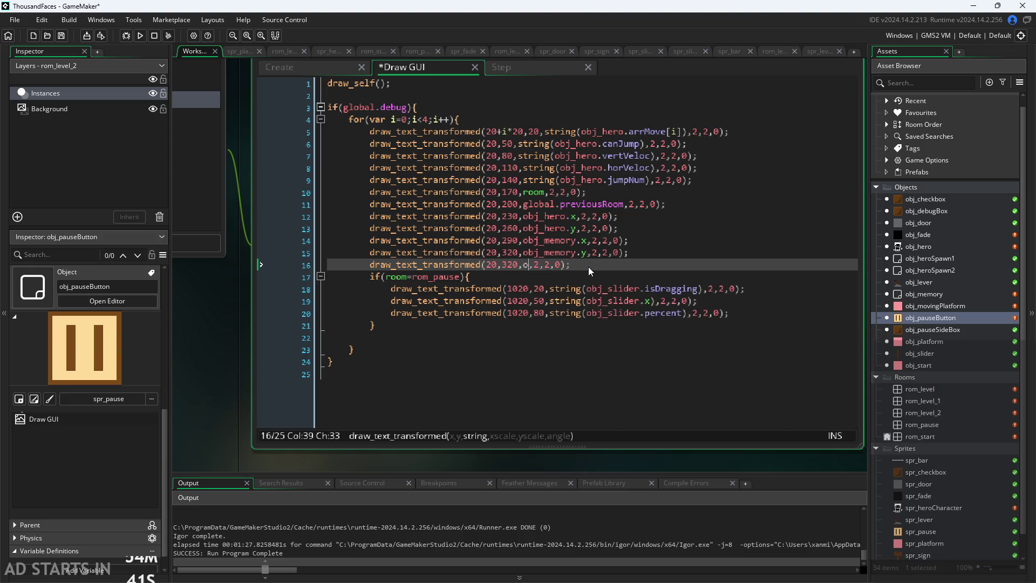
type("_mov")
key("Return")
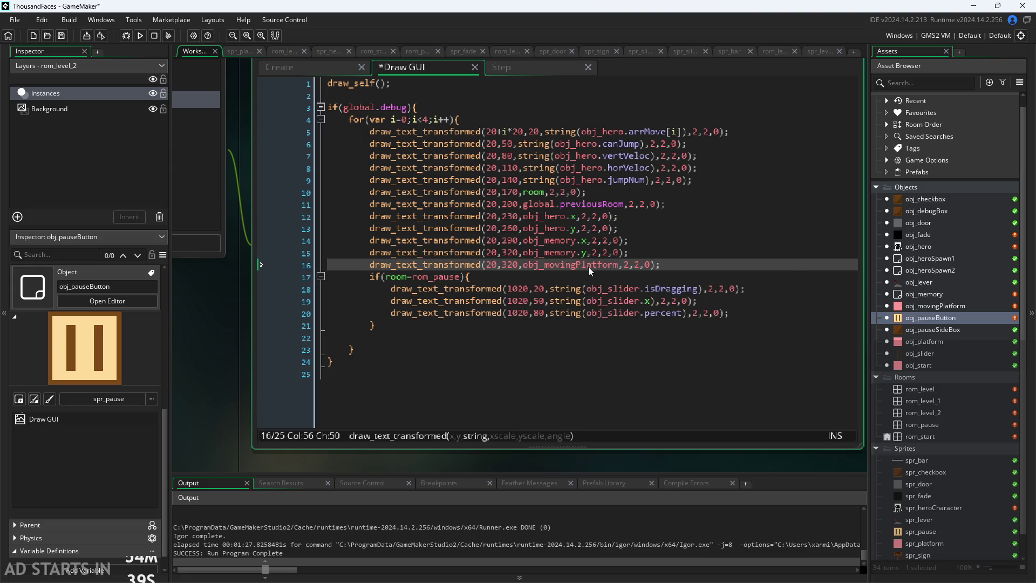
type(".")
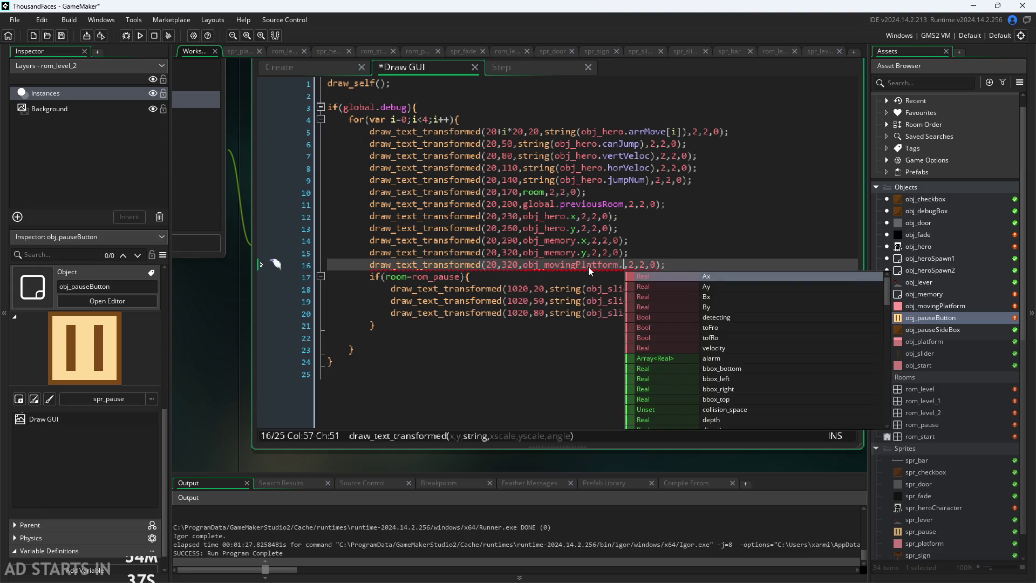
type("de")
key("Return")
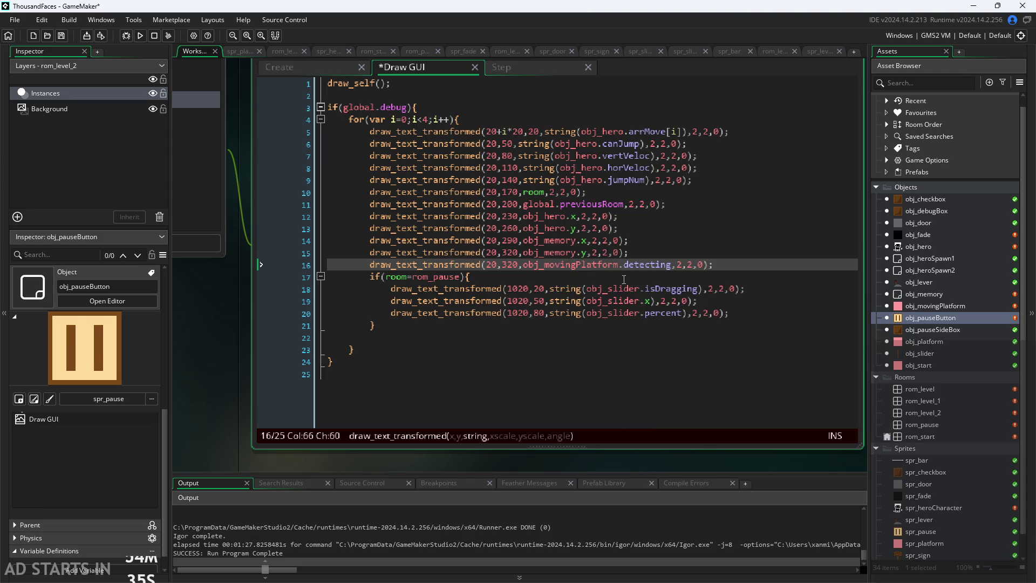
key("Home")
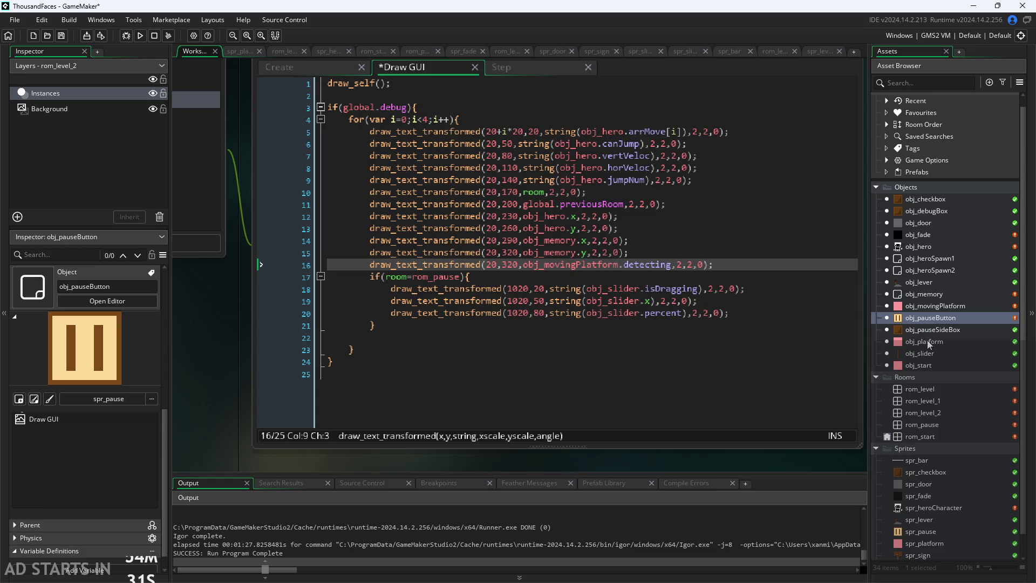
double_click(922, 305)
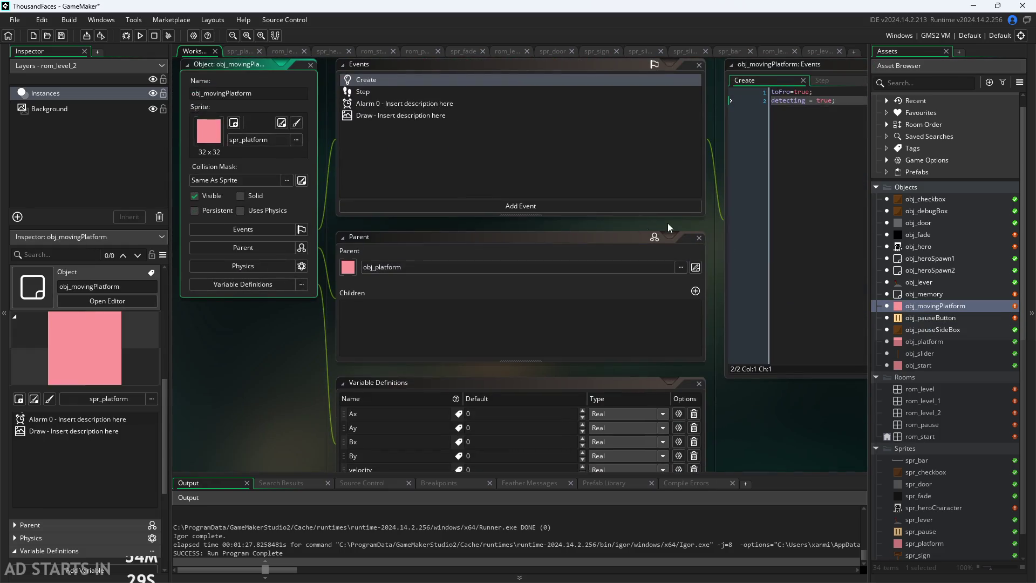
- Review the platform's Step code, including the closing brace and alarm_set call
left_click(564, 209)
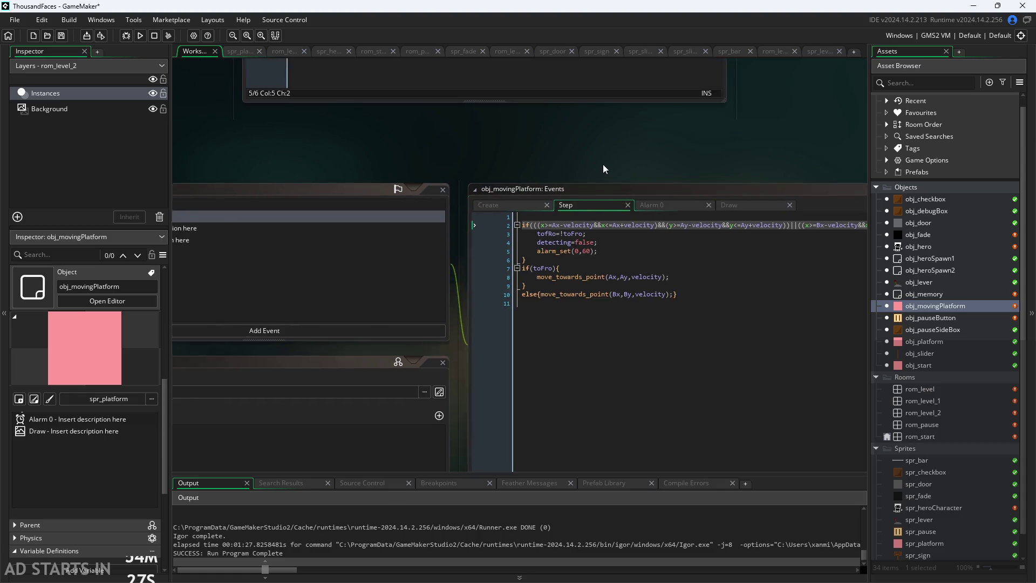
scroll(567, 165, "up", 3)
scroll(465, 179, "down", 2)
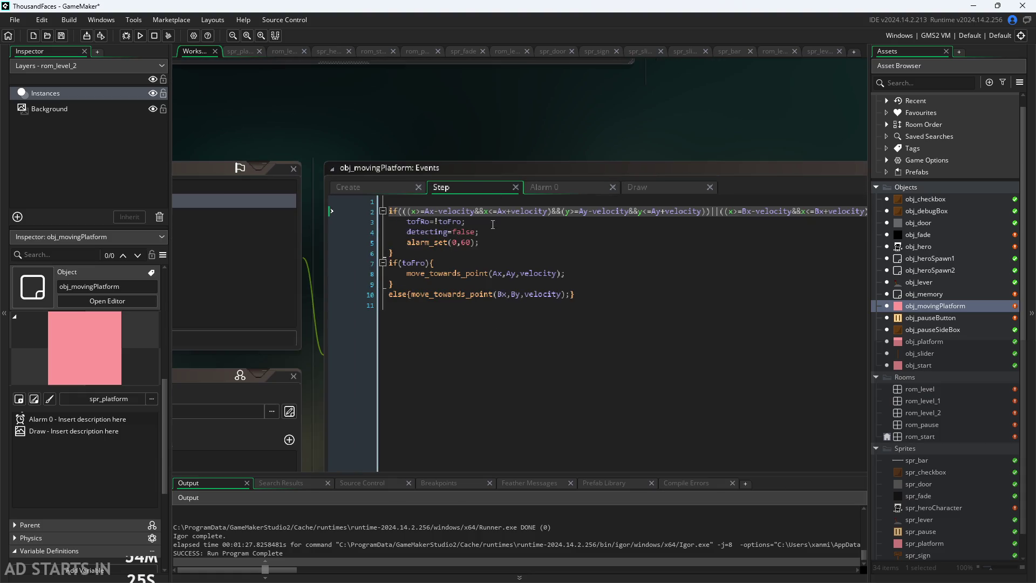
scroll(506, 155, "up", 1)
scroll(506, 155, "down", 1)
scroll(454, 157, "up", 2)
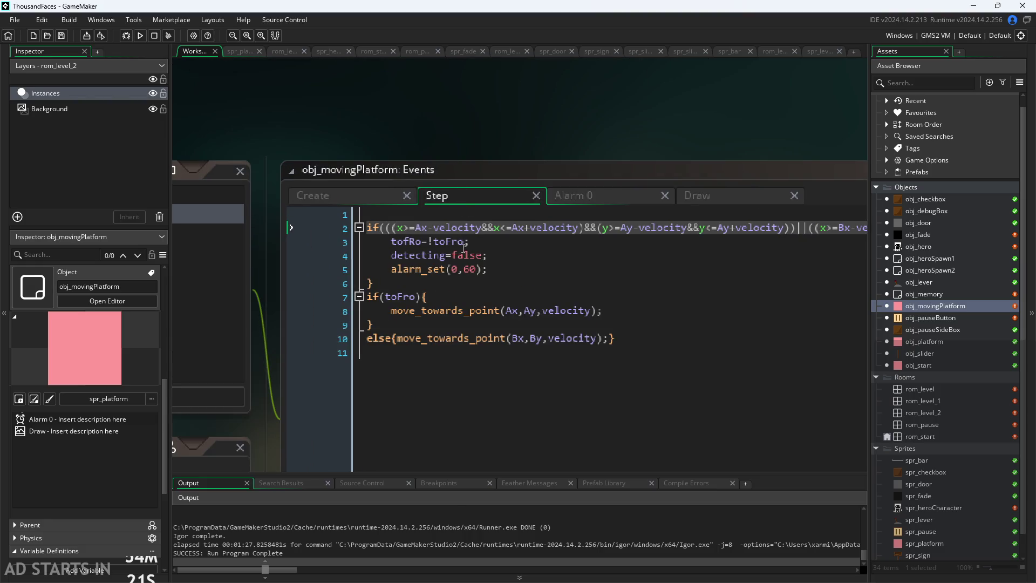
scroll(454, 157, "up", 1)
left_click(380, 190)
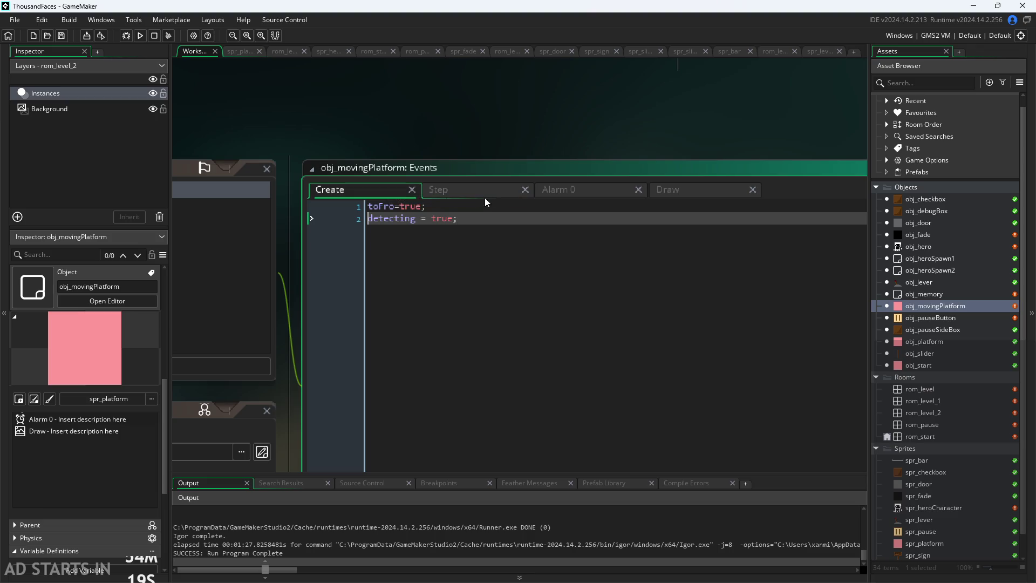
left_click(481, 197)
left_click(459, 263)
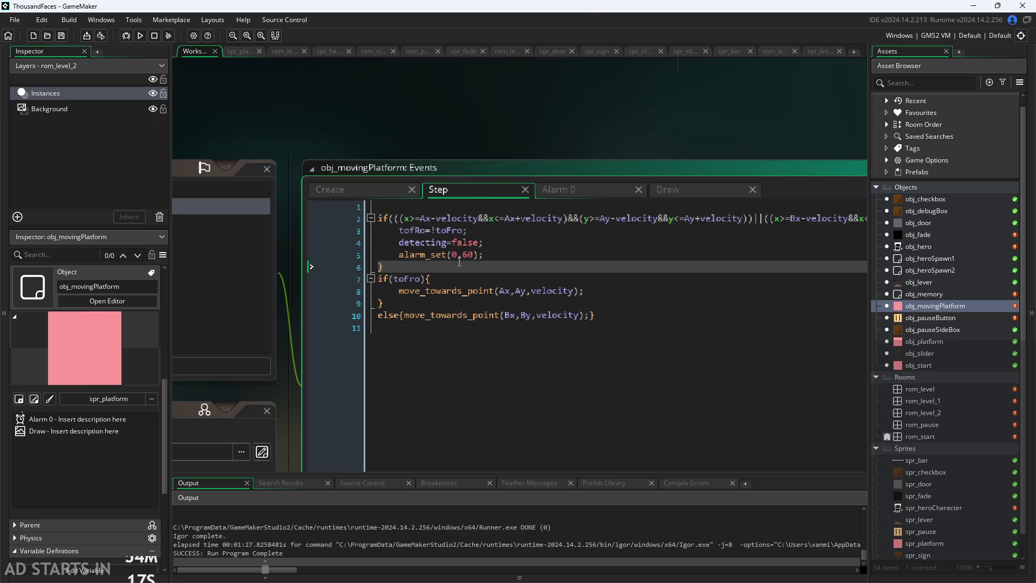
left_click(432, 315)
left_click(437, 291)
left_click(442, 279)
left_click(449, 271)
left_click(453, 254)
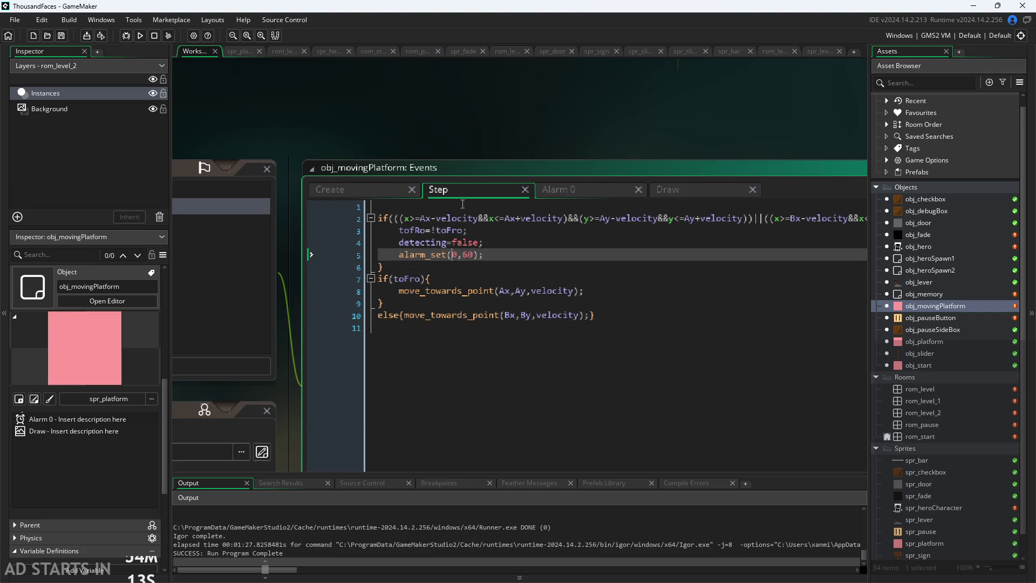
left_click(459, 160)
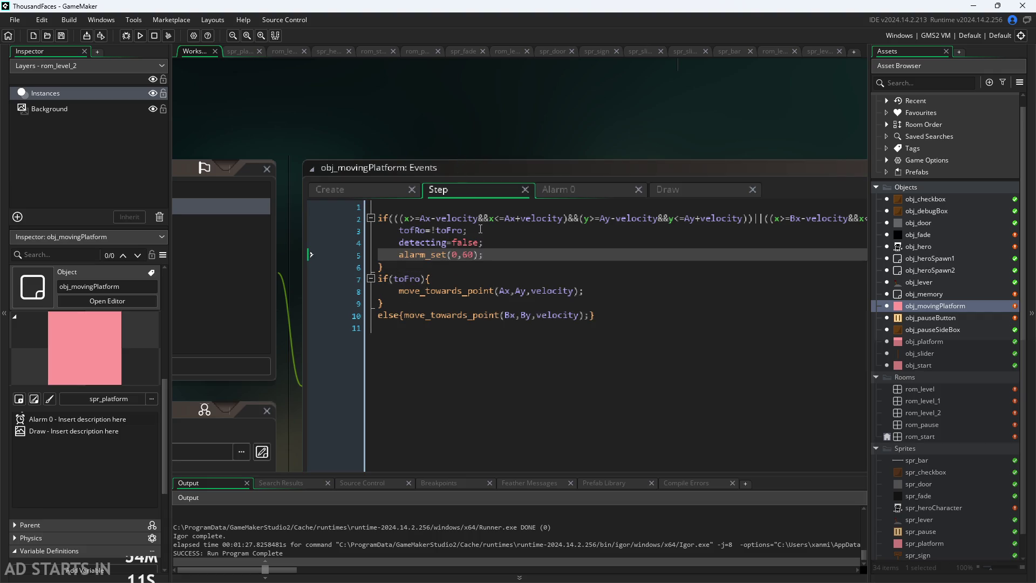
- Add a closing bracket before &&detecting so both endpoint range tests are grouped
left_click_drag(517, 132, 426, 147)
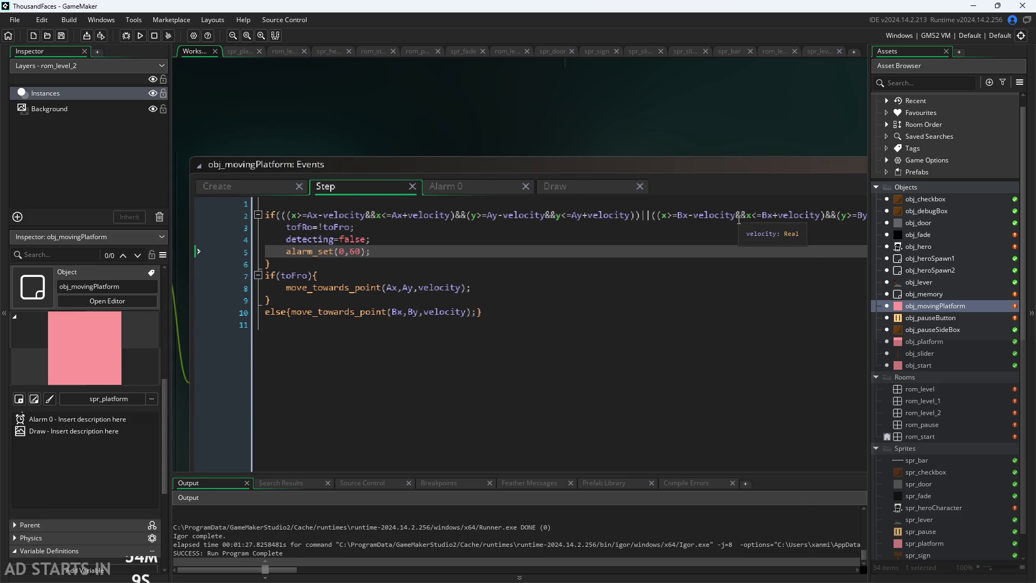
left_click(823, 216)
left_click(533, 214)
left_click(285, 216)
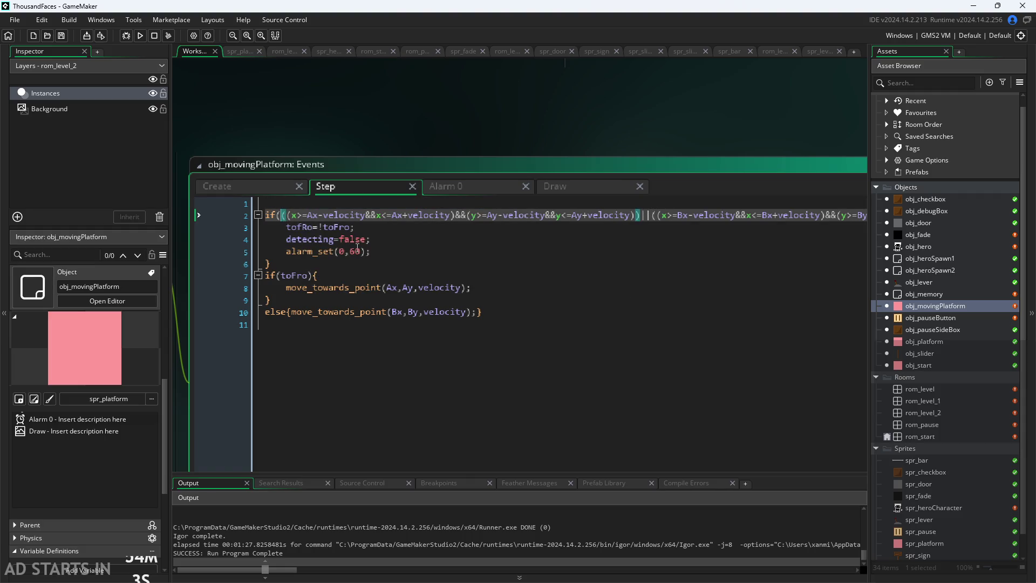
scroll(448, 83, "down", 3)
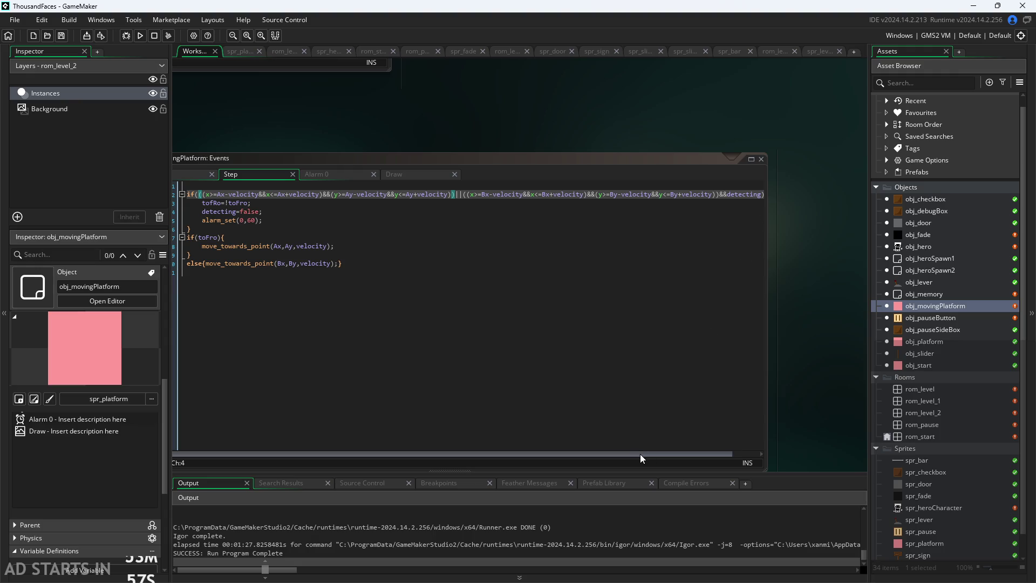
mouse_move(765, 396)
left_mouse_down()
mouse_move(852, 397)
mouse_move(842, 396)
left_mouse_up()
left_click(763, 200)
key("Left")
key("Left")
key("Left")
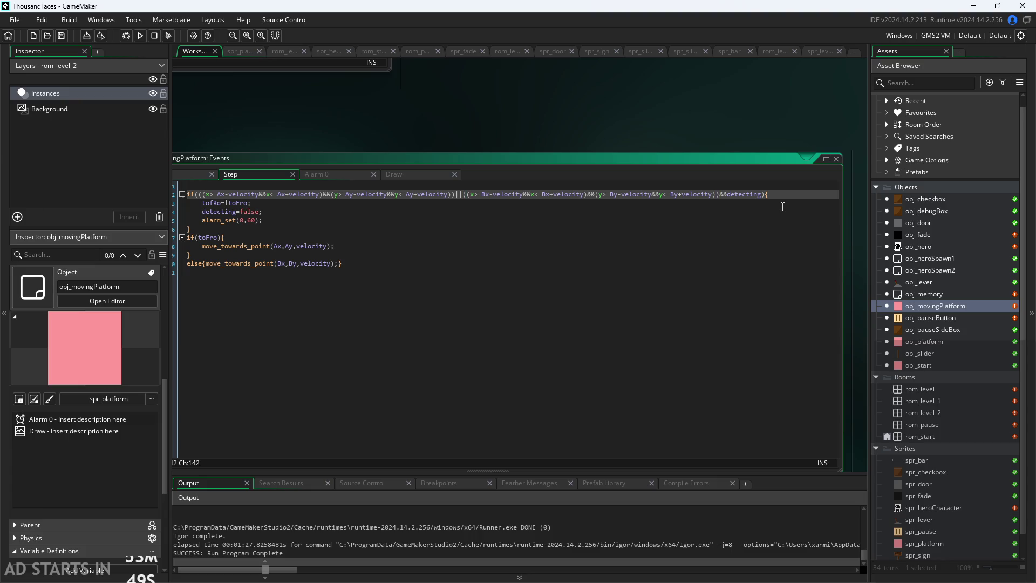
key("Left")
key("Right")
type(")")
- Save the Step code and launch a test build of the game
left_click(204, 196)
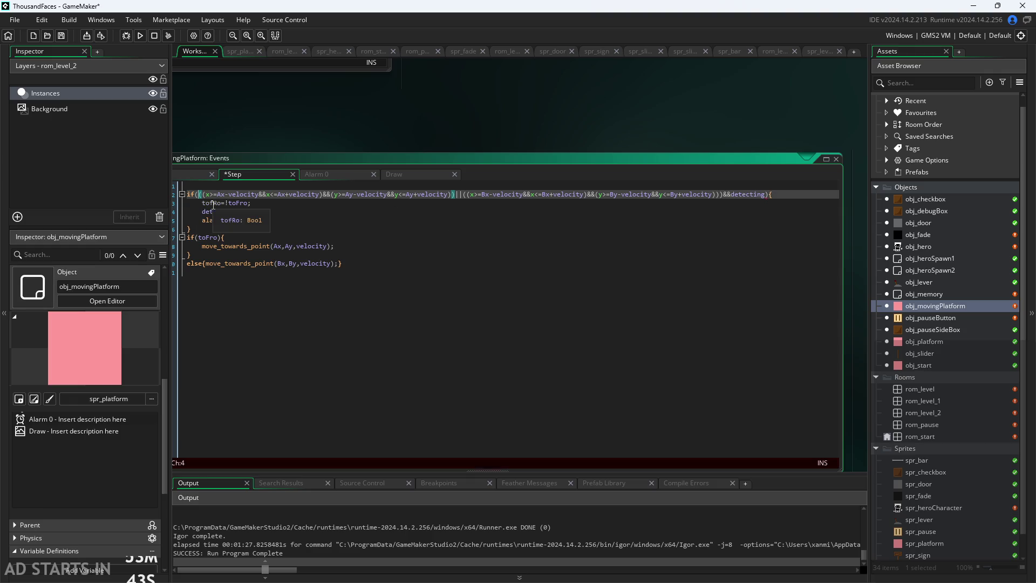
key("ctrl+space")
left_click(475, 110)
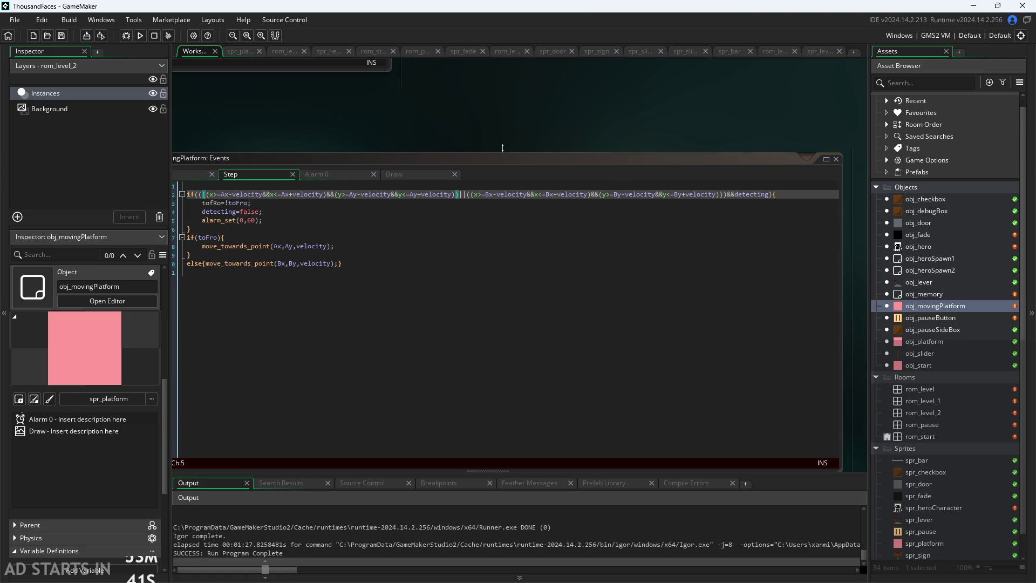
left_click(142, 36)
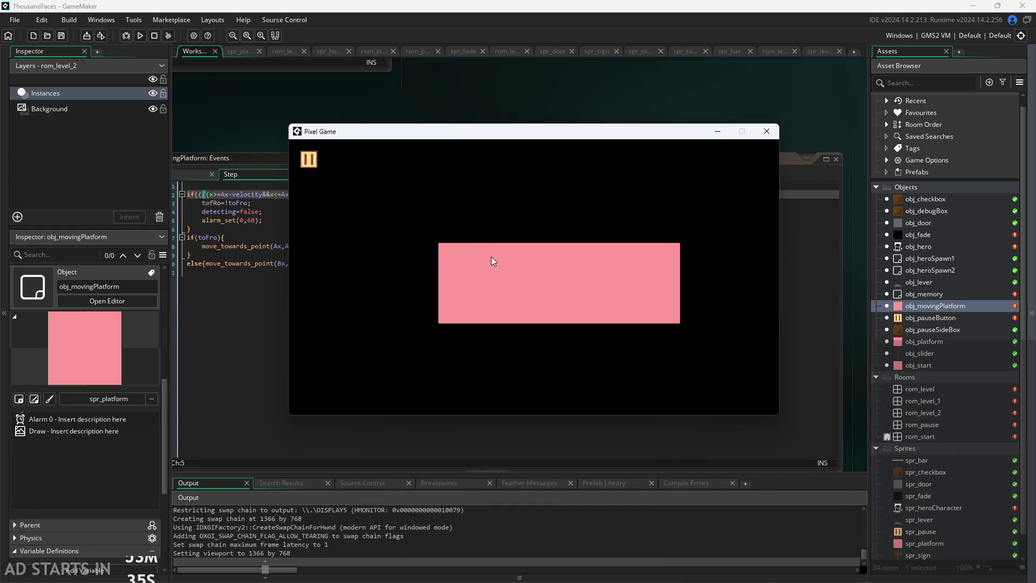
- Walk the hero right into level 2 to see the moving platform, then close the game
key("Right")
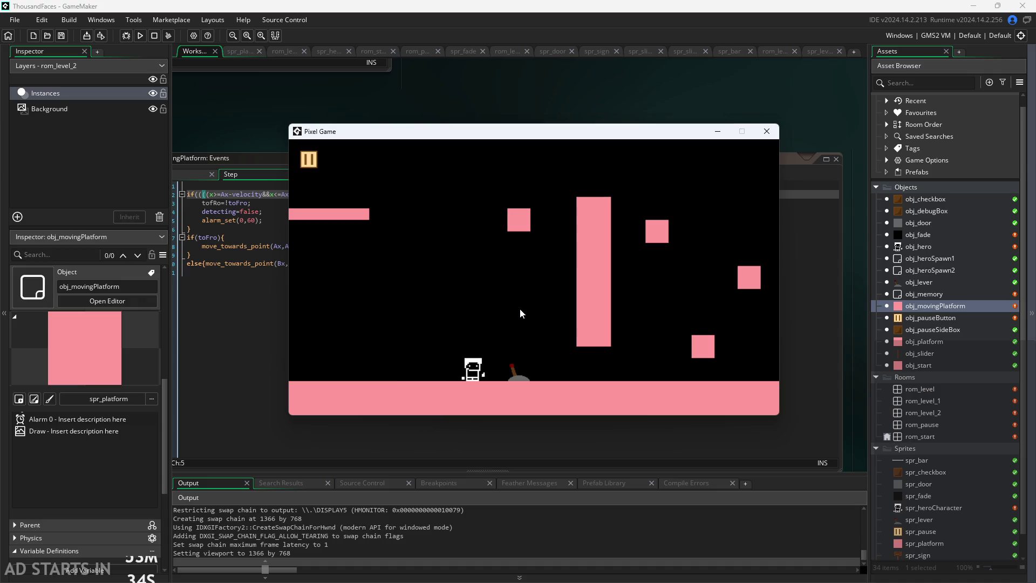
key("Right")
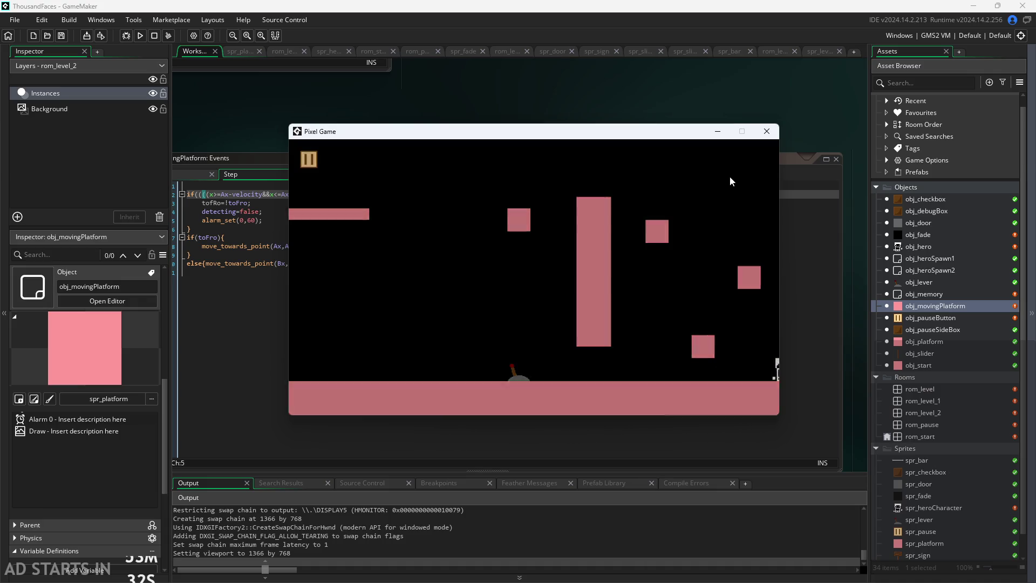
key("Right")
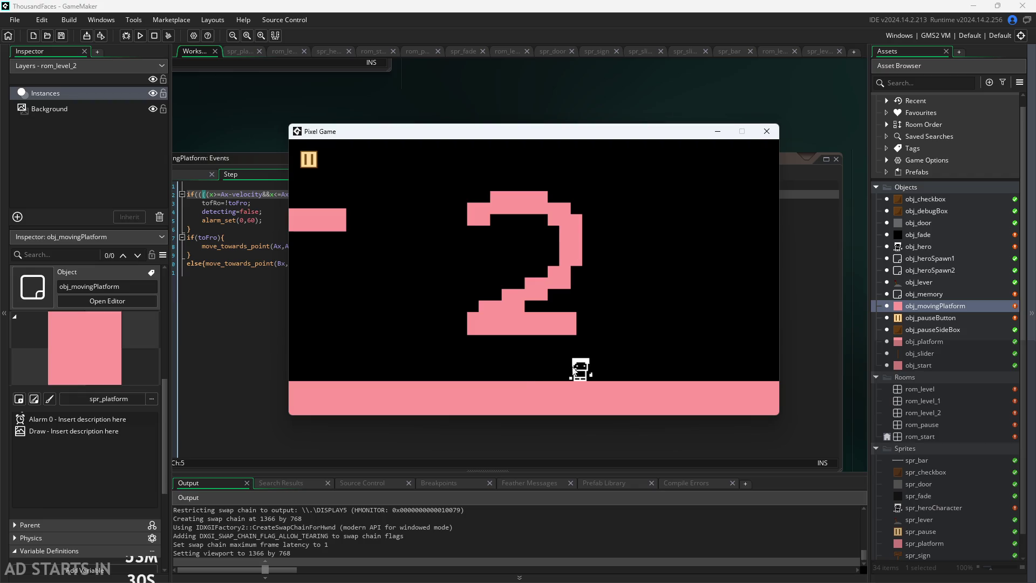
key("Right")
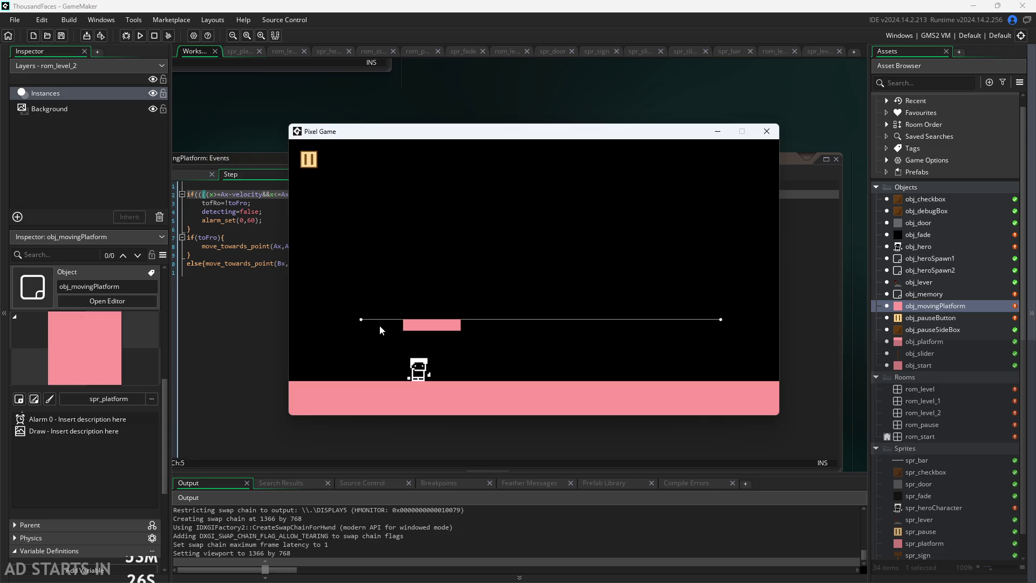
left_click(767, 131)
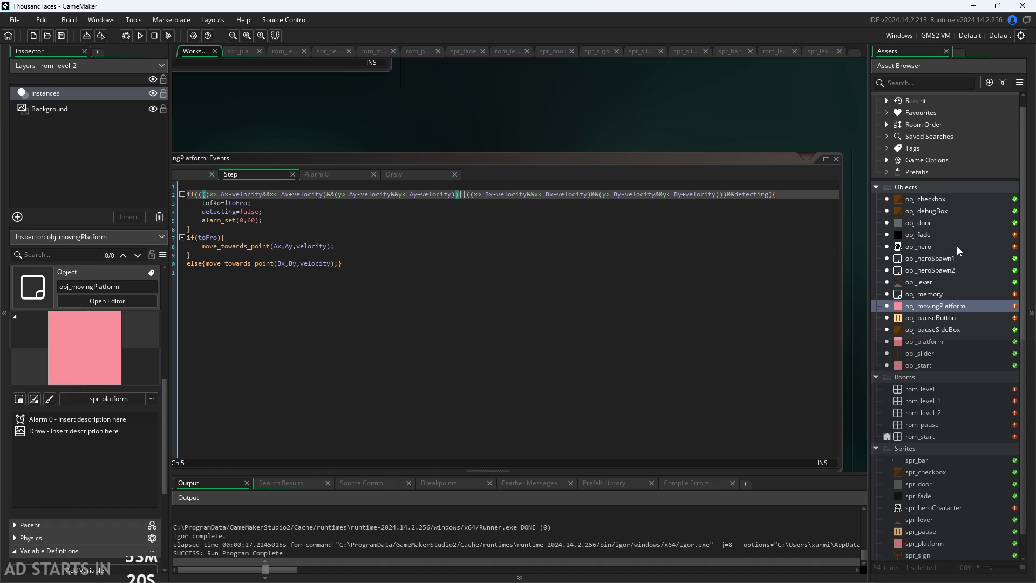
- Review the platform's move_towards_point call toward A on line 8 and the else branch
scroll(650, 137, "up", 3)
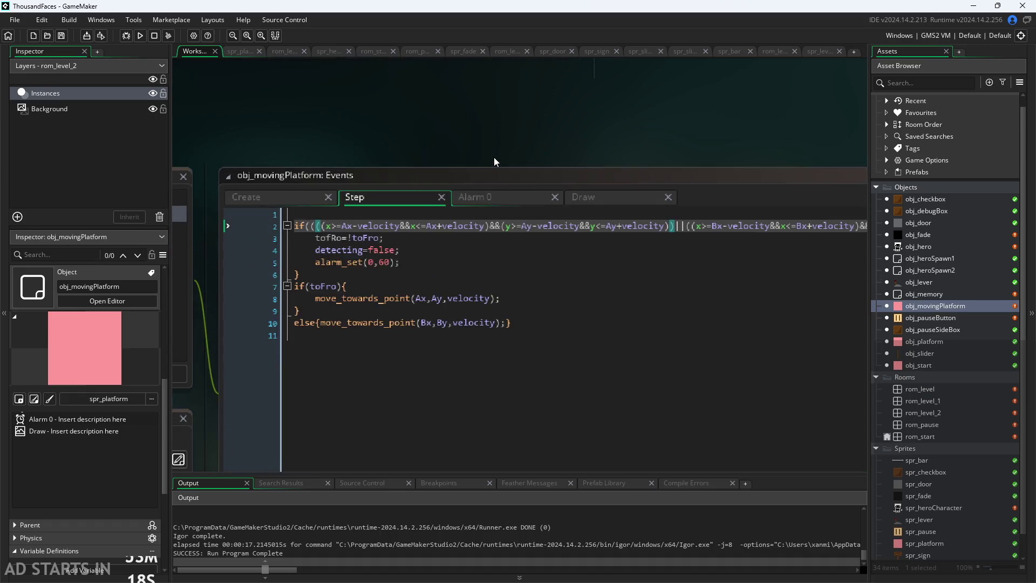
left_click(416, 244)
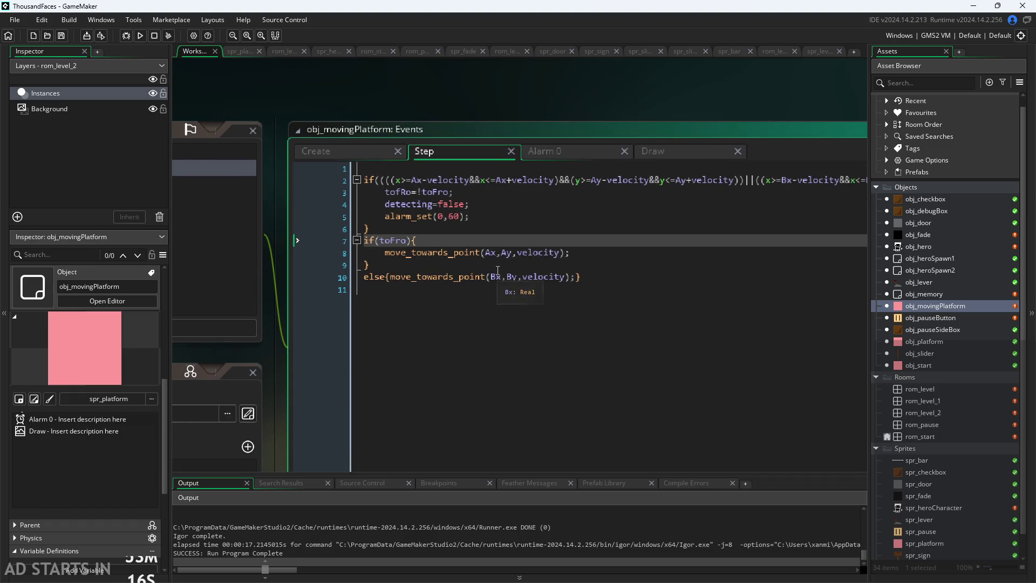
left_click(489, 252)
left_click(575, 257)
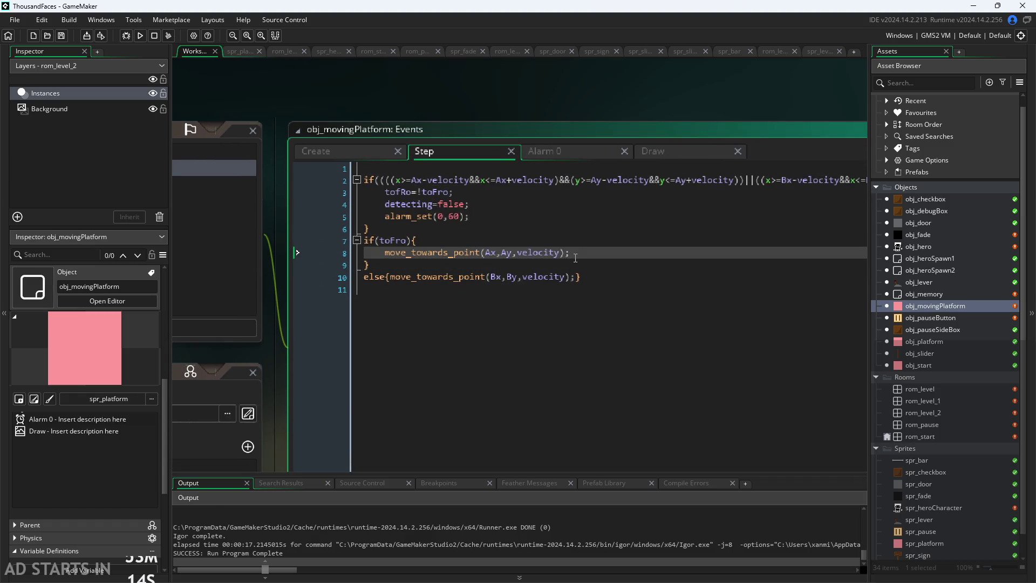
left_click_drag(571, 253, 410, 253)
left_click(403, 240)
scroll(478, 103, "up", 2)
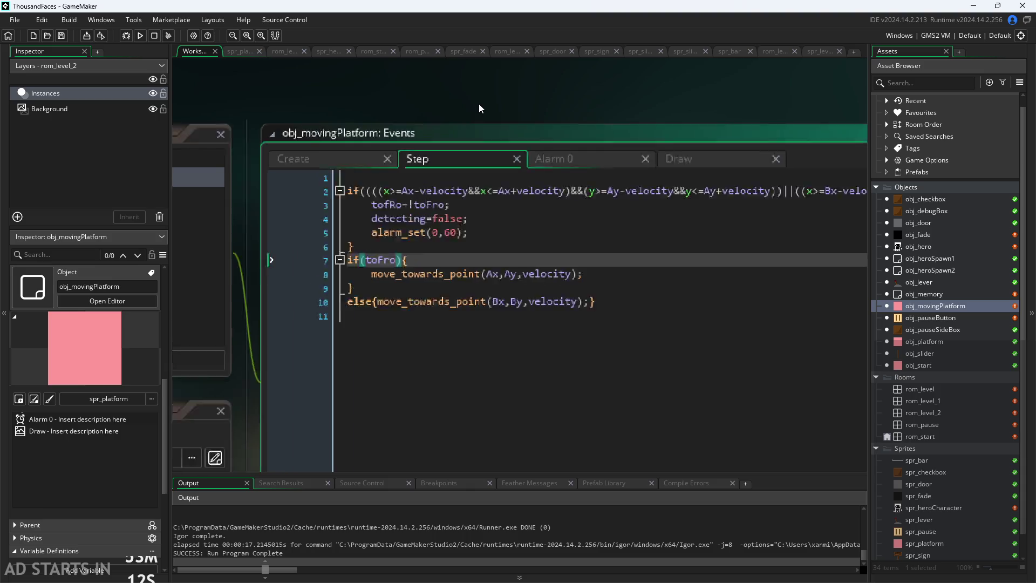
left_click(396, 325)
left_click(480, 295)
left_click(427, 342)
left_click(481, 295)
scroll(218, 285, "down", 1)
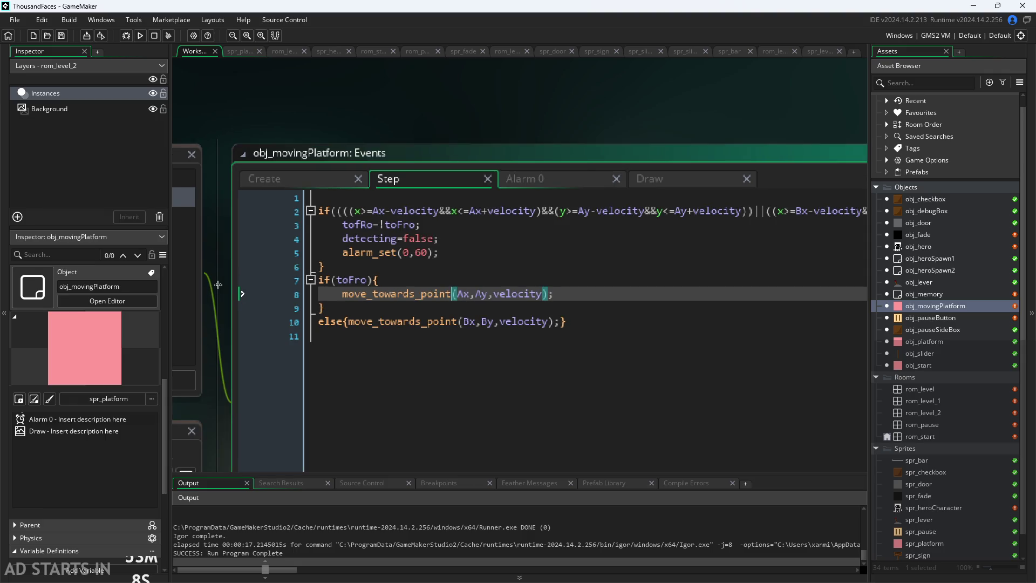
- Inspect the toFro condition and the detecting false assignment on line 4 of the Step code
left_click_drag(222, 276, 184, 270)
scroll(317, 304, "up", 2)
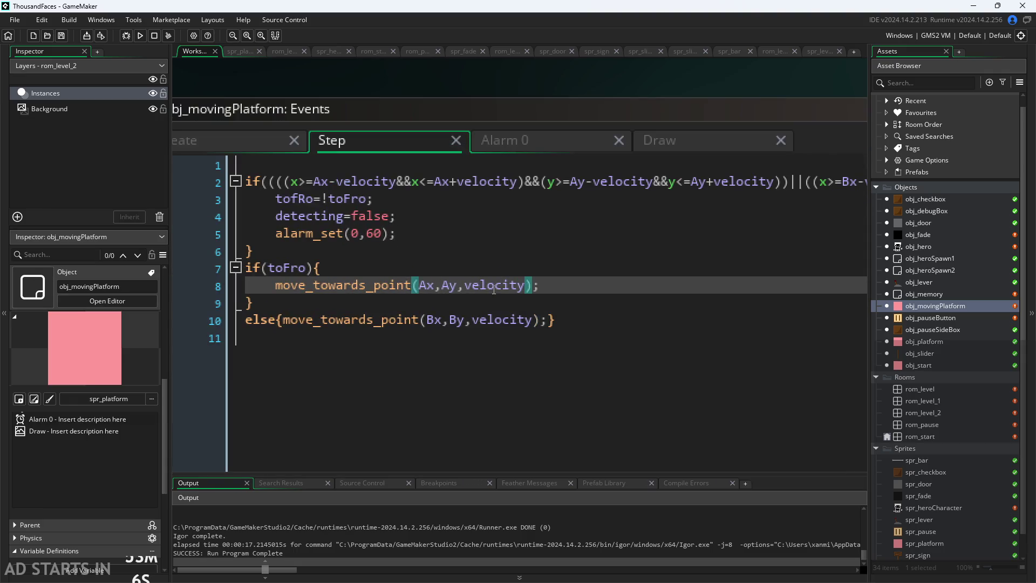
scroll(340, 239, "down", 1)
left_click(369, 251)
left_click(369, 265)
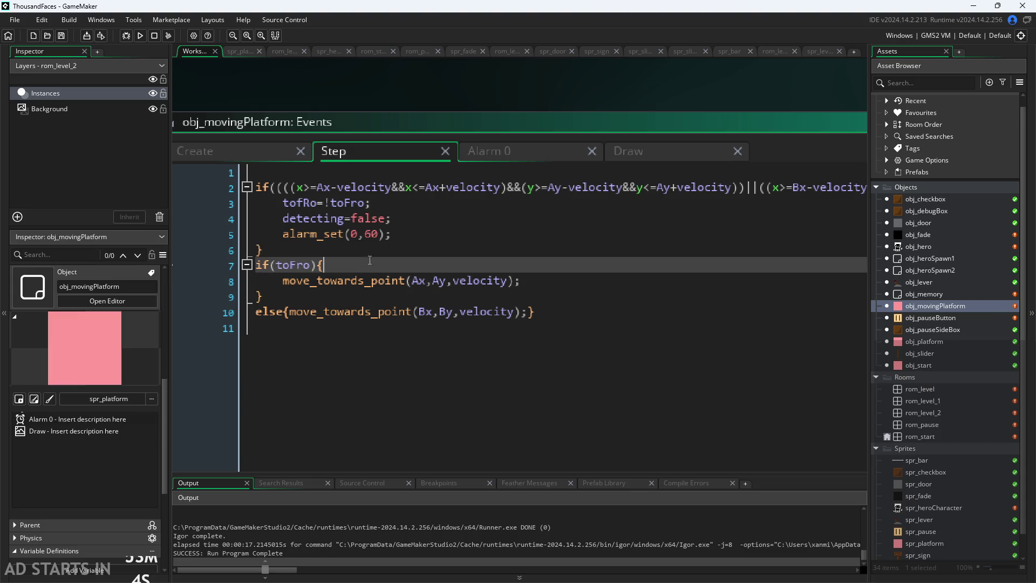
scroll(369, 265, "down", 1)
left_click(365, 221)
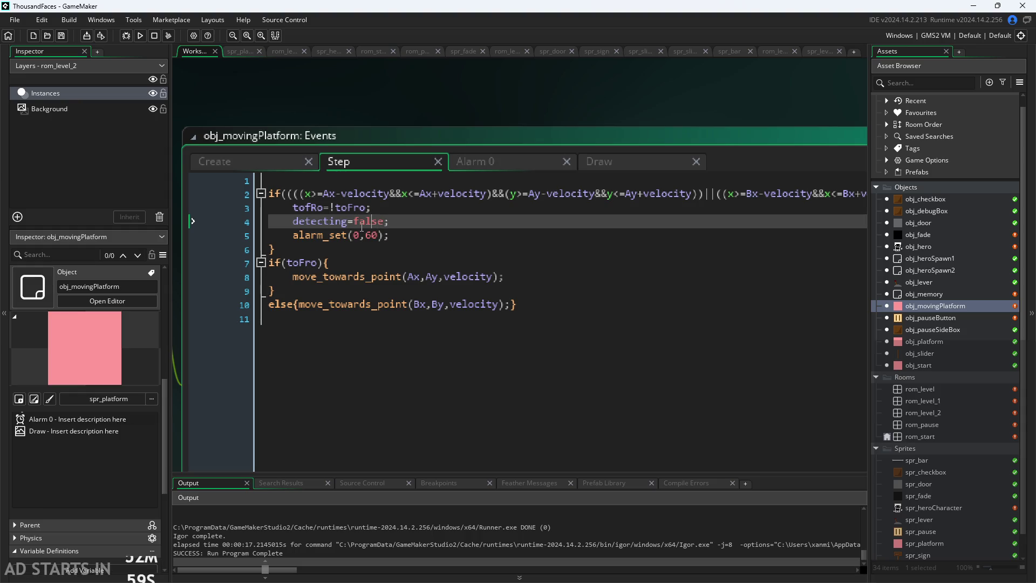
- Check the Alarm 0 code and change alarm_set(0,60) to alarm_set(0,30) on line 5
left_click(474, 167)
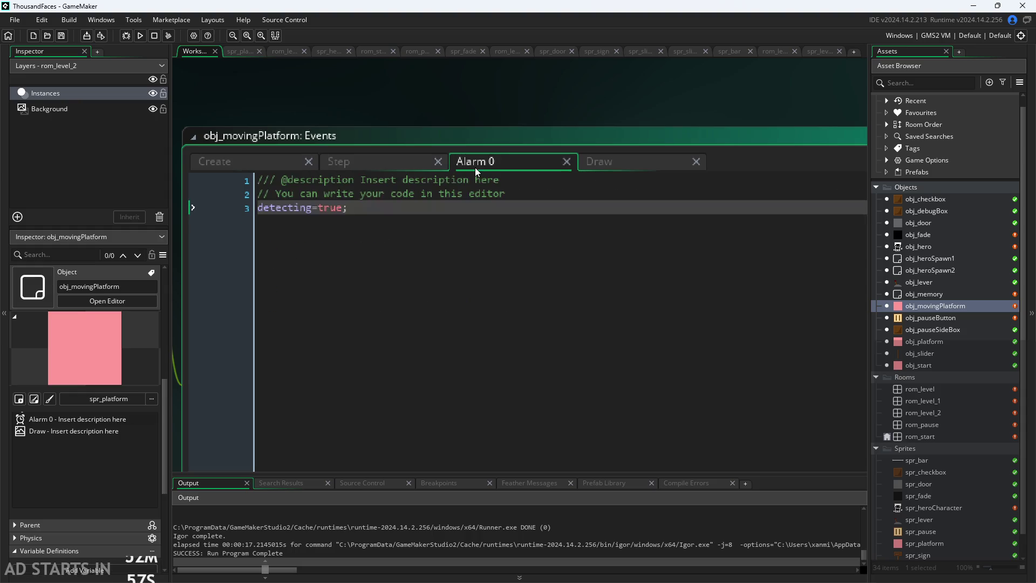
left_click(380, 164)
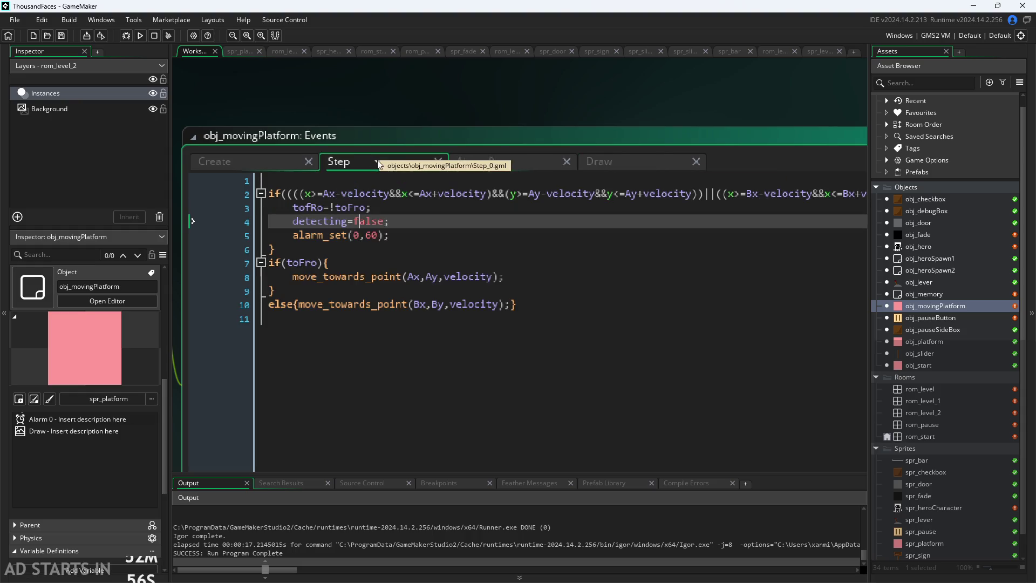
left_click(390, 235)
left_click(377, 238)
key("BackSpace")
type("3")
left_click(493, 158)
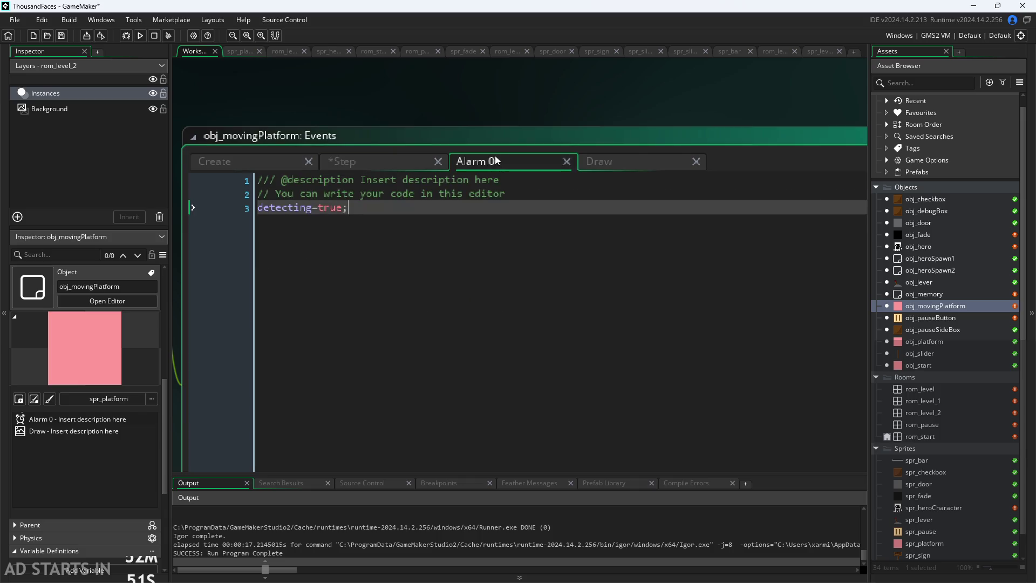
left_click(375, 157)
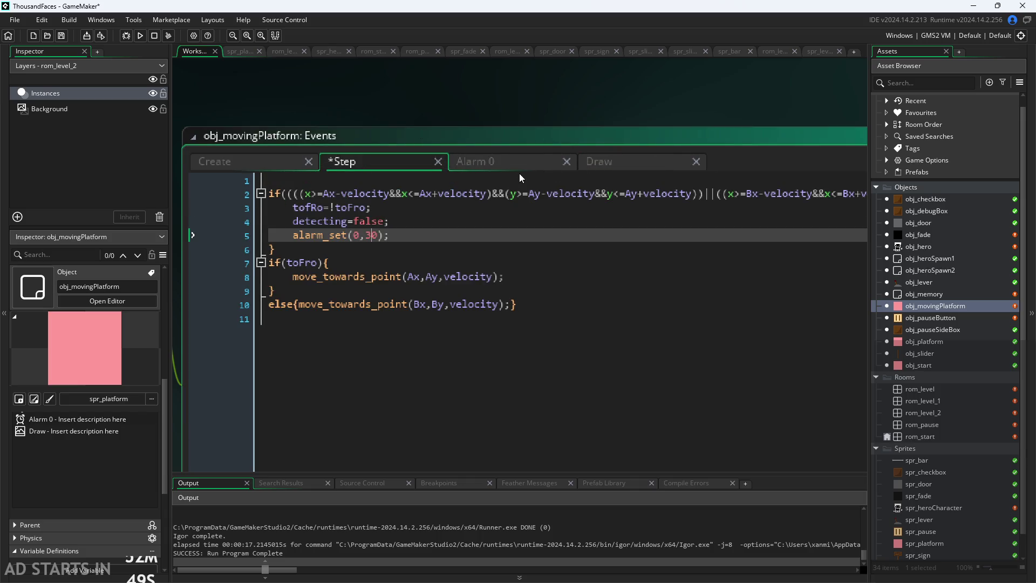
- Re-examine the toFro toggle on line 3 and the x position check on line 2
left_click(566, 207)
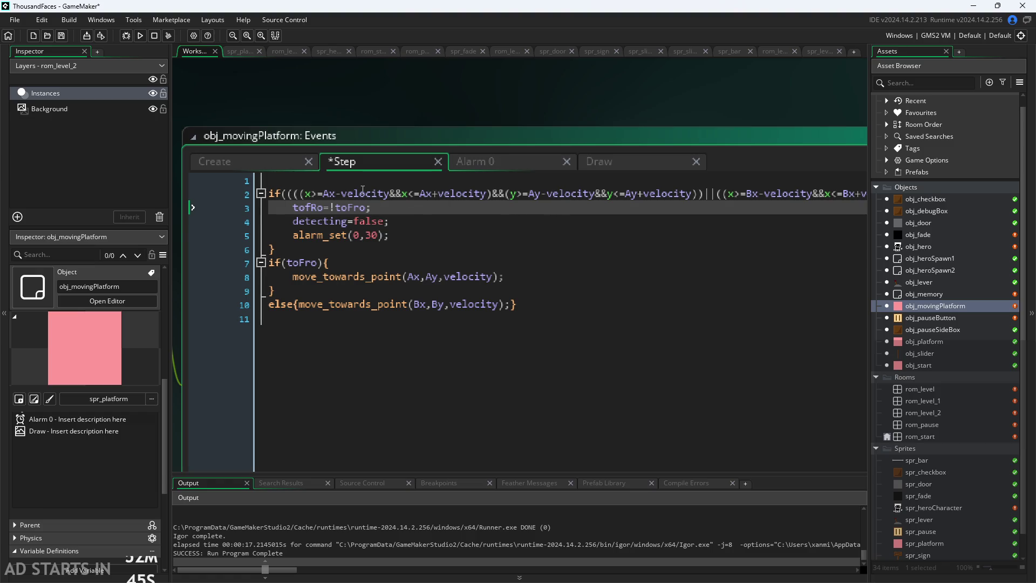
left_click(307, 193)
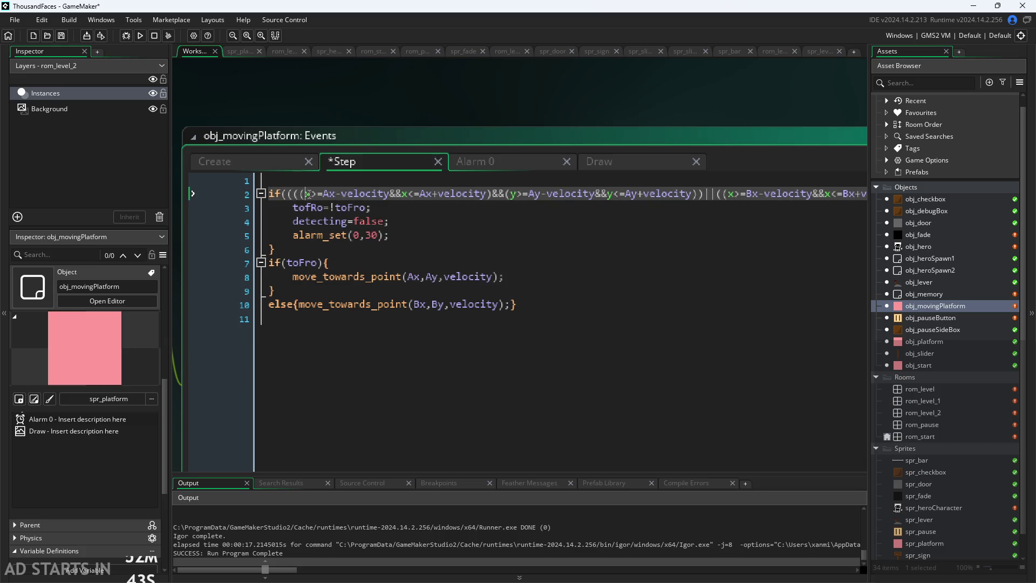
left_click(318, 194)
mouse_move(351, 204)
- Change the detecting readout's y from 320 to 350 on line 16 of obj_pauseButton's Draw GUI, then run the game
double_click(942, 318)
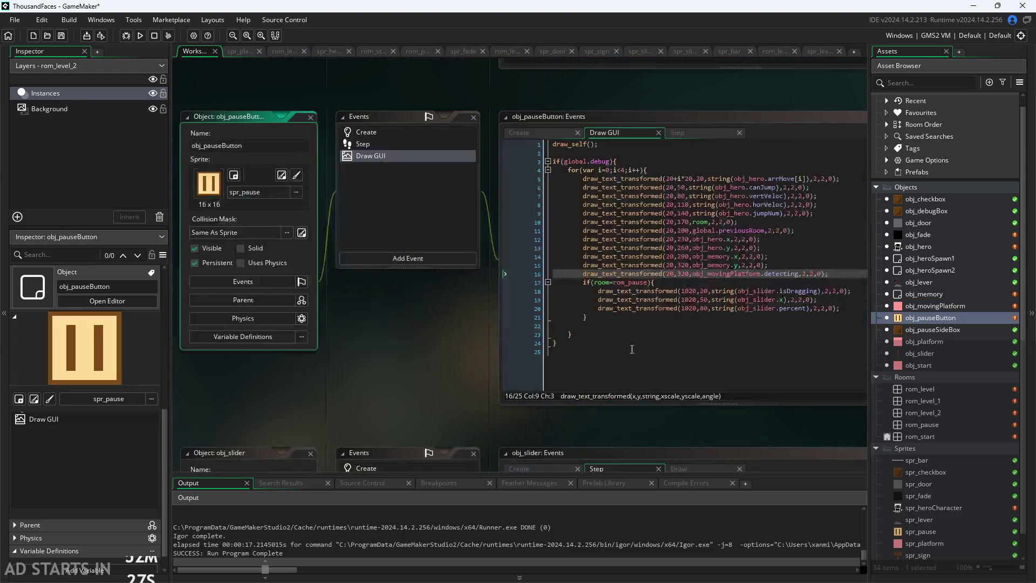
scroll(322, 402, "up", 3)
left_click(475, 283)
key("BackSpace")
type("5")
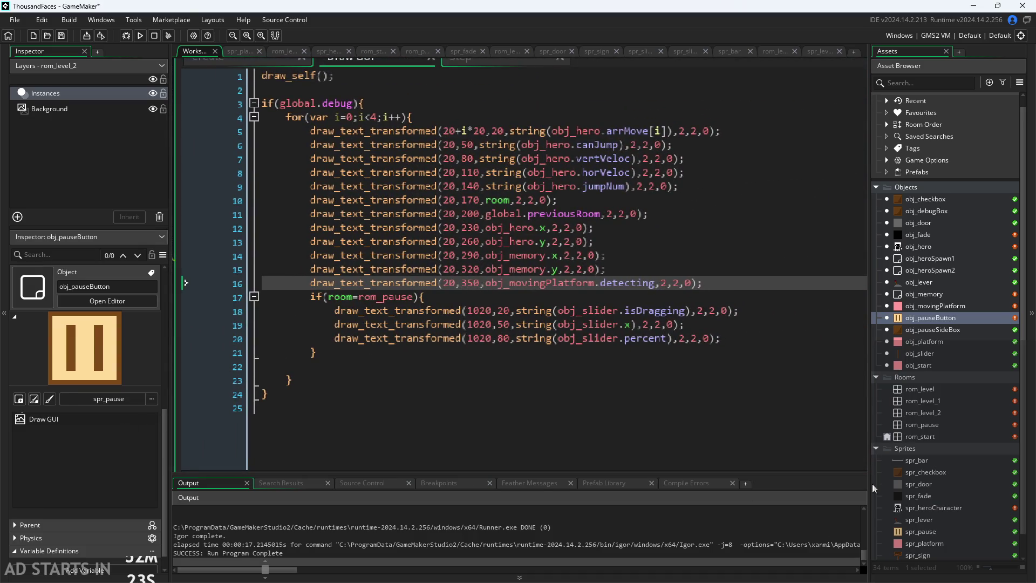
left_click(762, 334)
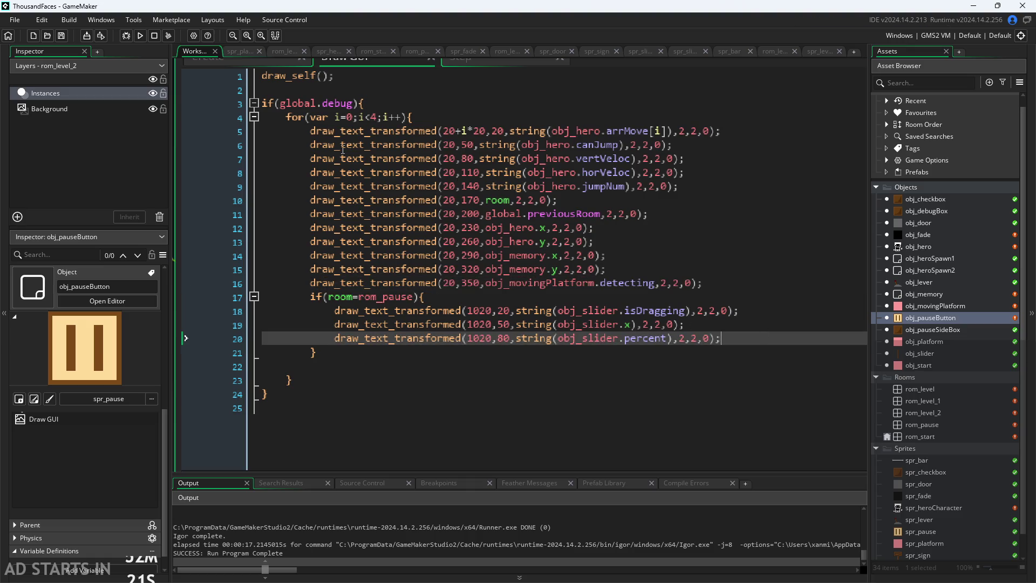
left_click(140, 36)
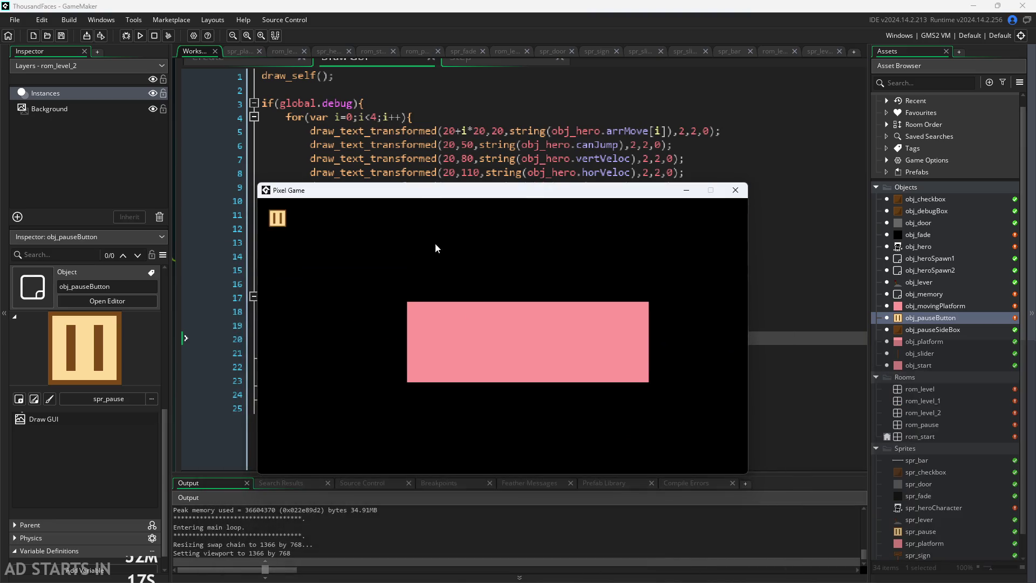
- Enable Debug Stats from the pause menu, abort the 'Unable to find instance' error, and rerun the game
left_click(443, 352)
key("Escape")
left_click(441, 325)
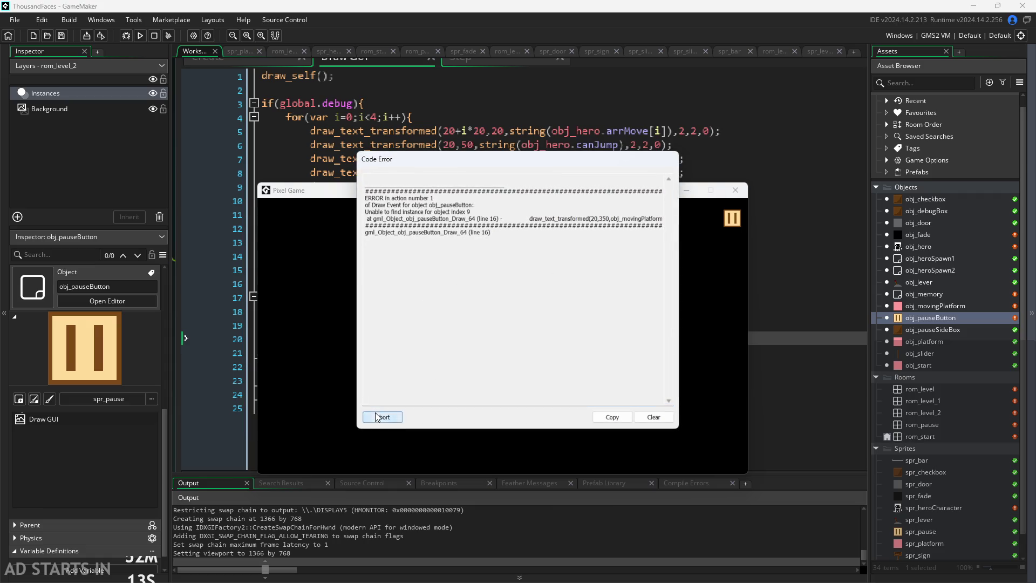
left_click(380, 416)
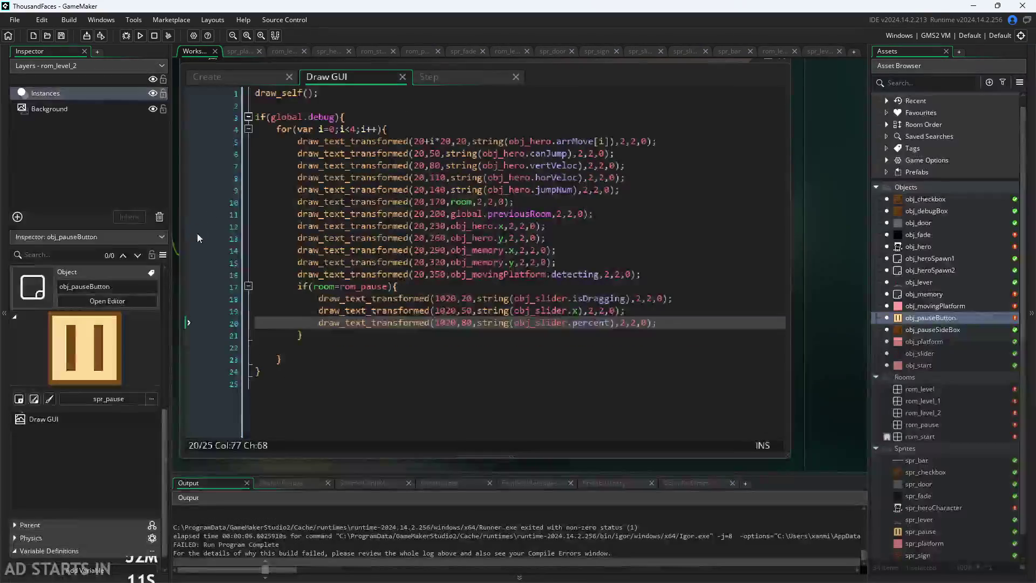
left_click(563, 264)
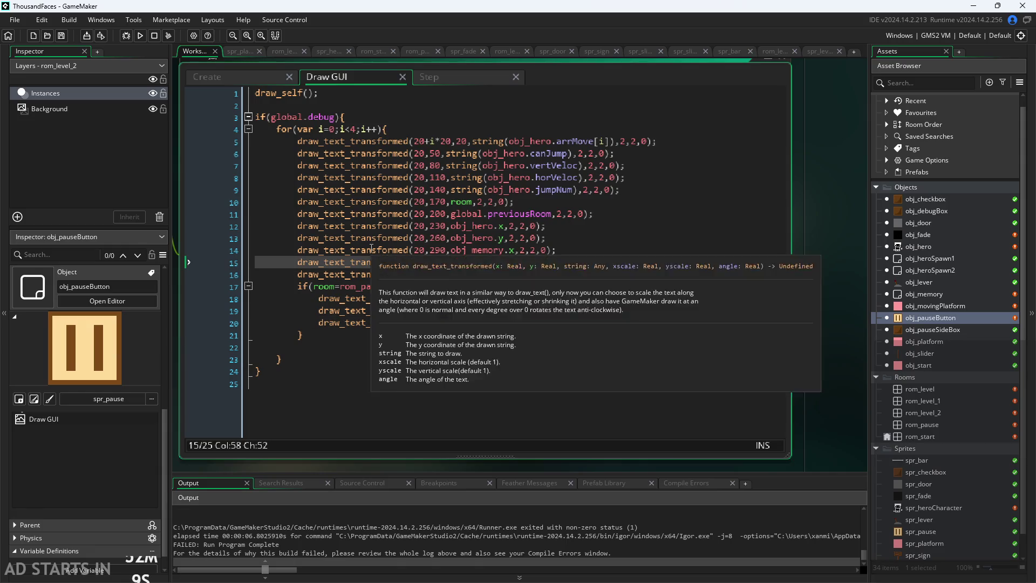
left_click(141, 36)
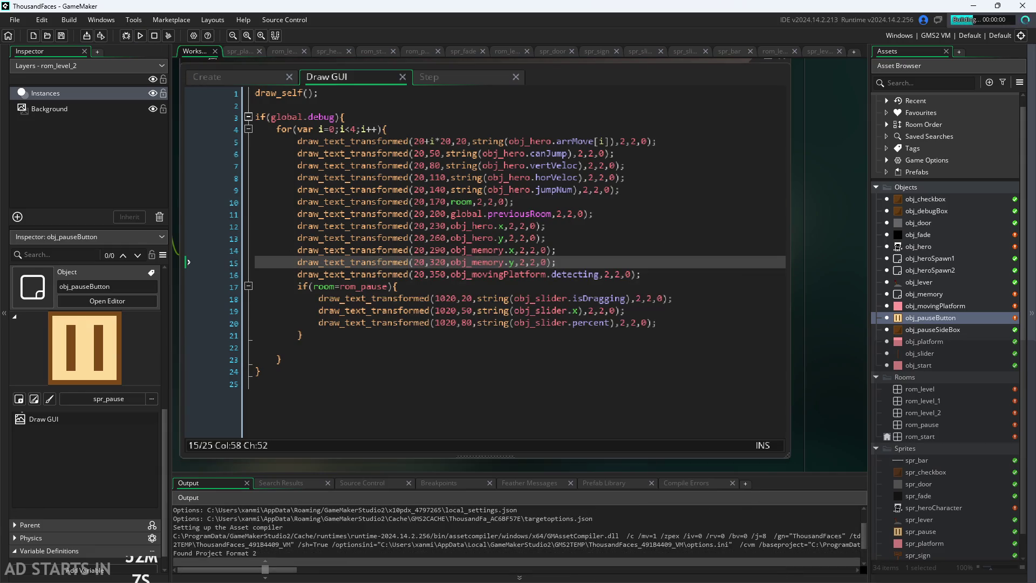
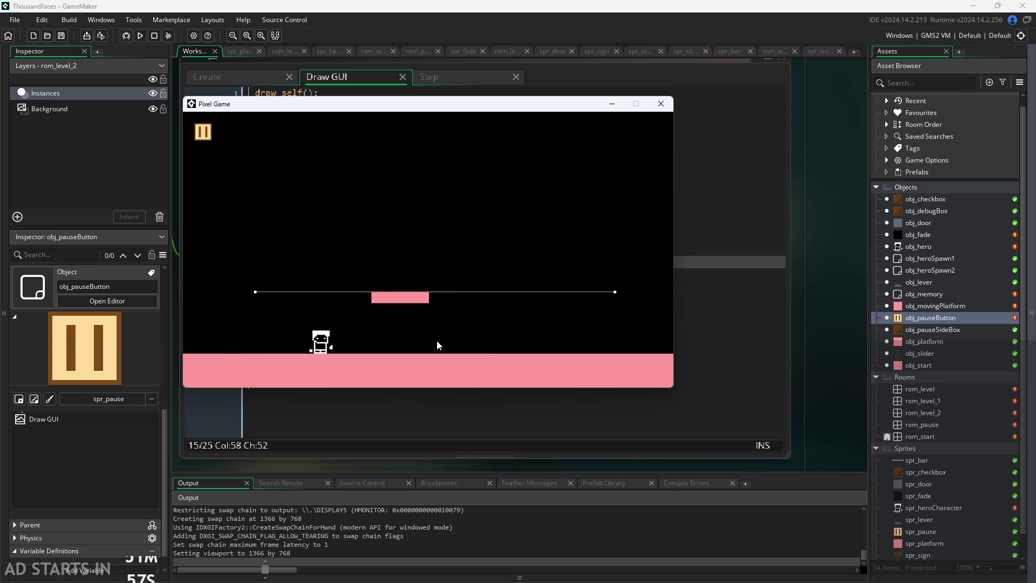
- Pause the running game, move the pause button to the right side, and close the game
left_click(204, 133)
left_click(345, 235)
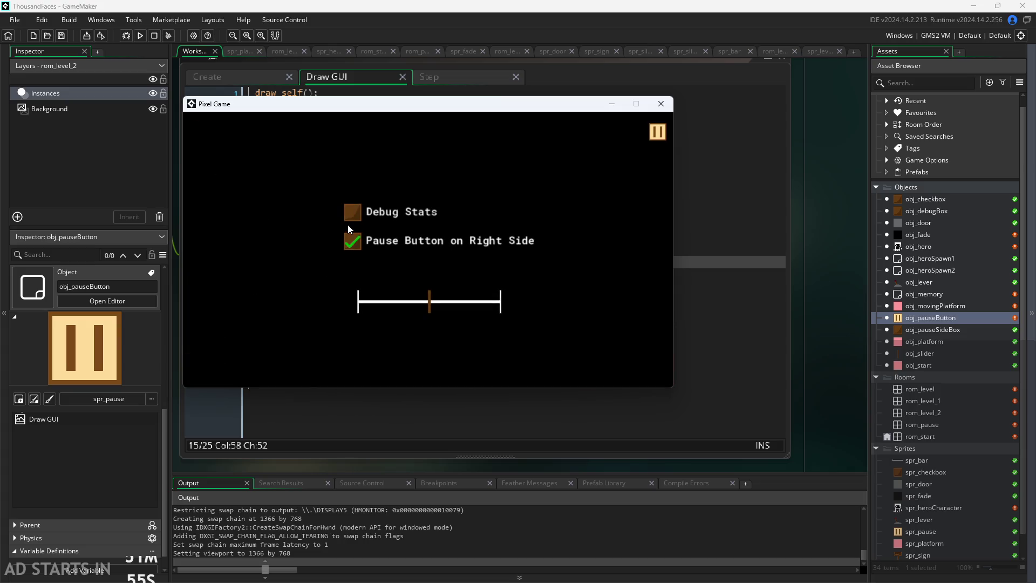
left_click(660, 104)
- Wrap line 17's debug text in if(object_exists(obj_movingPlatform)){ }, save, and run
left_click(585, 256)
key("Return")
type("if(")
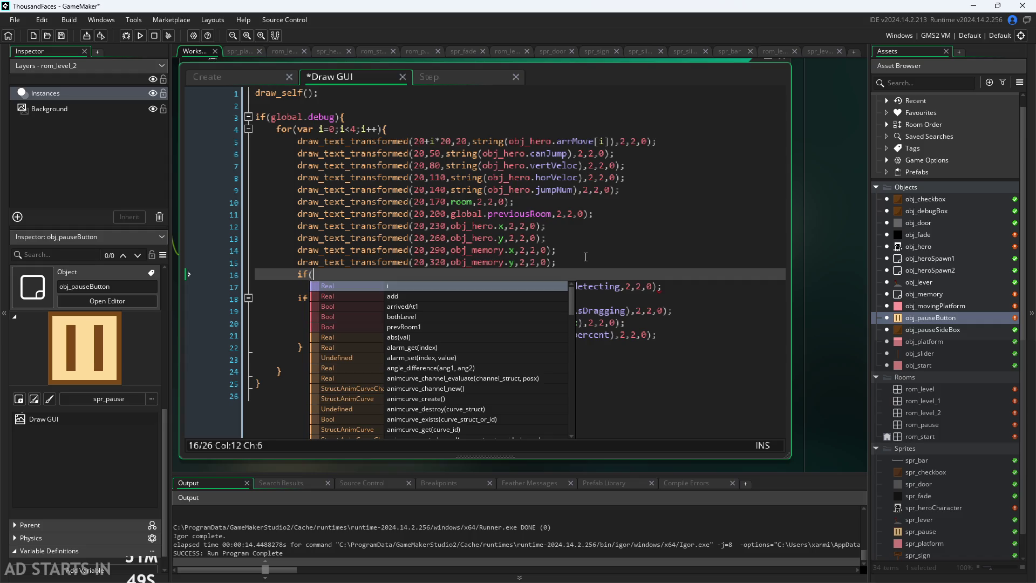
type("objec")
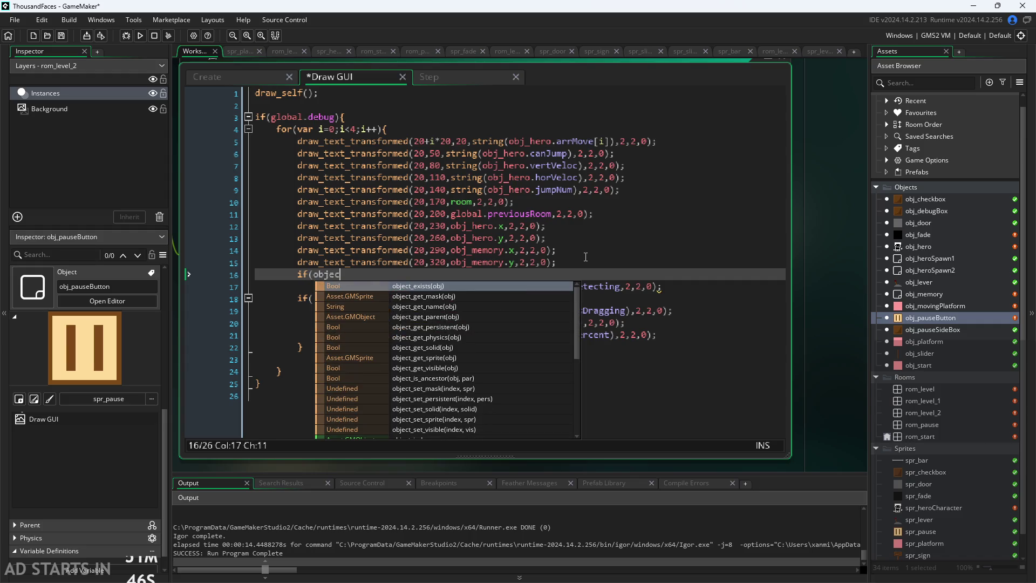
key("Return")
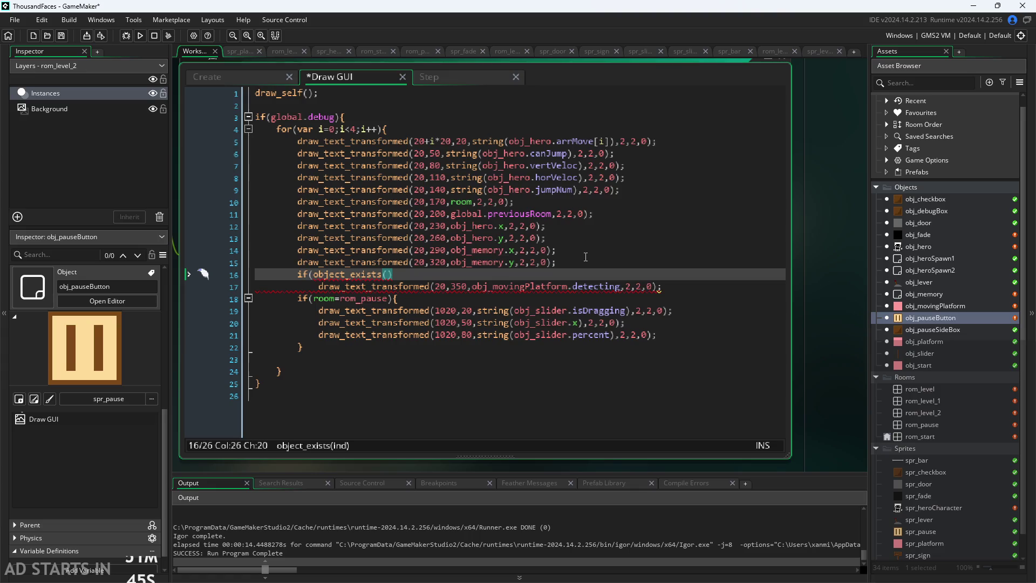
type("obj_mov")
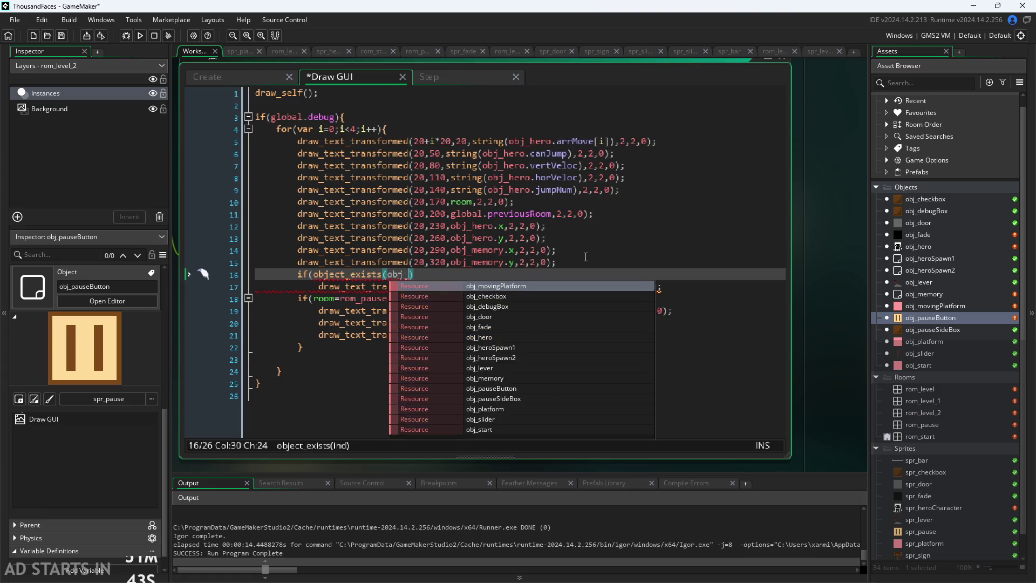
key("Return")
type(")")
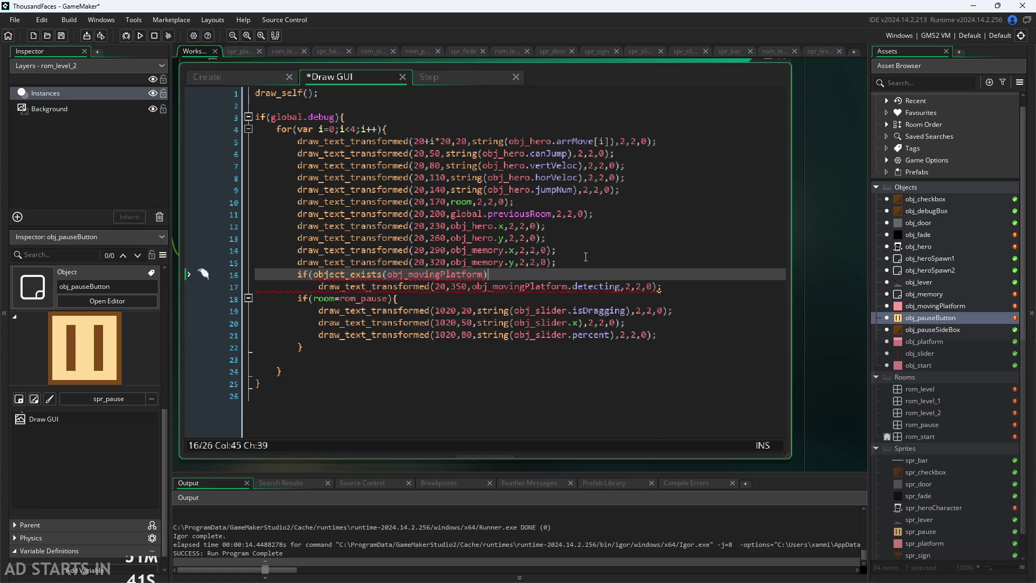
type("{")
left_click(682, 287)
key("Return")
type("}")
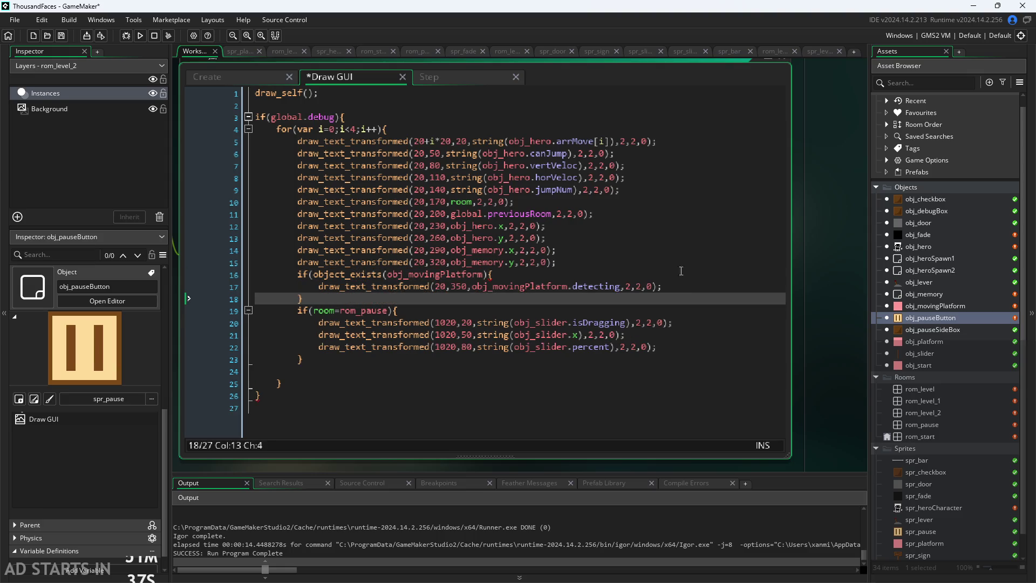
key("ctrl+s")
left_click(141, 35)
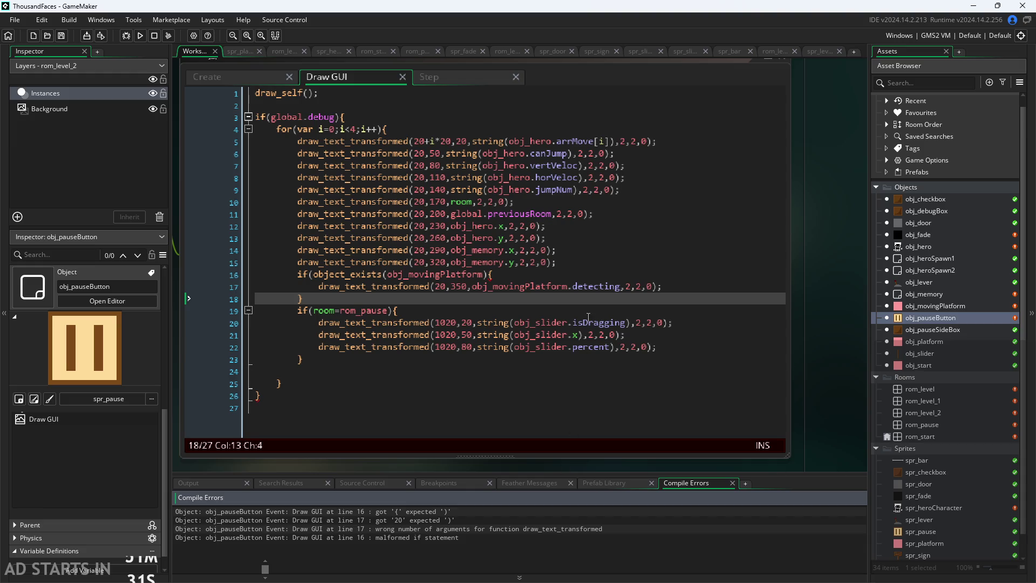
- Add the missing ')' to line 16's object_exists condition and run the game again
left_click(488, 276)
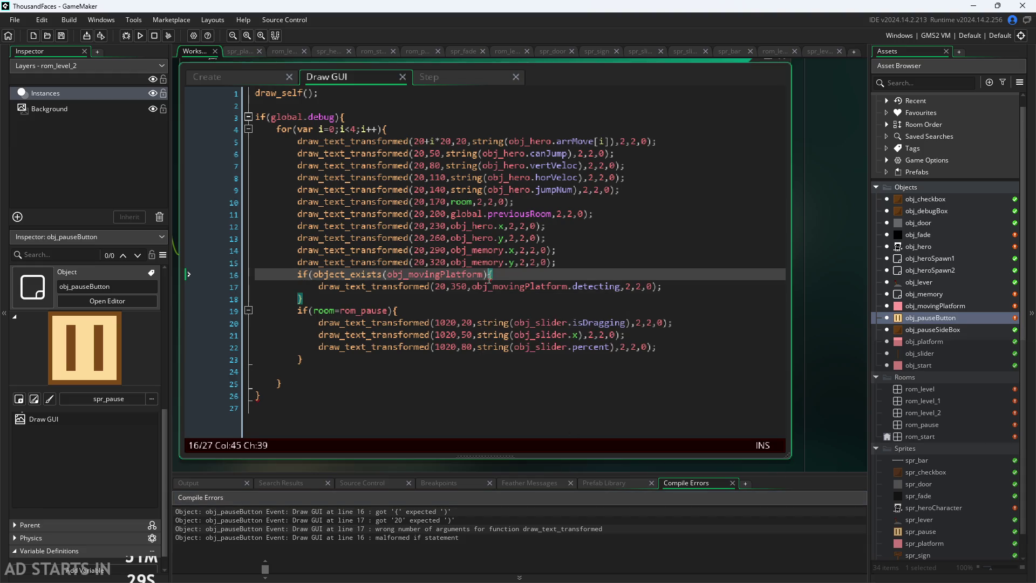
type(")")
left_click(142, 35)
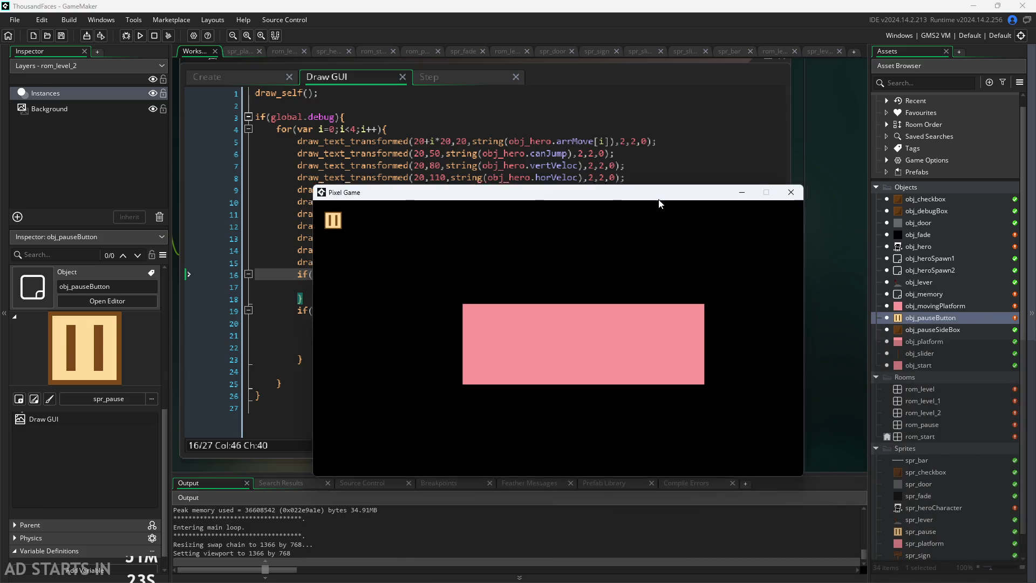
- Walk the hero right into level 2, pause, and turn on Debug Stats
key("Right")
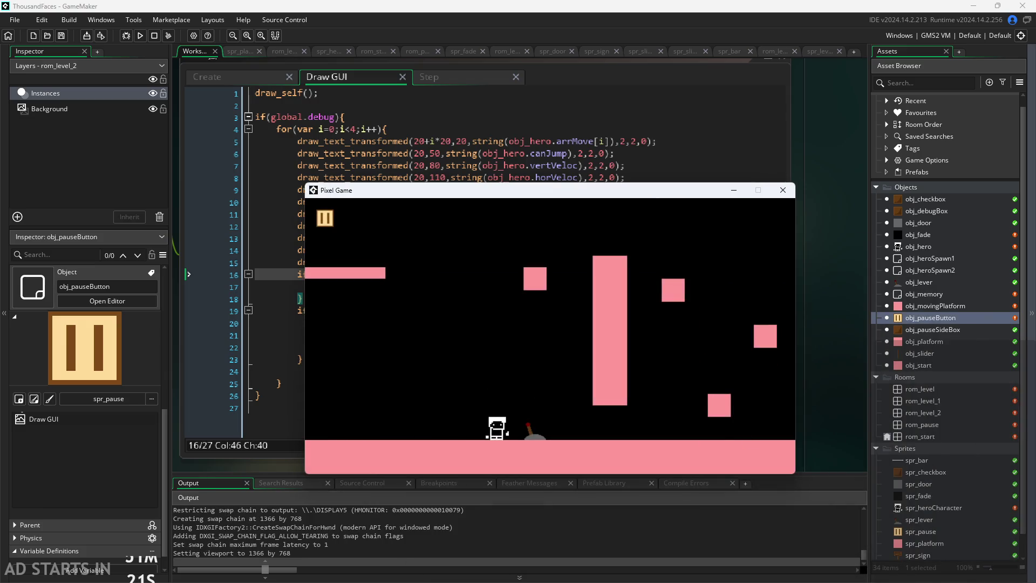
key("Right")
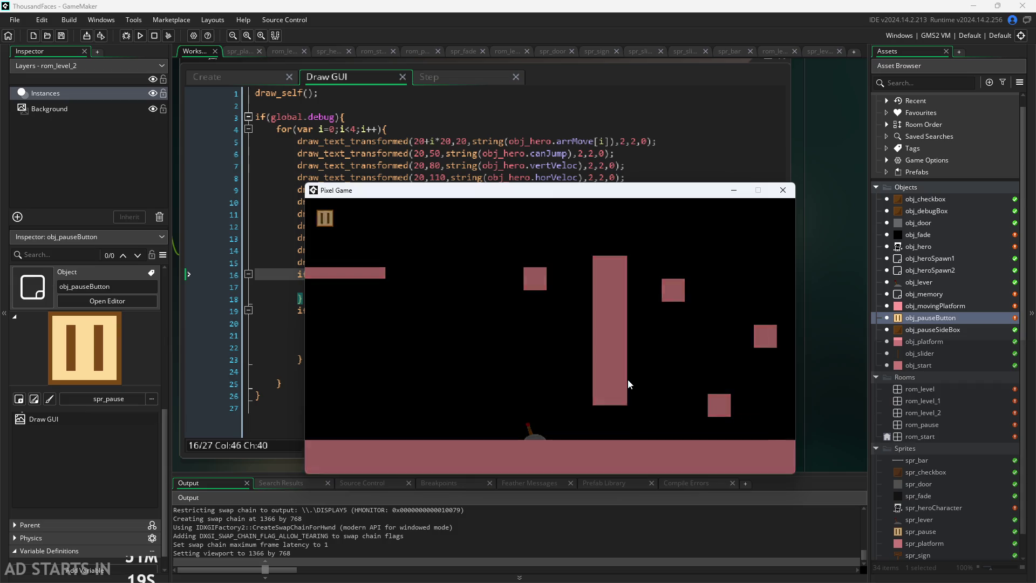
key("Right")
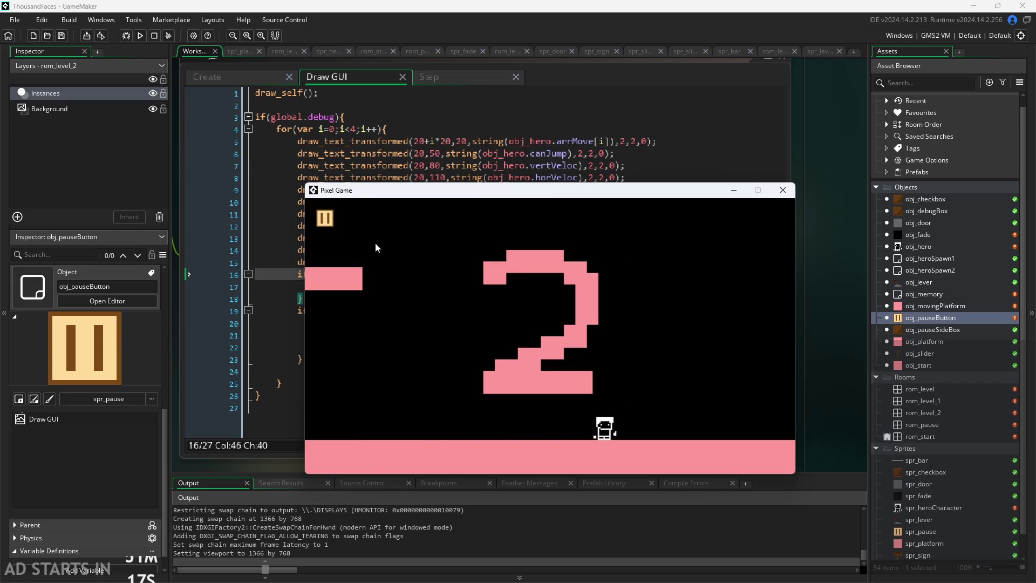
left_click(317, 219)
left_click(473, 328)
left_click(482, 306)
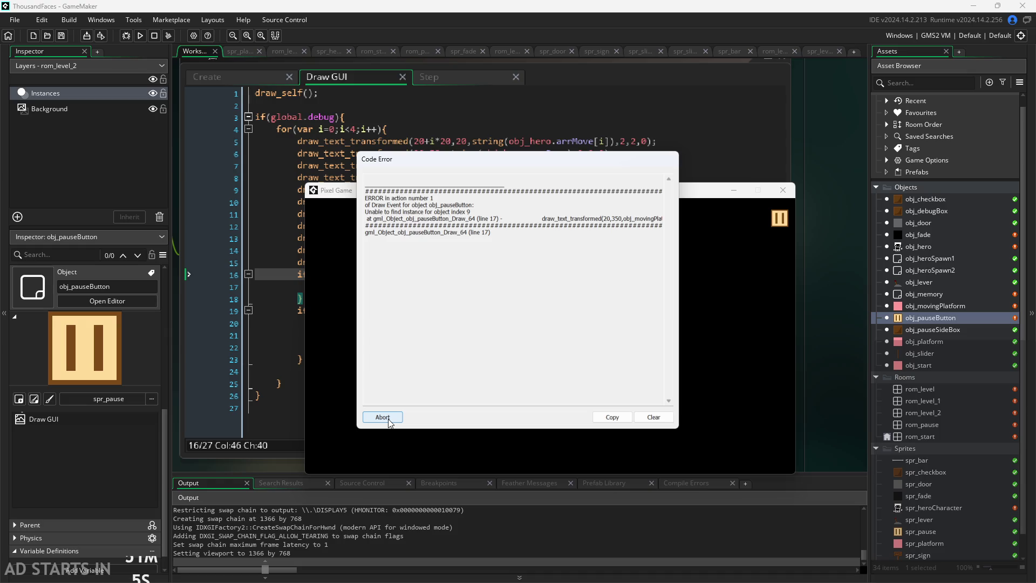
- Abort the game at the line 17 code error and return to line 16
left_click(382, 417)
left_click(586, 254)
key("Down")
key("Down")
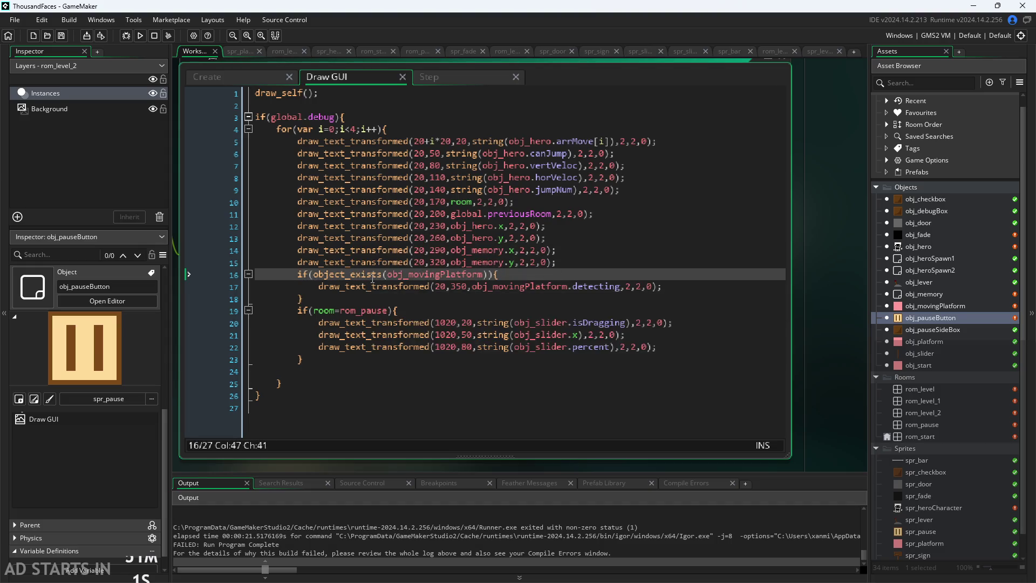
mouse_move(373, 277)
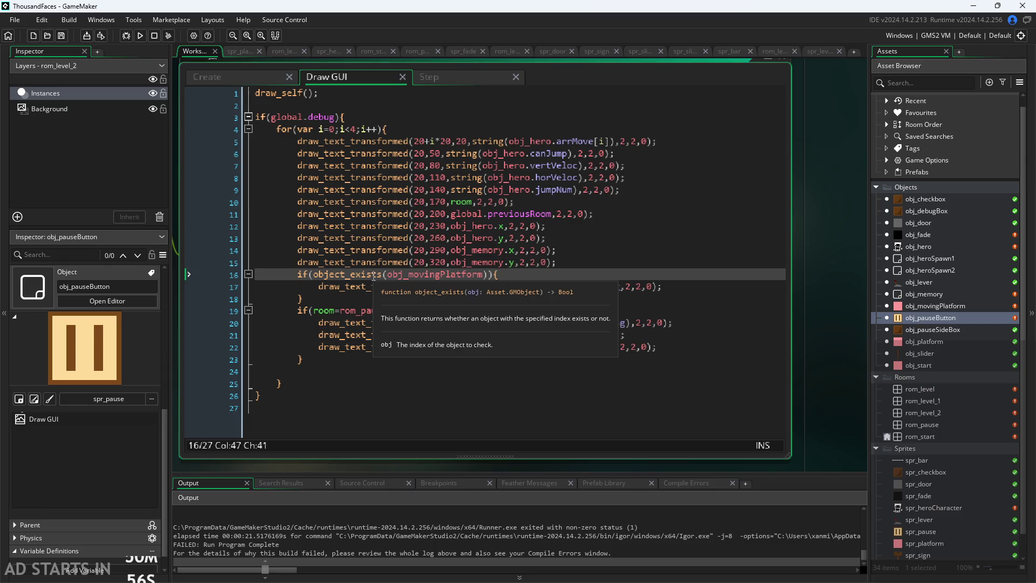
left_click(387, 276)
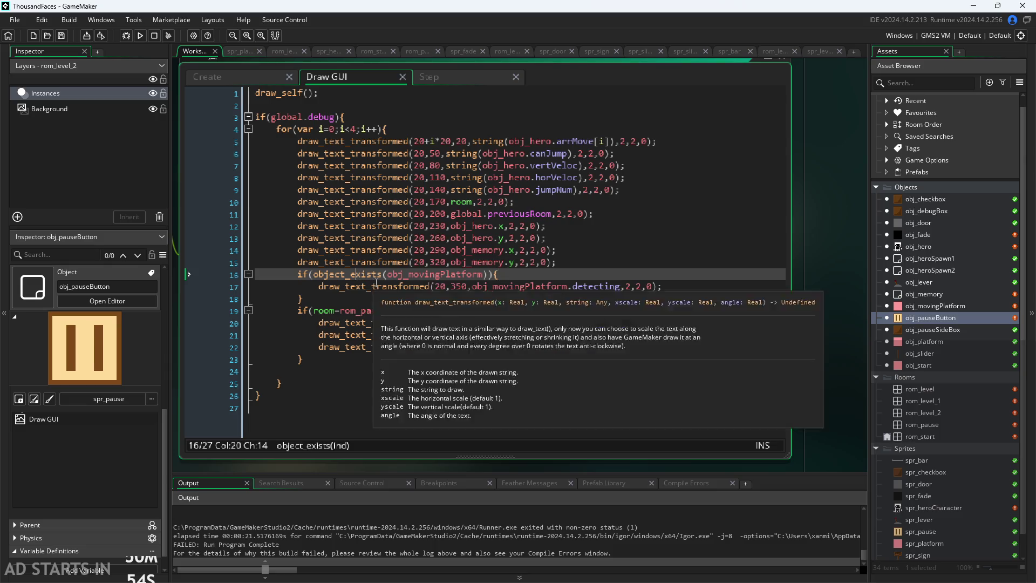
left_click(384, 286)
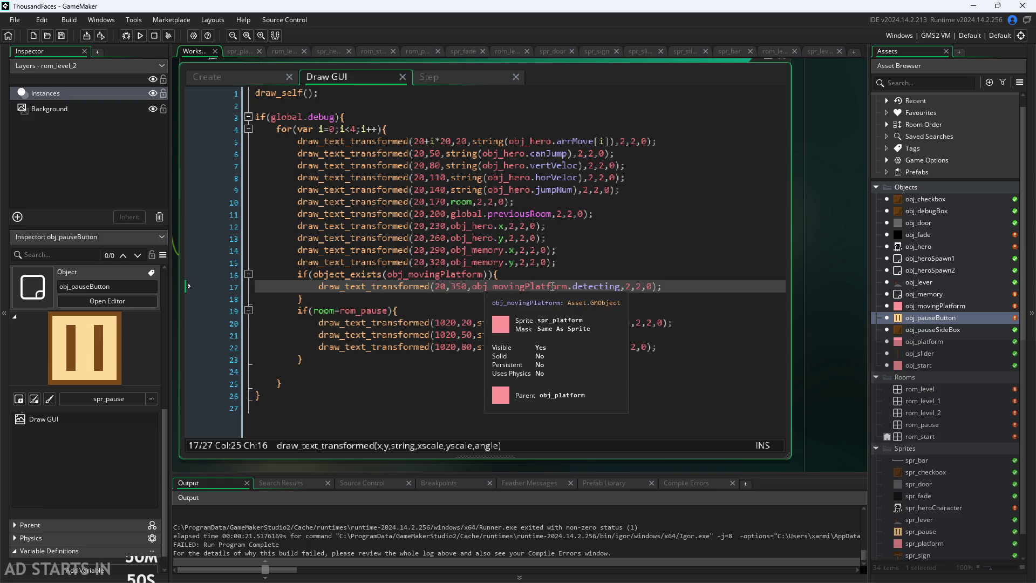
left_click(627, 287)
left_click(341, 274)
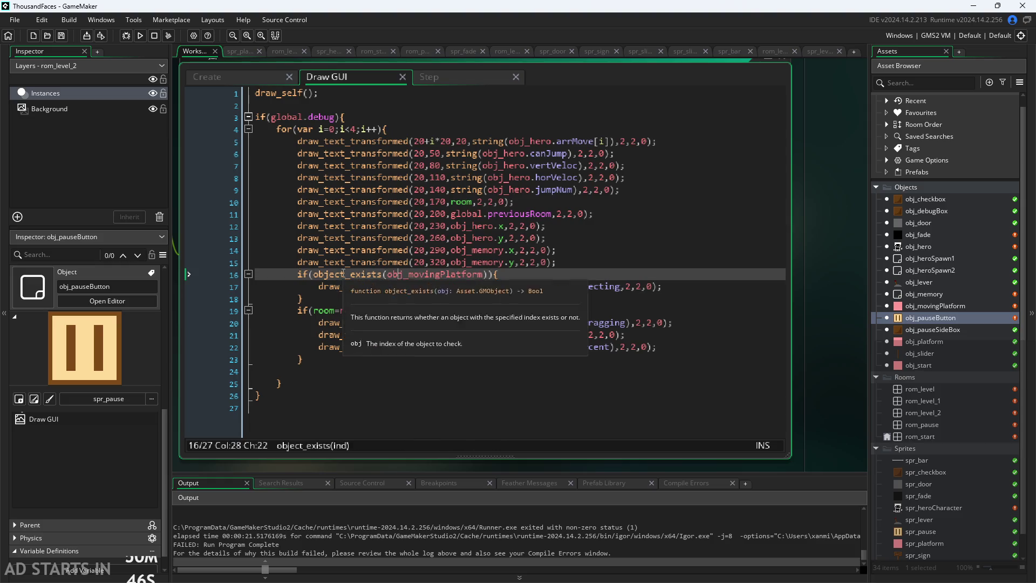
scroll(333, 541, "up", 3)
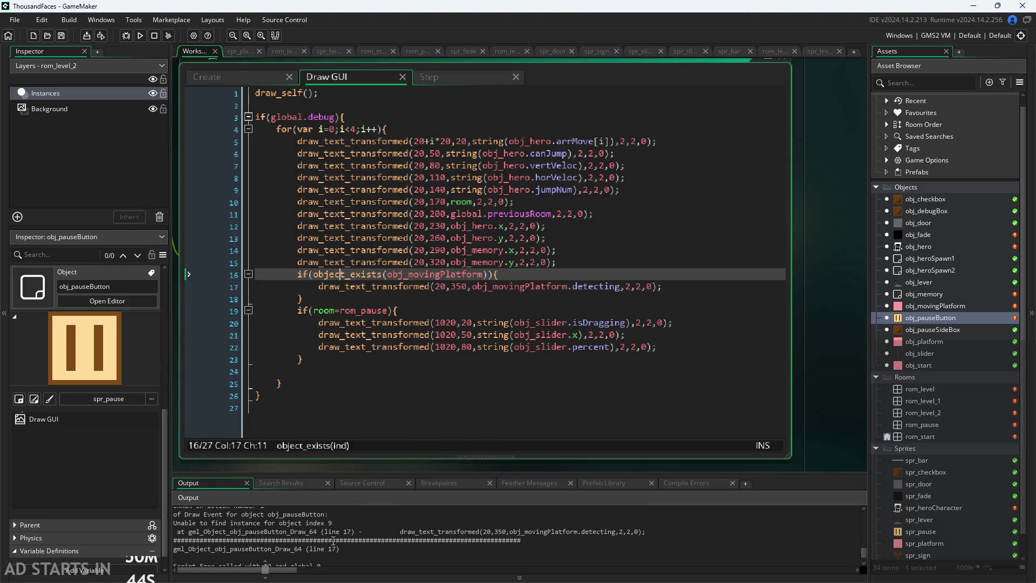
scroll(318, 543, "down", 2)
scroll(342, 540, "up", 2)
left_click(288, 522)
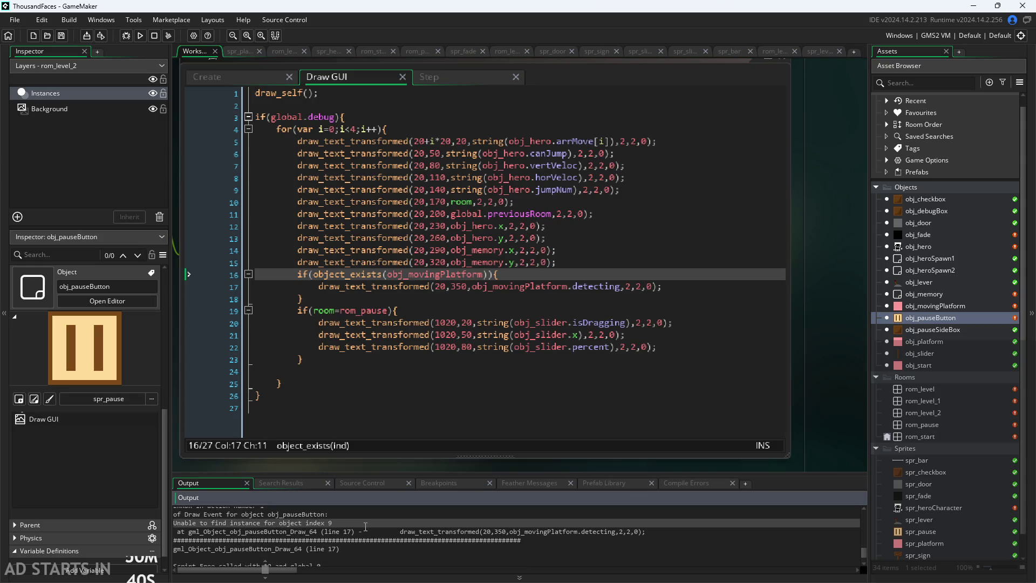
left_click(483, 531)
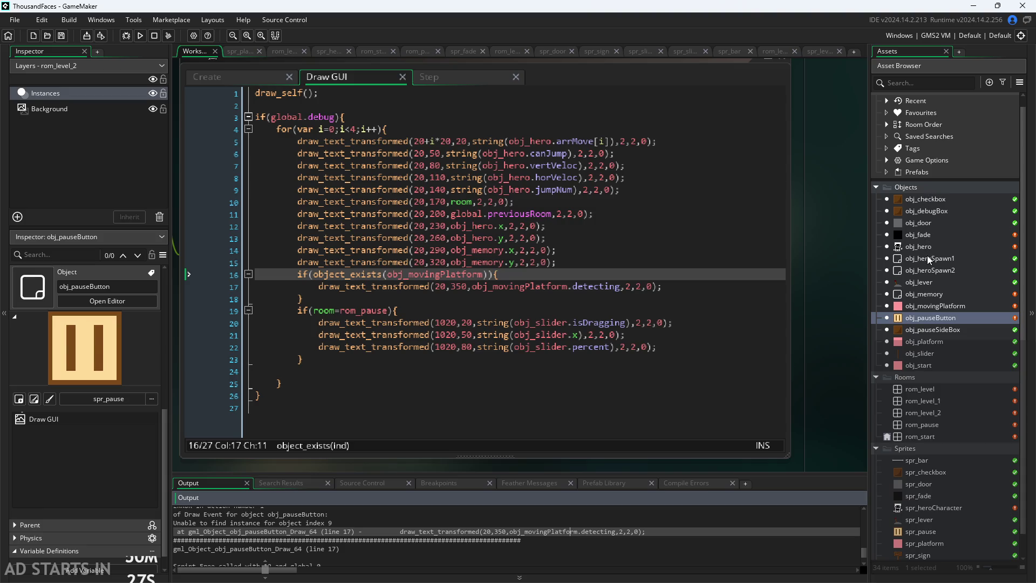
- Inspect the obj_movingPlatform reference in line 16's object_exists check
left_click(927, 306)
left_click(548, 286)
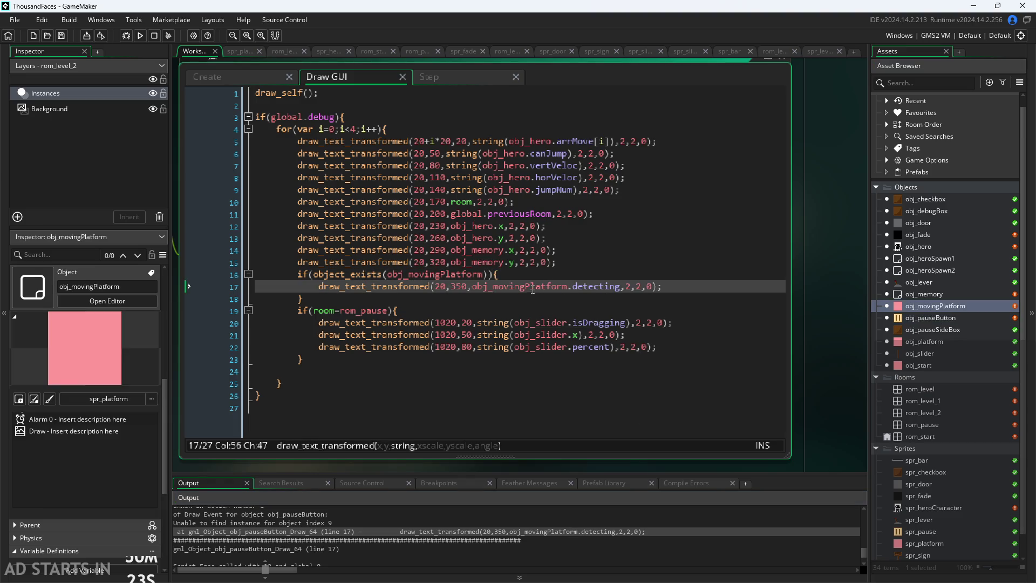
mouse_move(530, 286)
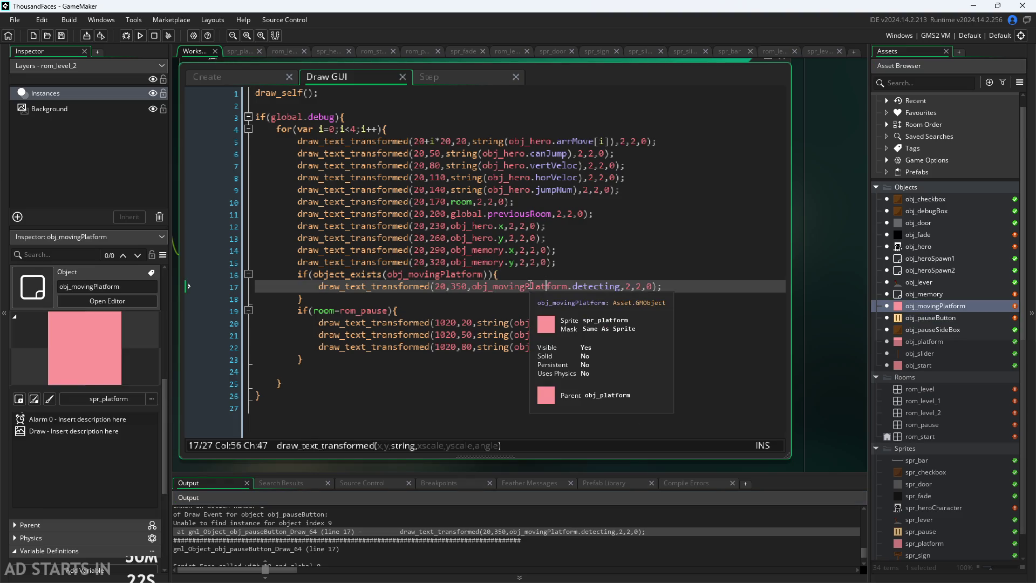
left_click(446, 276)
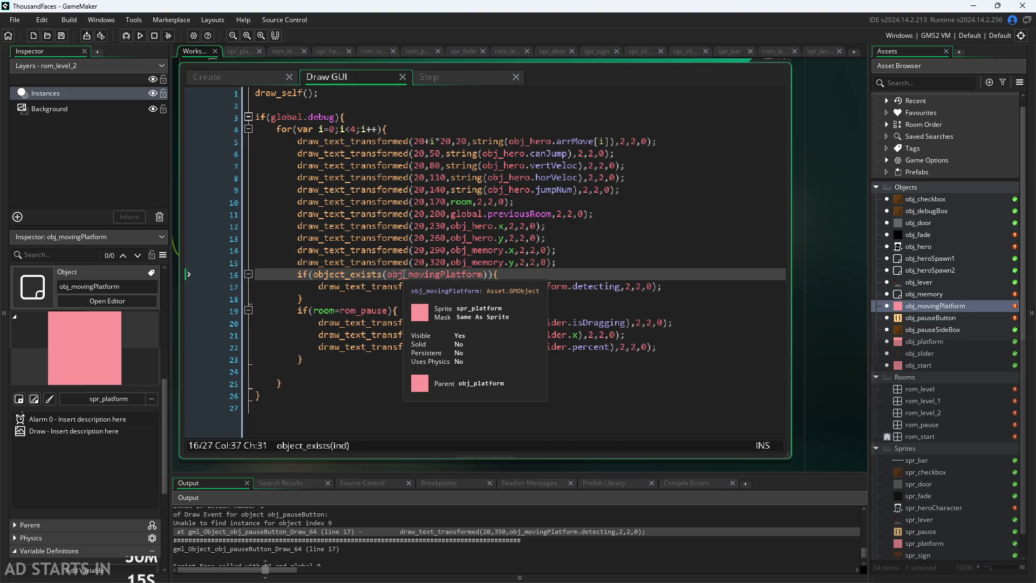
right_click(376, 275)
key("Escape")
left_click(408, 275)
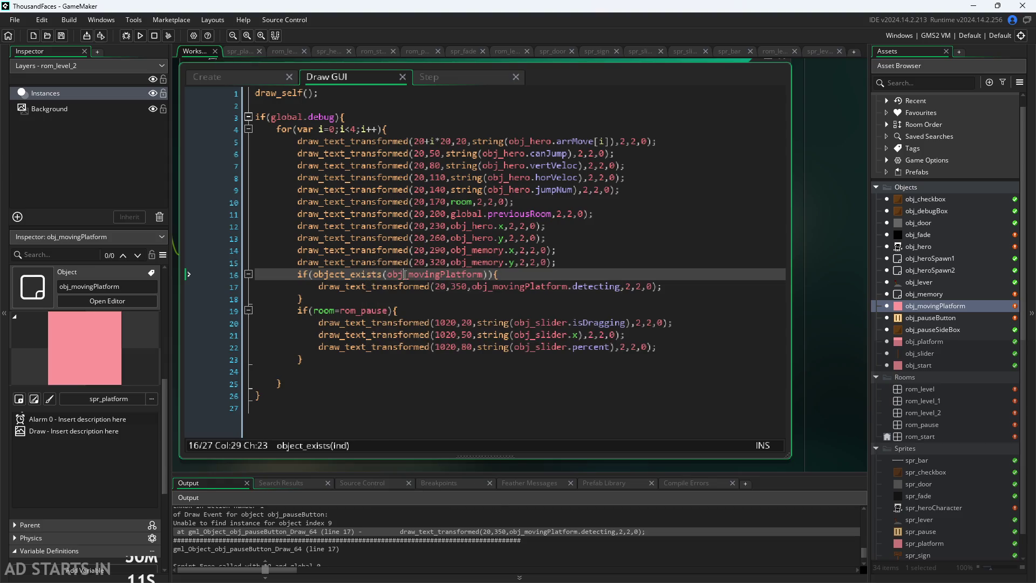
left_click(411, 292)
left_click(437, 275)
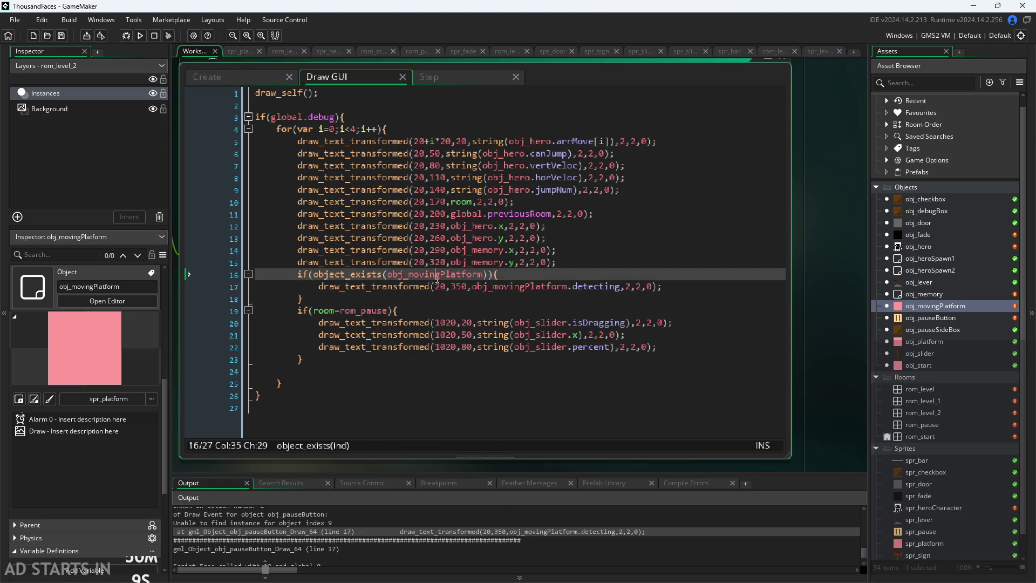
left_click(376, 288)
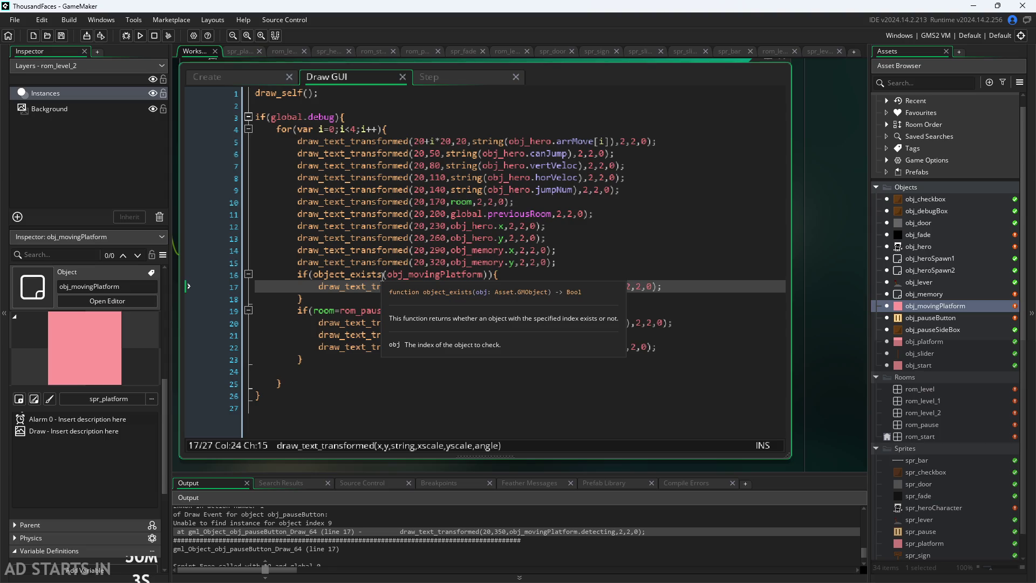
- Review the error message, then select line 16's object_exists condition for replacement
left_click(643, 241)
left_click(398, 310)
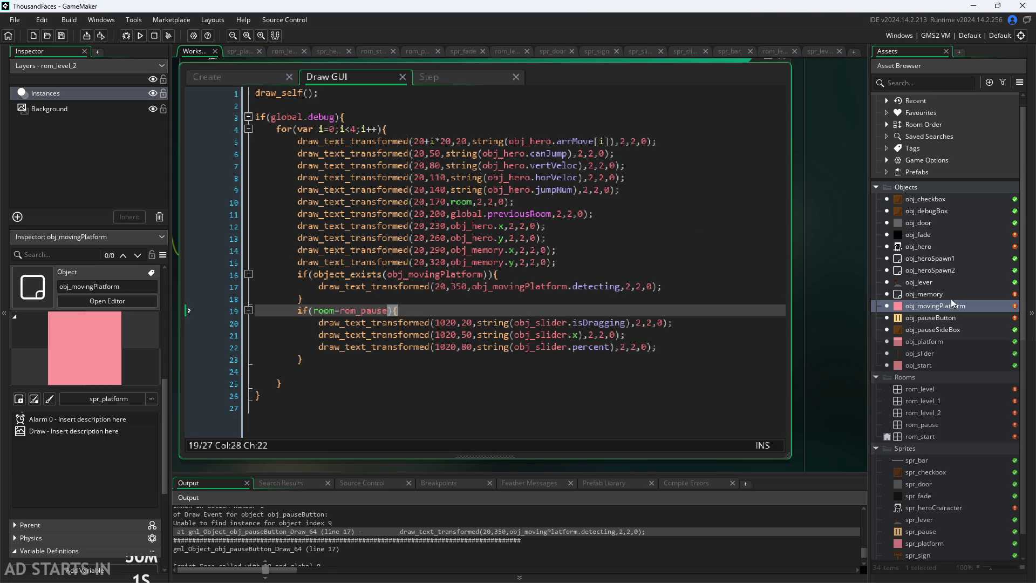
left_click(631, 278)
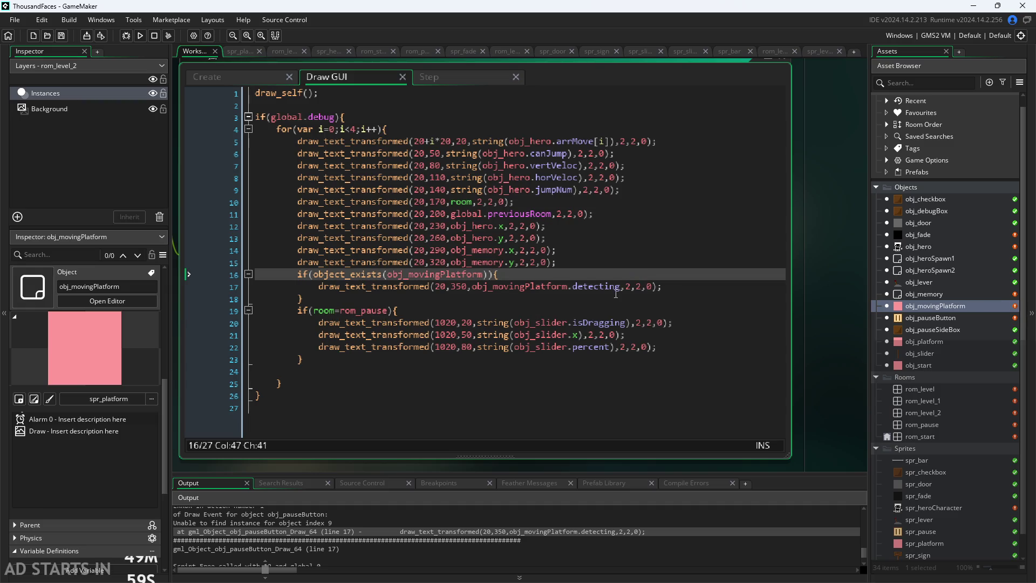
key("Down")
key("Down")
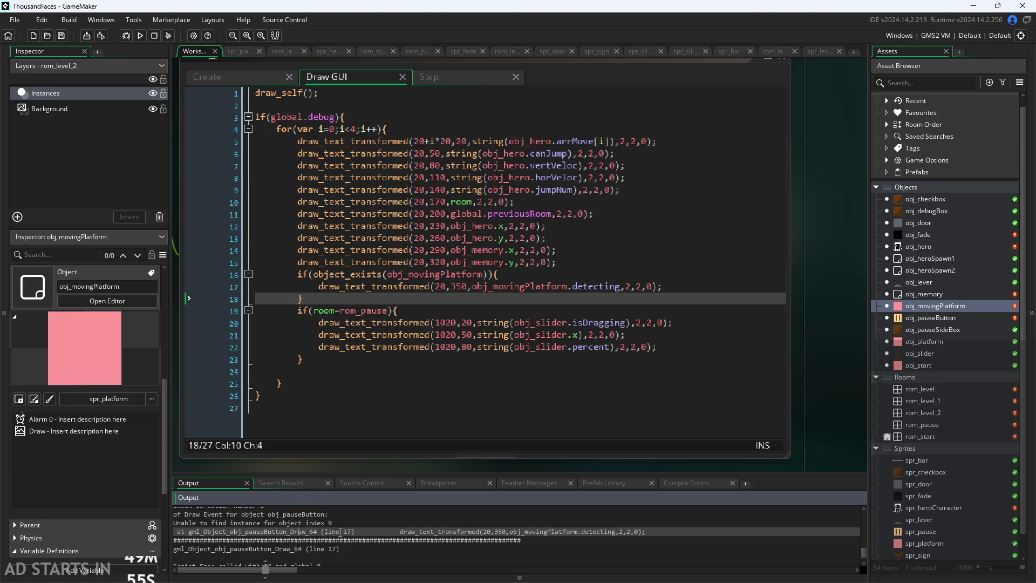
left_click(453, 531)
scroll(411, 538, "down", 1)
scroll(395, 529, "up", 1)
left_click(482, 275)
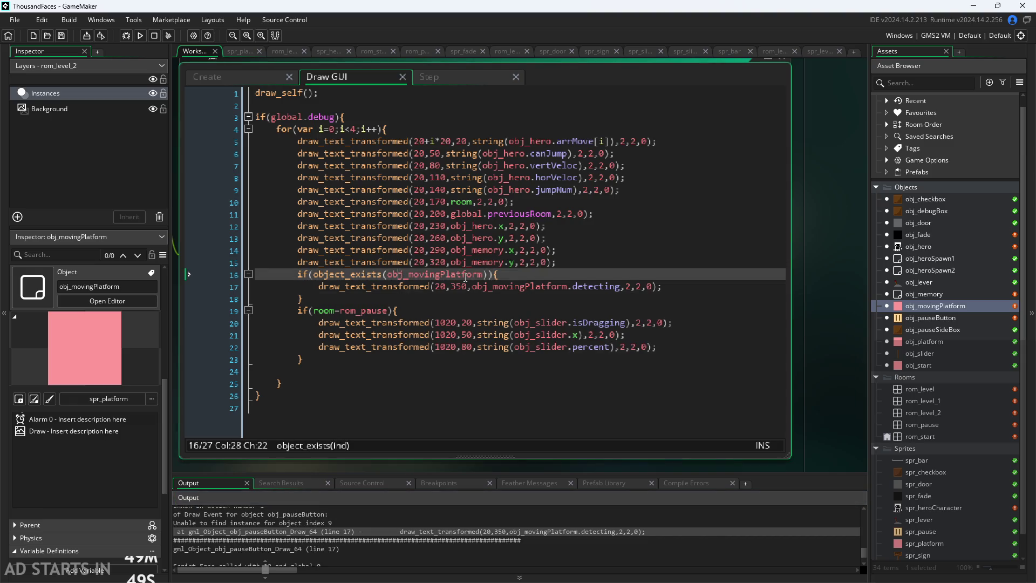
left_click(487, 274)
left_click(327, 275)
mouse_move(339, 275)
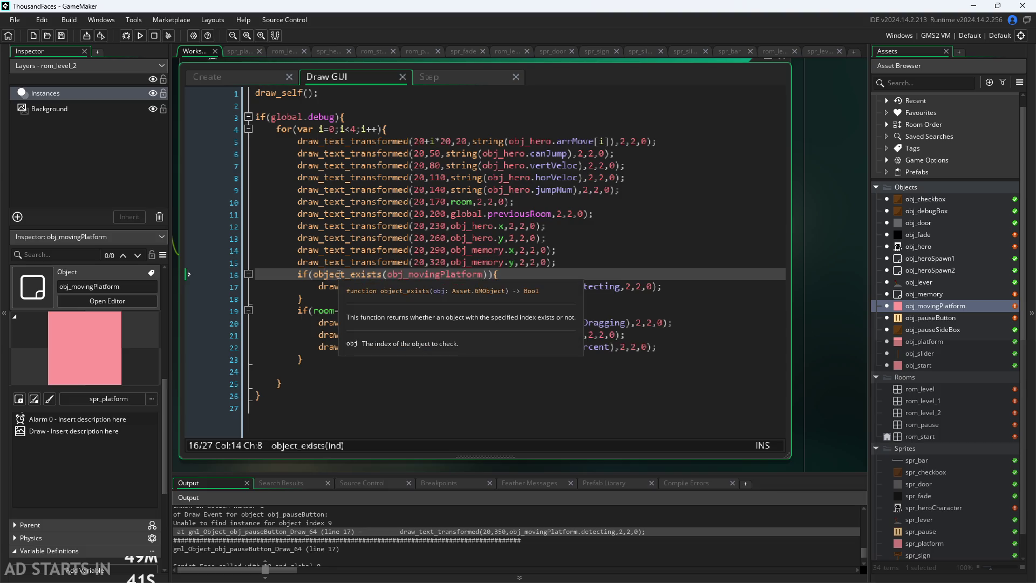
left_click_drag(312, 275, 490, 274)
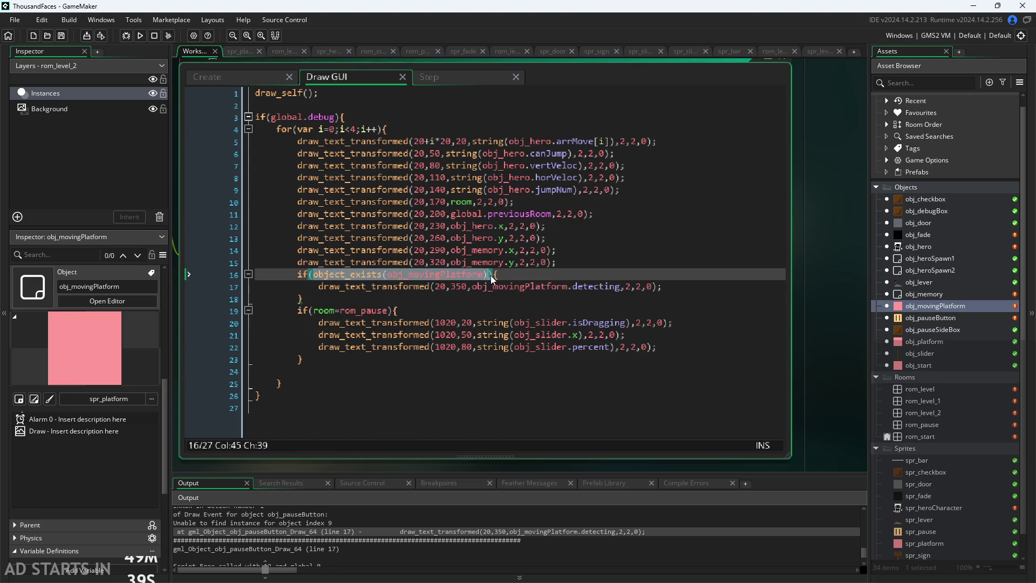
- Replace the condition with instance_exists(obj_movingPlatform) and save the Draw GUI code
type("ob")
key("Escape")
key("BackSpace")
key("BackSpace")
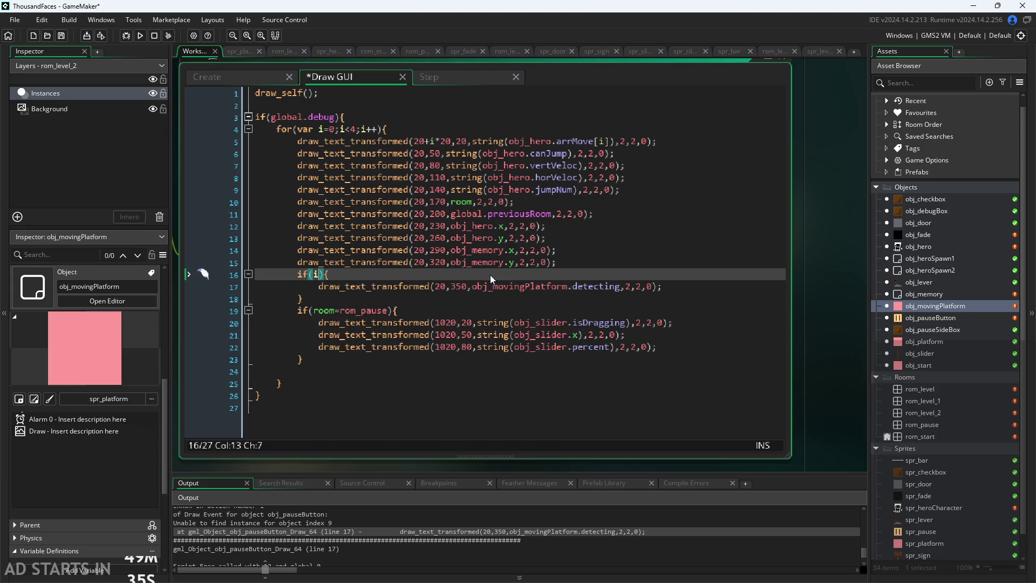
type("instance_ex")
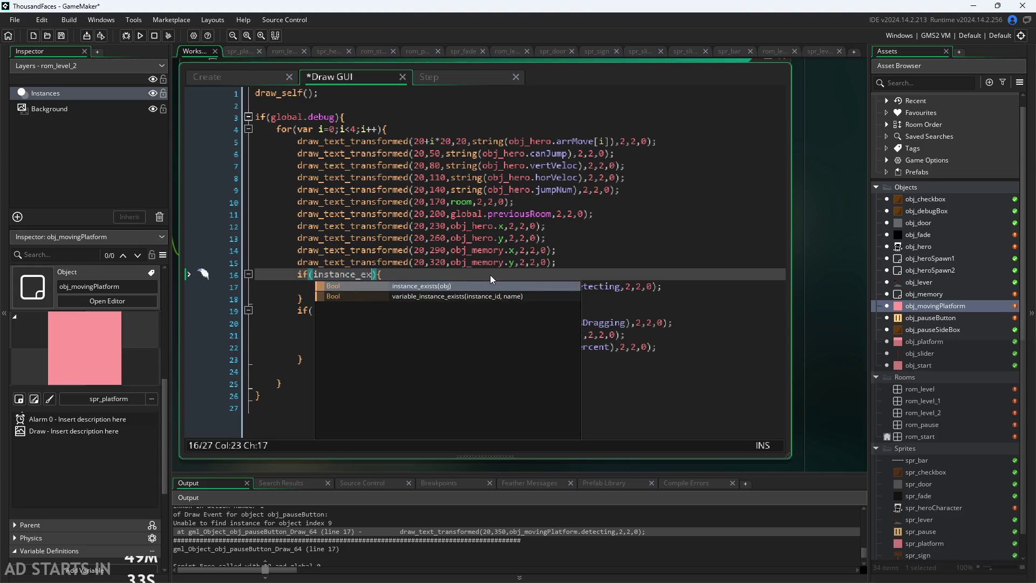
key("Return")
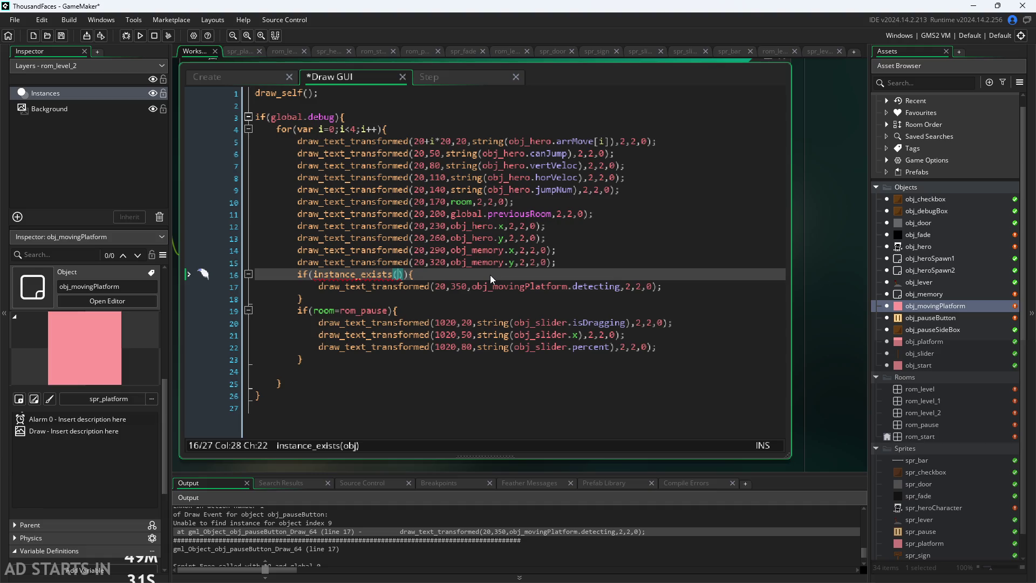
type("obj_mo")
key("Return")
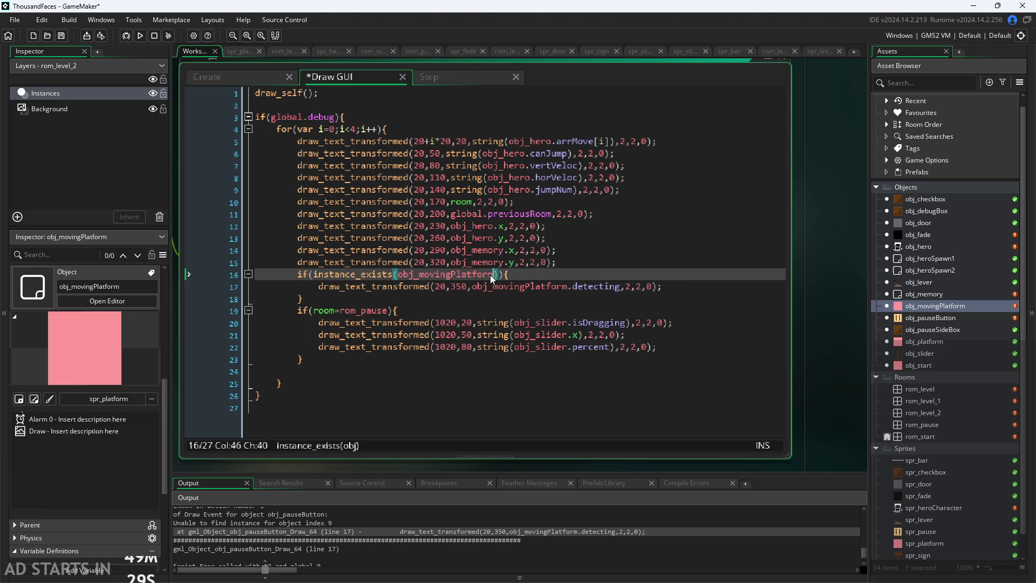
left_click(831, 255)
key("ctrl+s")
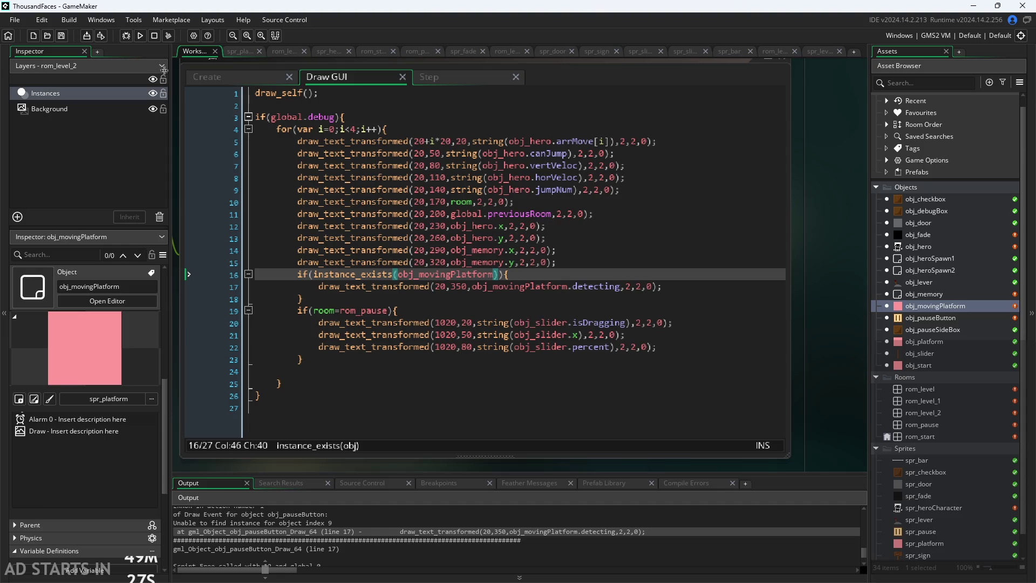
- Run the game, walk into the moving-platform room with Debug Stats on, then close it
left_click(140, 35)
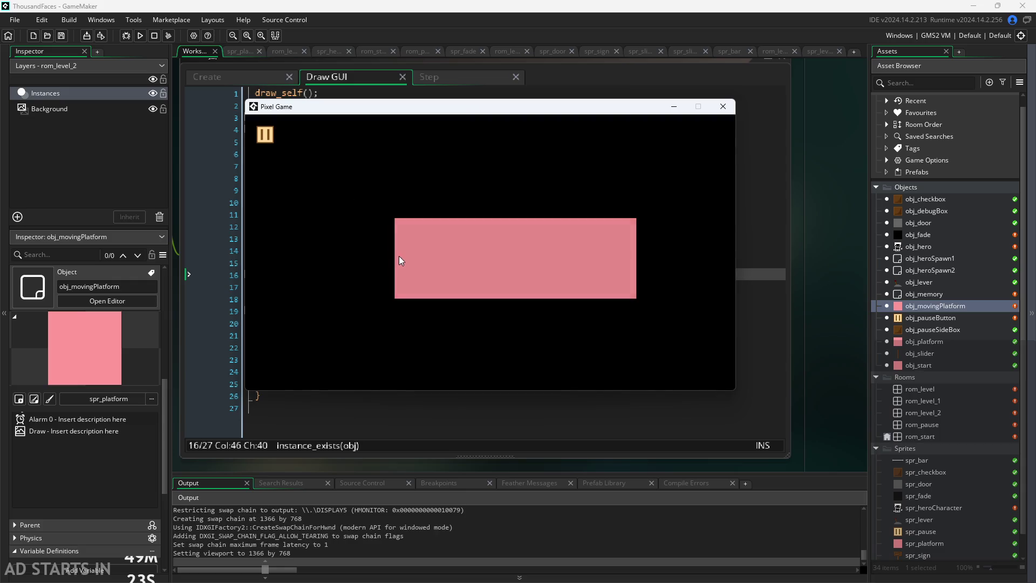
left_click(399, 256)
key("Right")
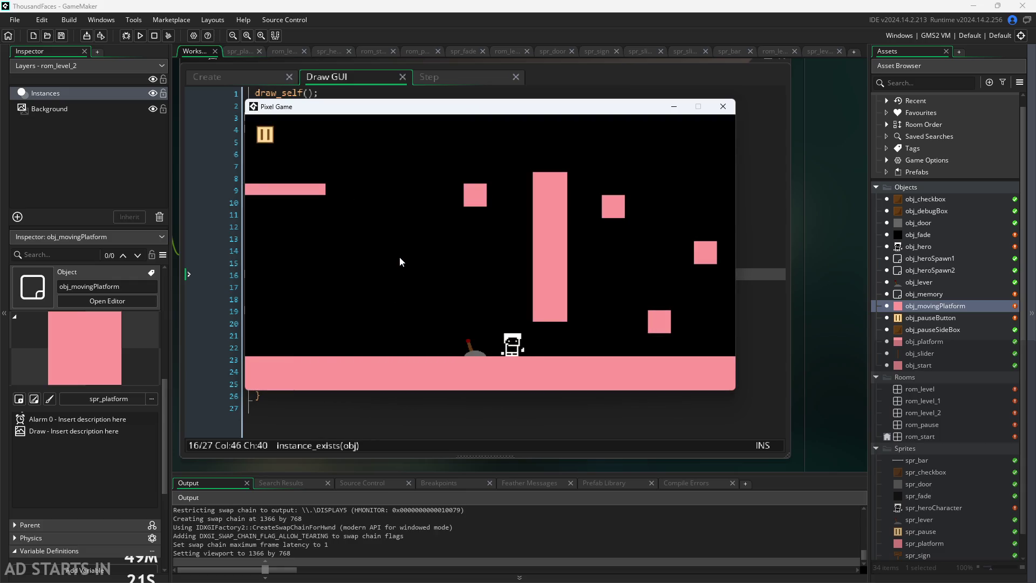
key("Right")
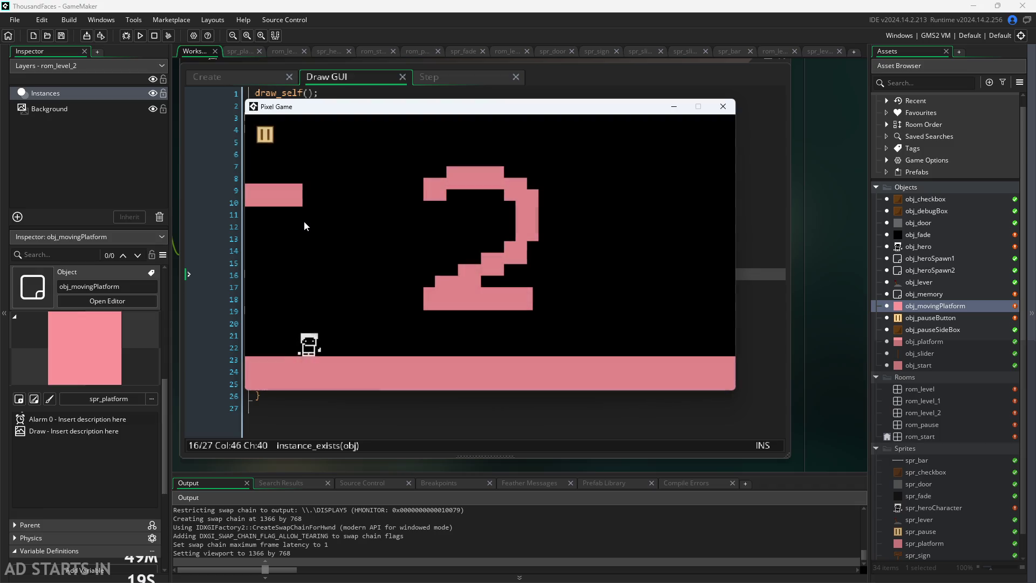
key("Right")
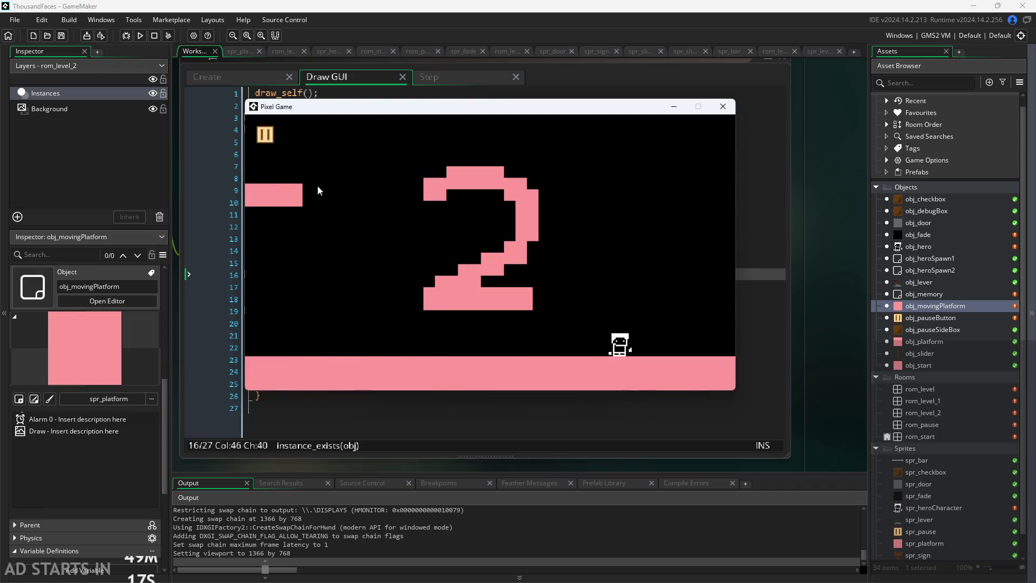
key("Right")
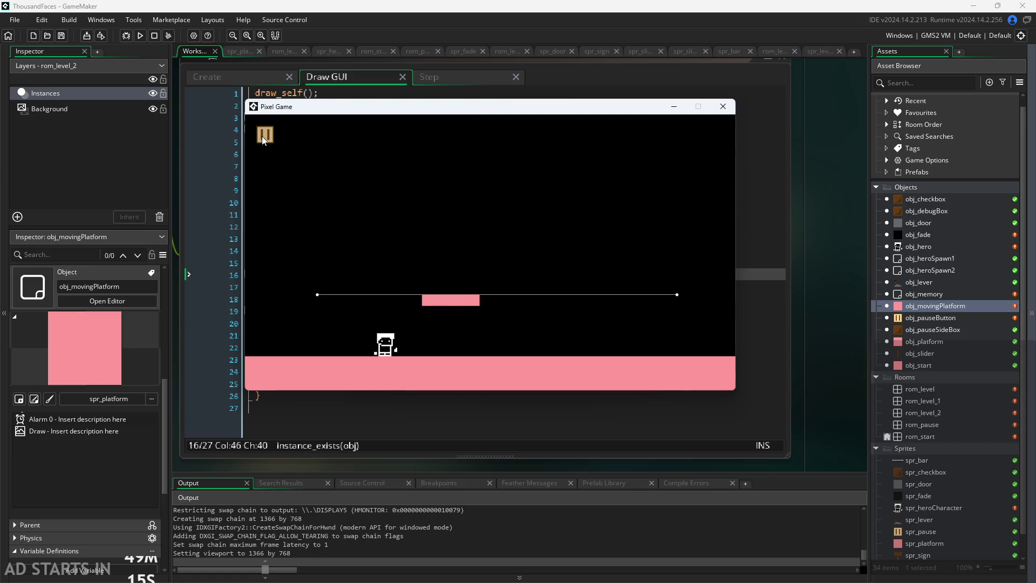
left_click(260, 137)
left_click(412, 215)
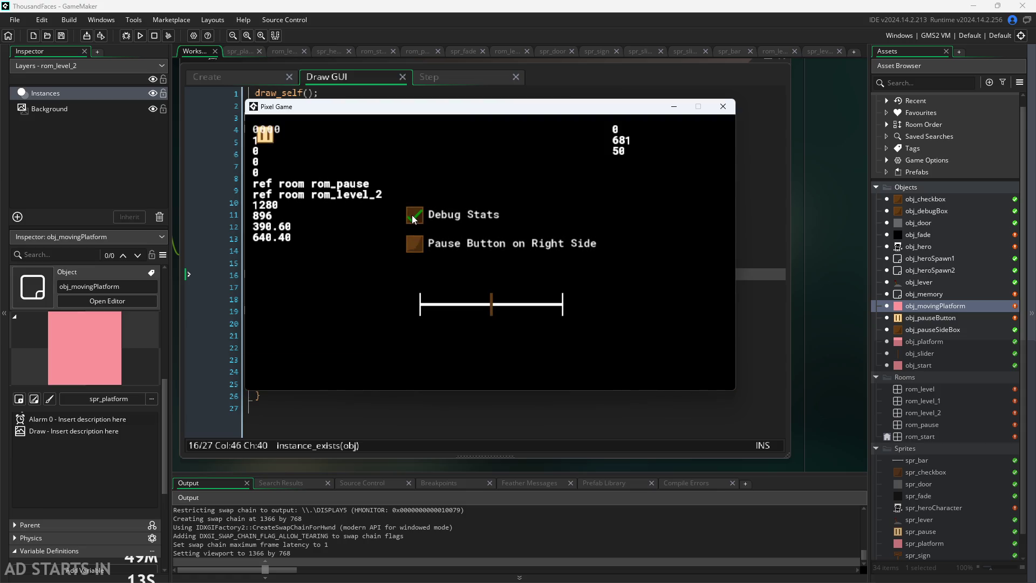
left_click(259, 137)
key("Left")
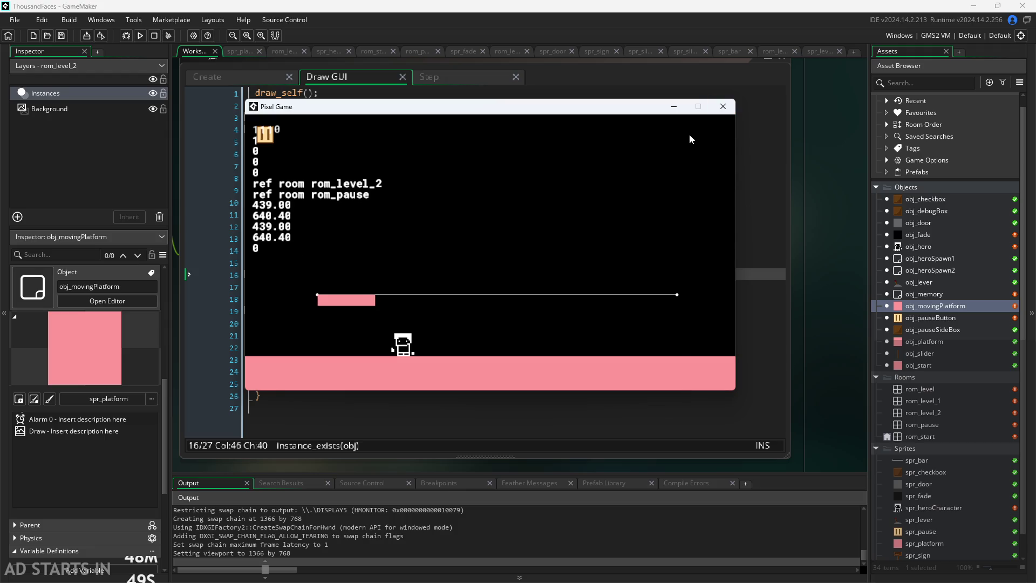
left_click(716, 108)
- Open obj_movingPlatform's events and bring its Step code into view
scroll(451, 206, "up", 3)
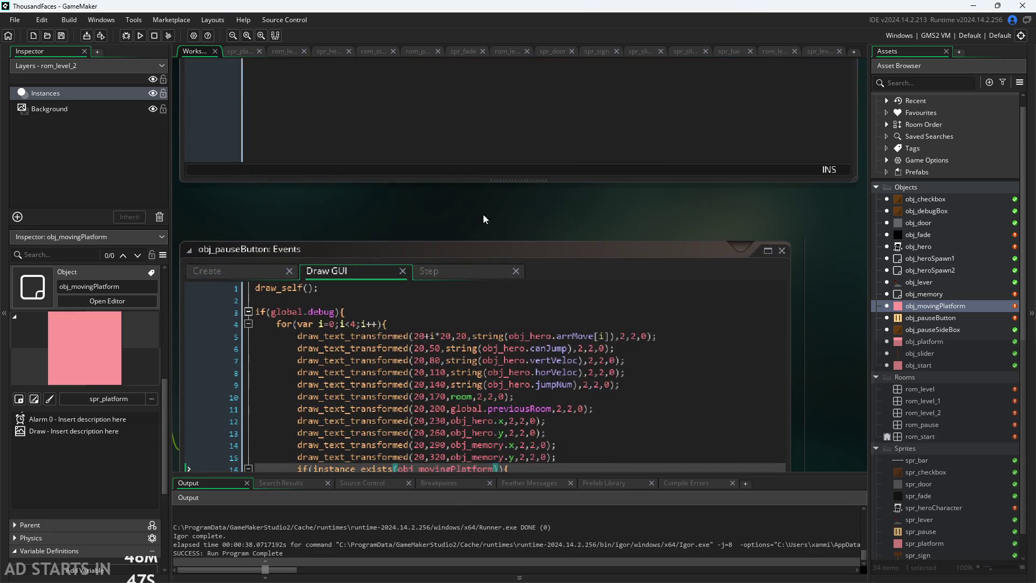
double_click(932, 310)
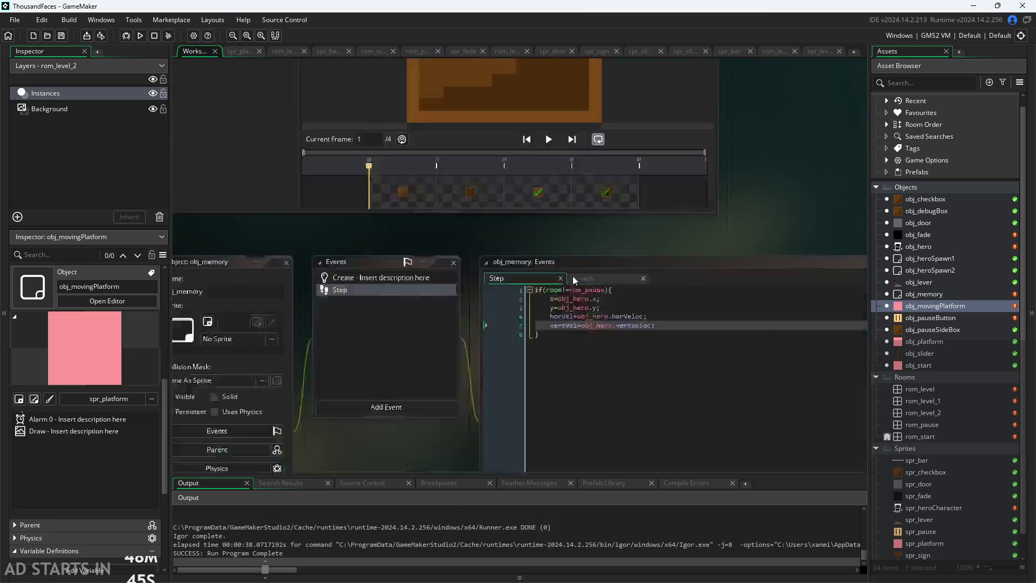
scroll(461, 353, "up", 3)
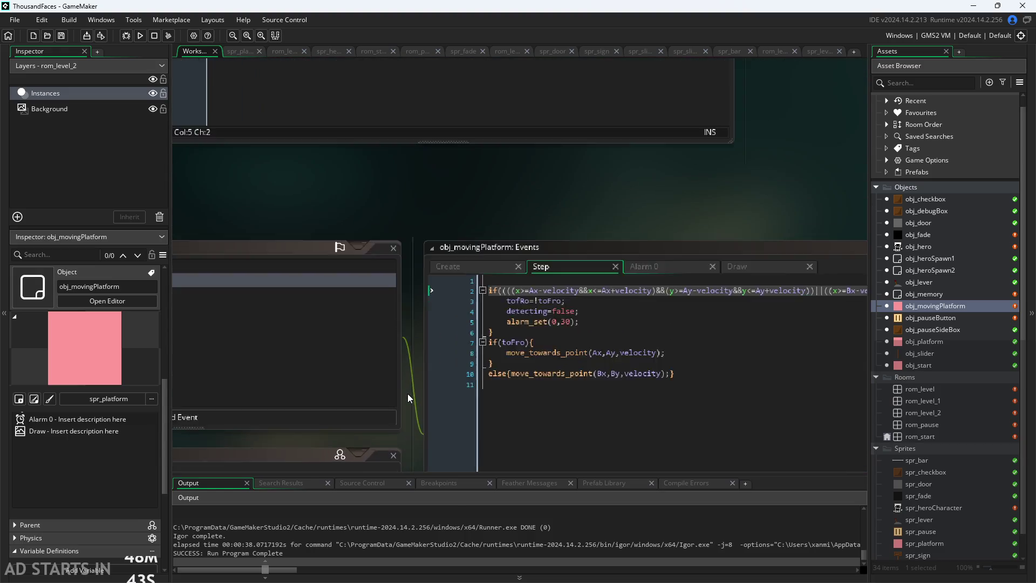
left_click_drag(406, 394, 240, 322)
left_click(460, 210)
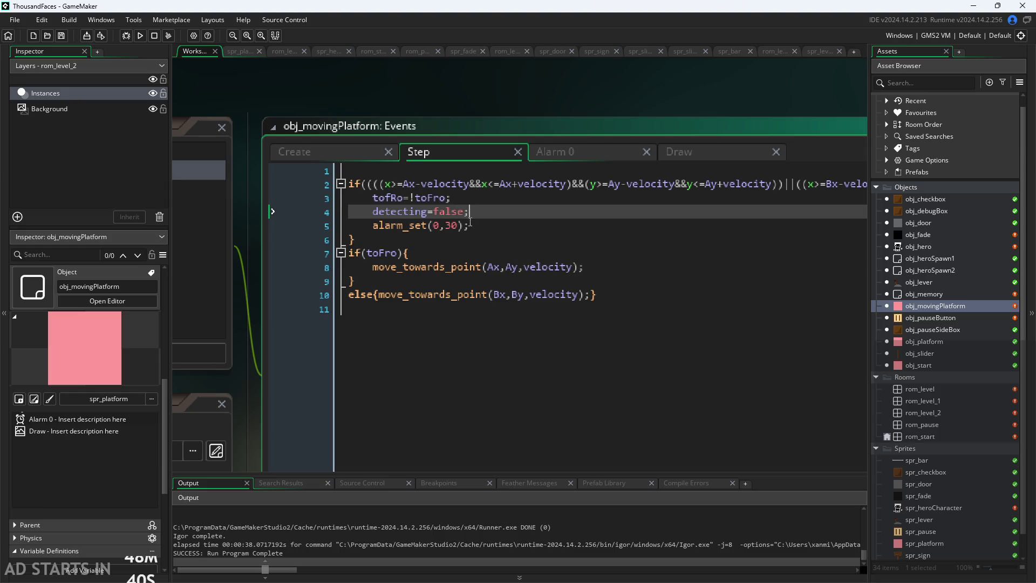
left_click(470, 223)
left_click(548, 154)
left_click(416, 153)
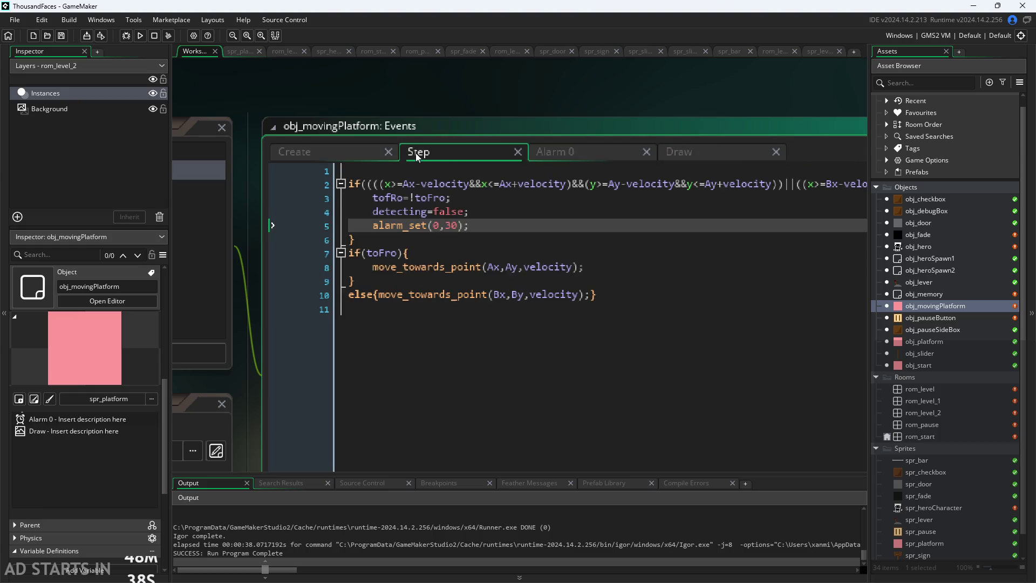
- Compare the Step code's tofRo toggle with the Alarm 0 and Create event code
left_click(487, 199)
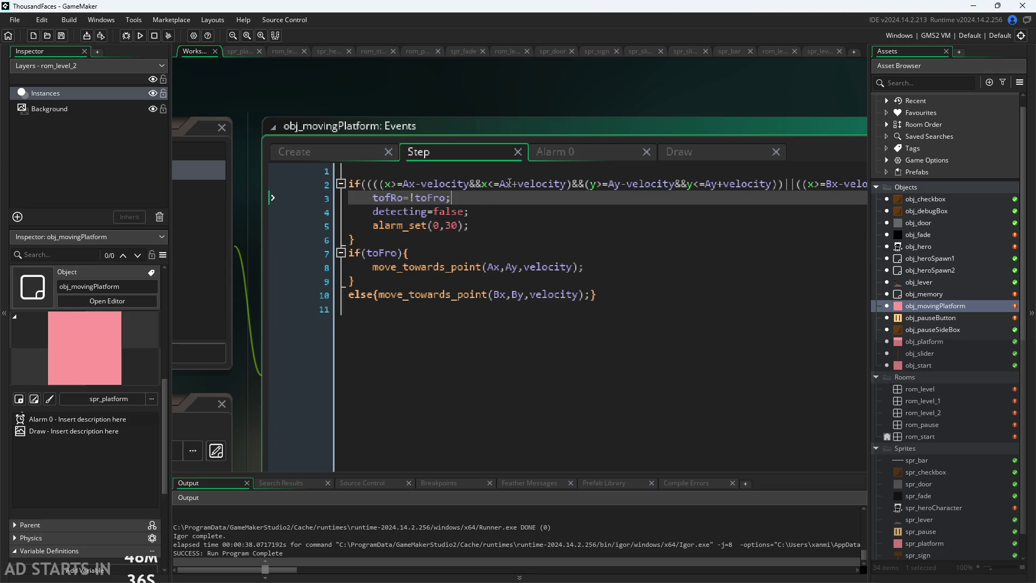
left_click(555, 152)
left_click(450, 155)
left_click(348, 153)
left_click(444, 155)
left_click(489, 211)
left_click(557, 156)
left_click(460, 151)
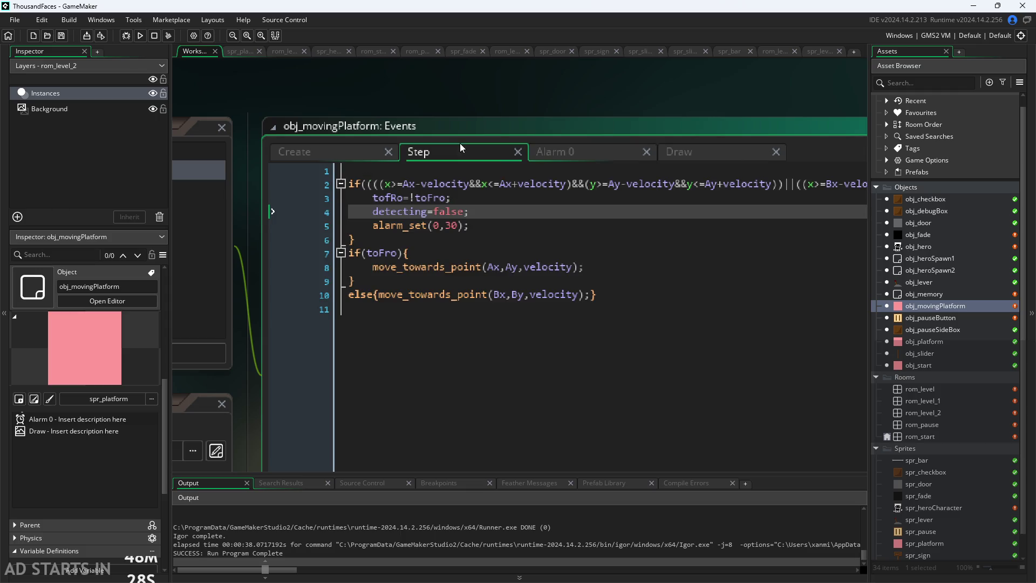
left_click_drag(465, 95, 448, 85)
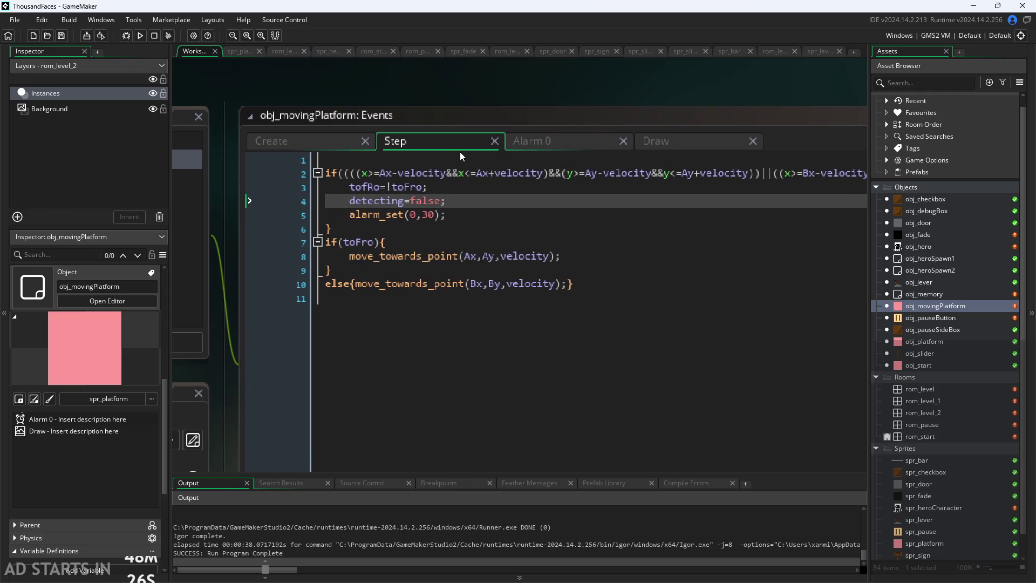
- Move the else branch's move_towards_point call onto its own line
left_click(385, 242)
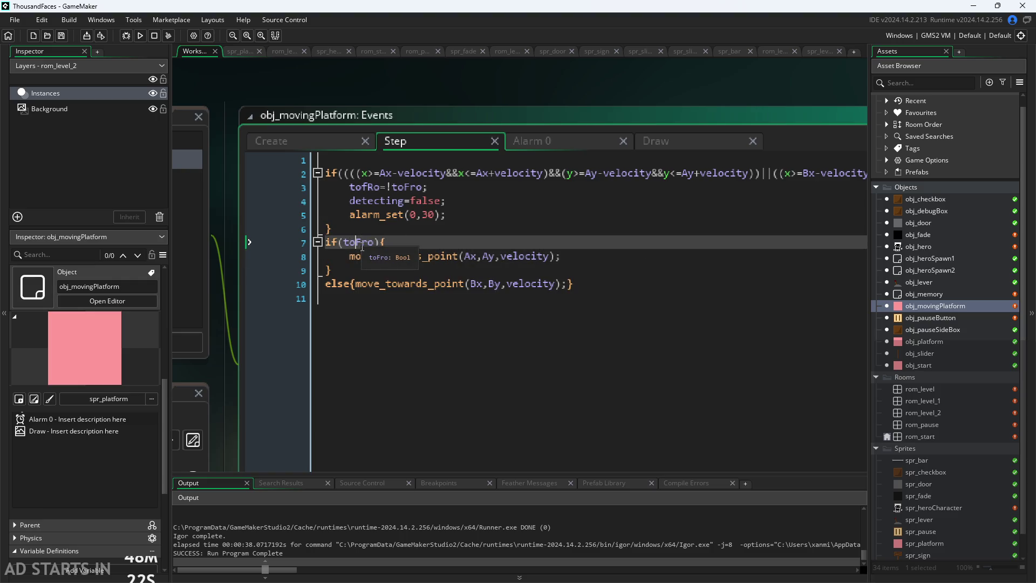
left_click(365, 283)
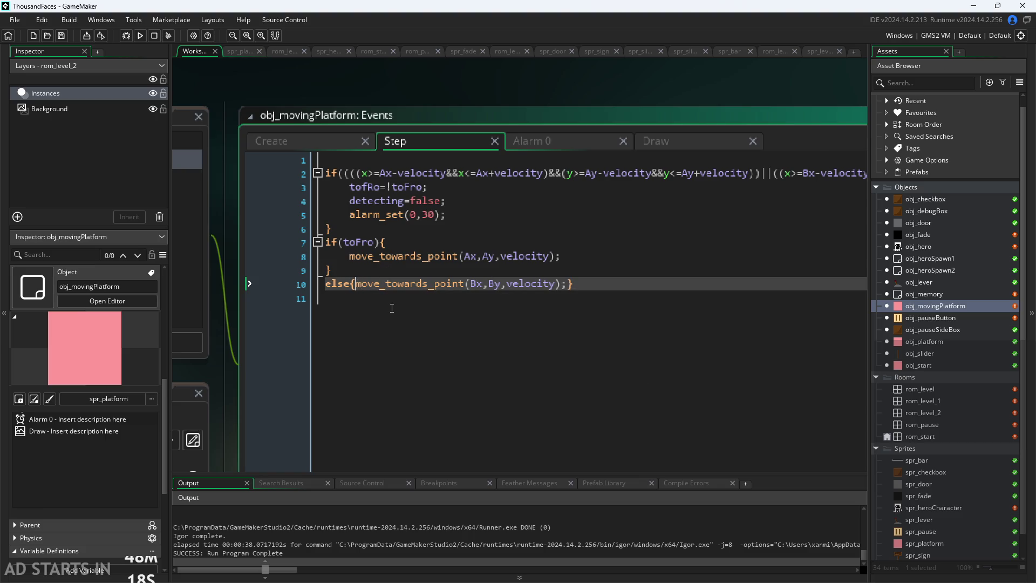
key("Return")
- Put the else brace on its own line, change the call to move_towards_point(Bx,By,-velocity), and run
left_click(560, 298)
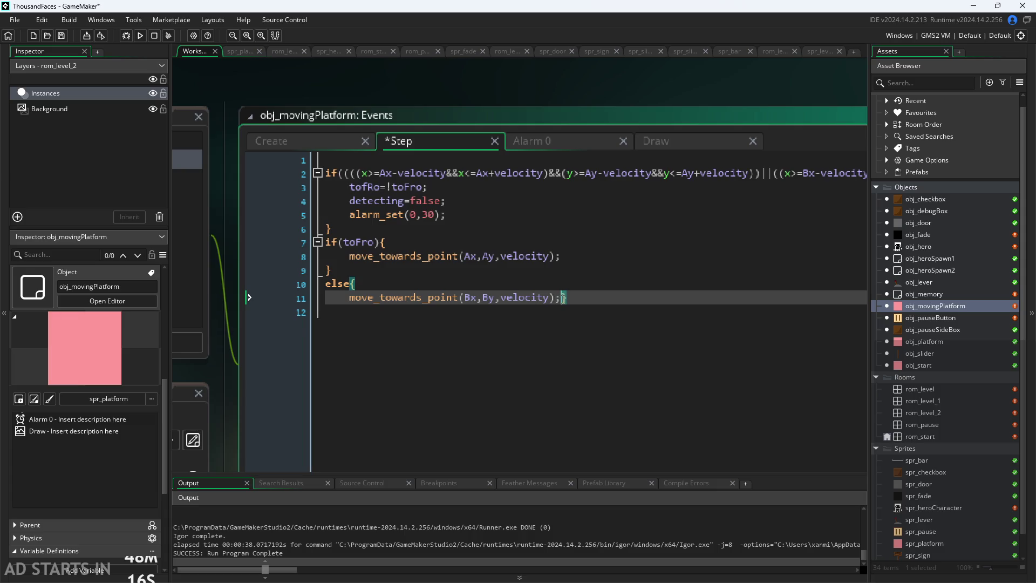
key("Return")
left_click(508, 300)
type("-")
left_click(141, 35)
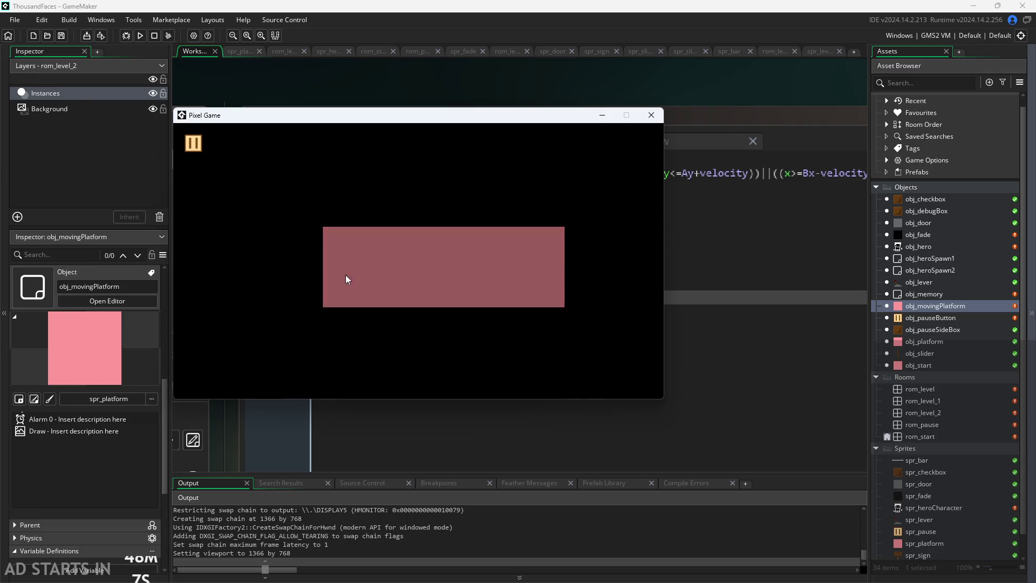
- Walk the hero to the moving platform and enable Debug Stats from the pause menu
key("Right")
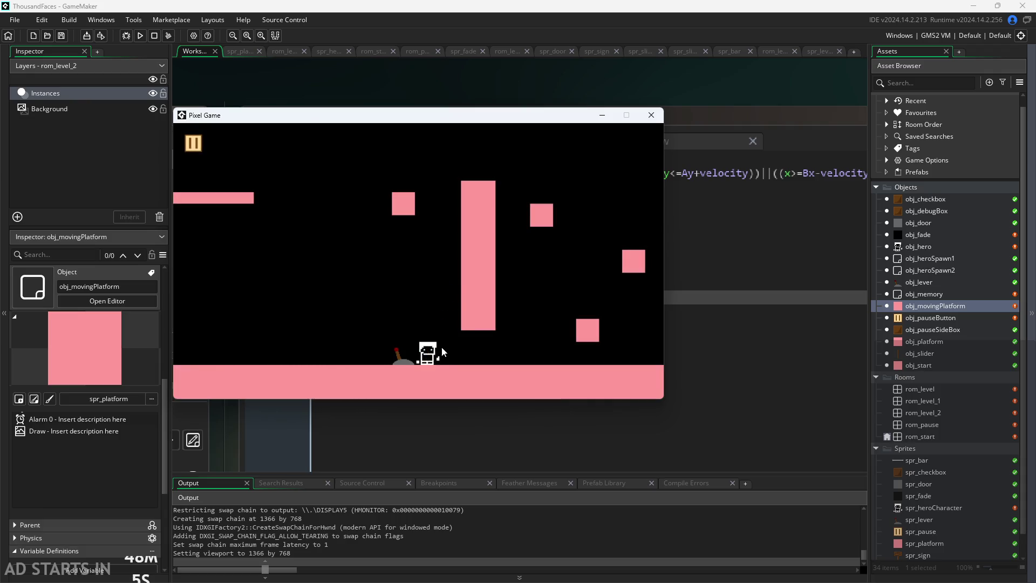
key("Right")
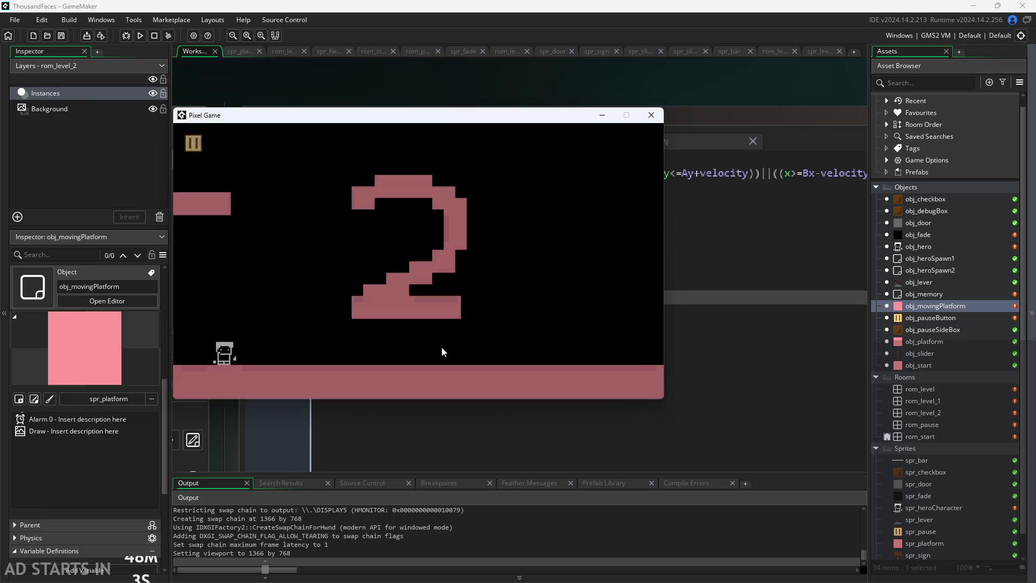
key("Right")
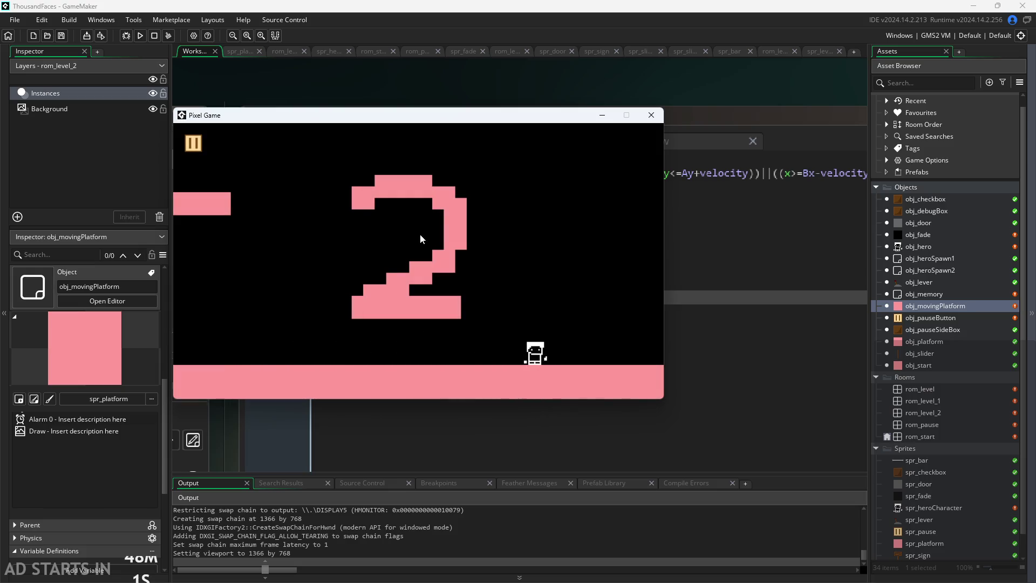
key("Right")
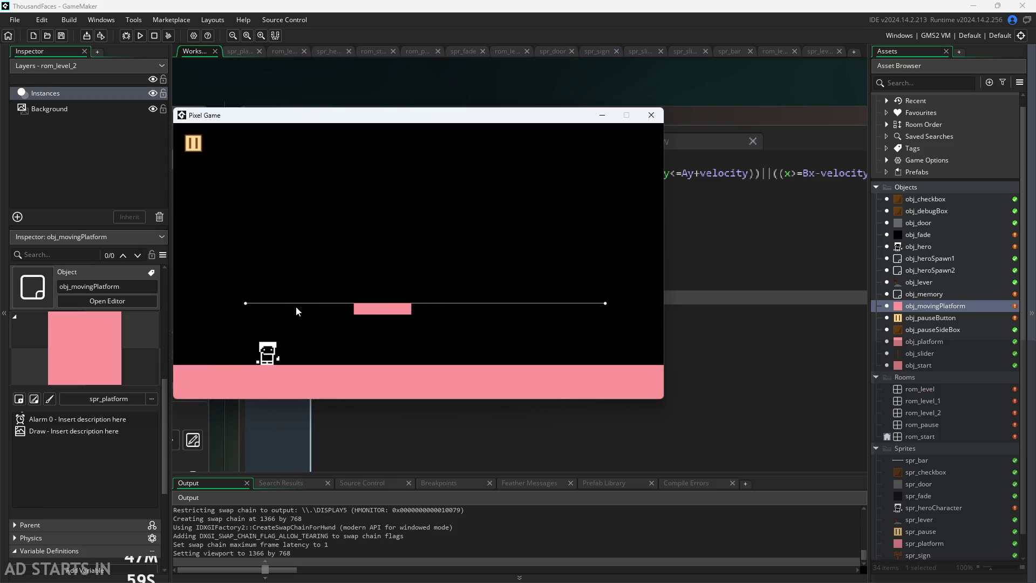
key("Right")
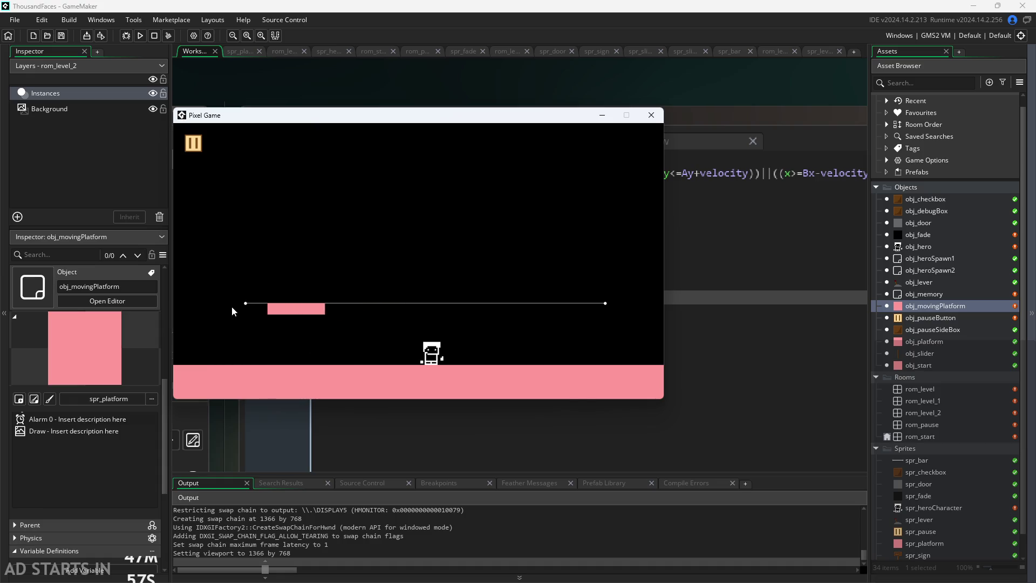
left_click(193, 144)
left_click(342, 224)
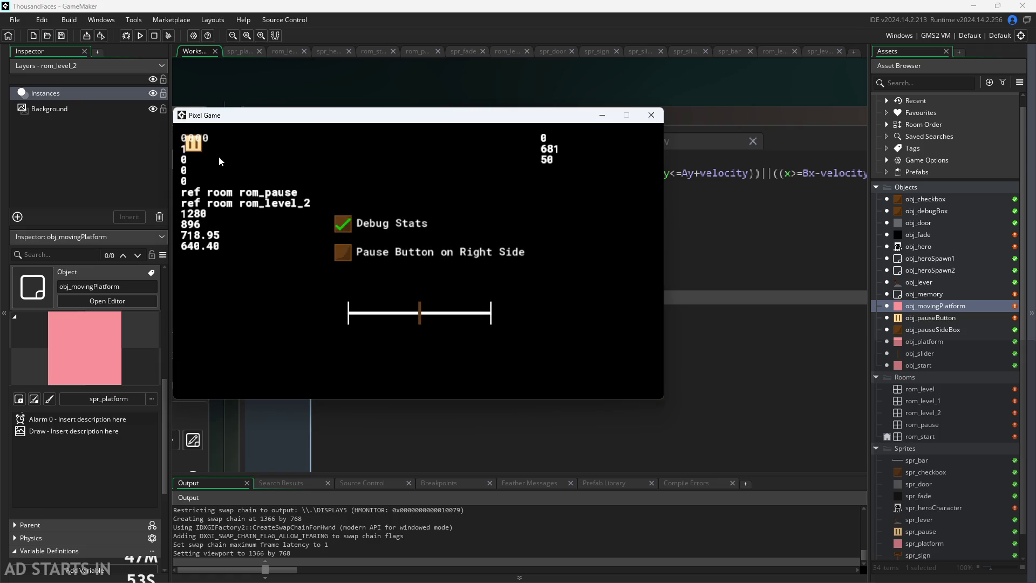
key("Escape")
- Walk and jump the hero near the platform, watching debug values, then close the game
key("Left")
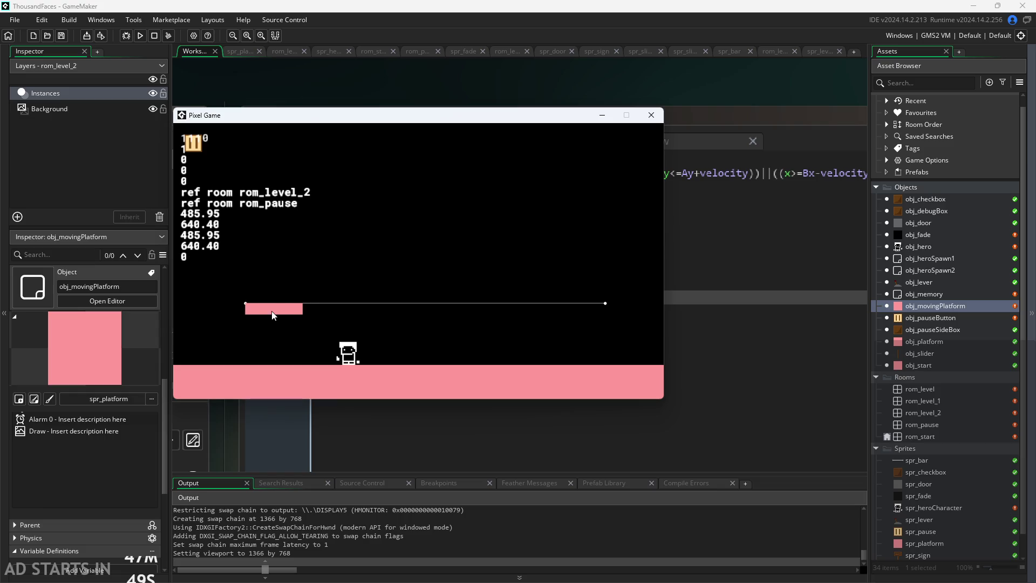
key("Left")
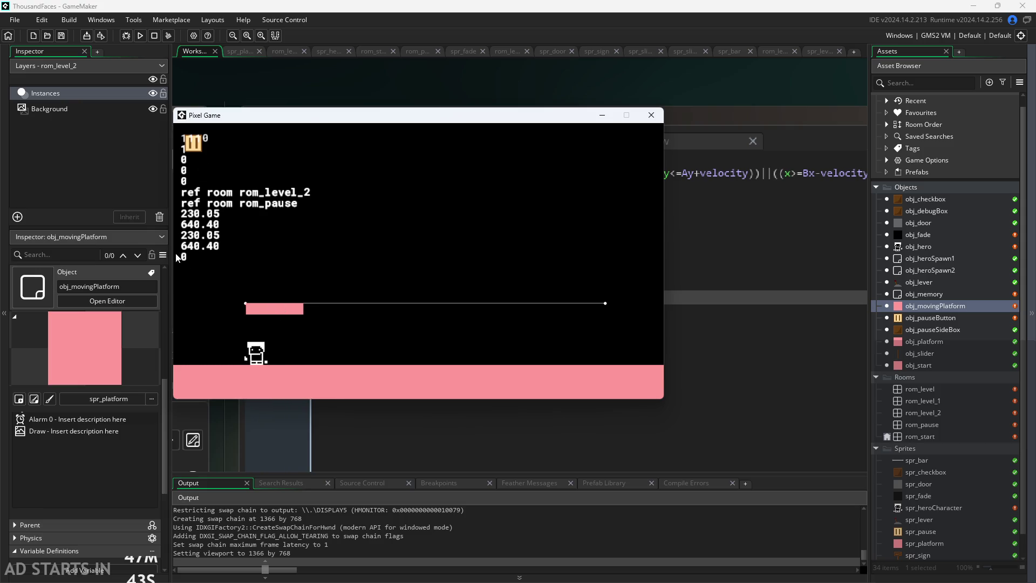
key("Right")
key("Up")
mouse_move(466, 120)
left_mouse_down()
mouse_move(795, 305)
mouse_move(802, 185)
mouse_move(827, 161)
left_mouse_up()
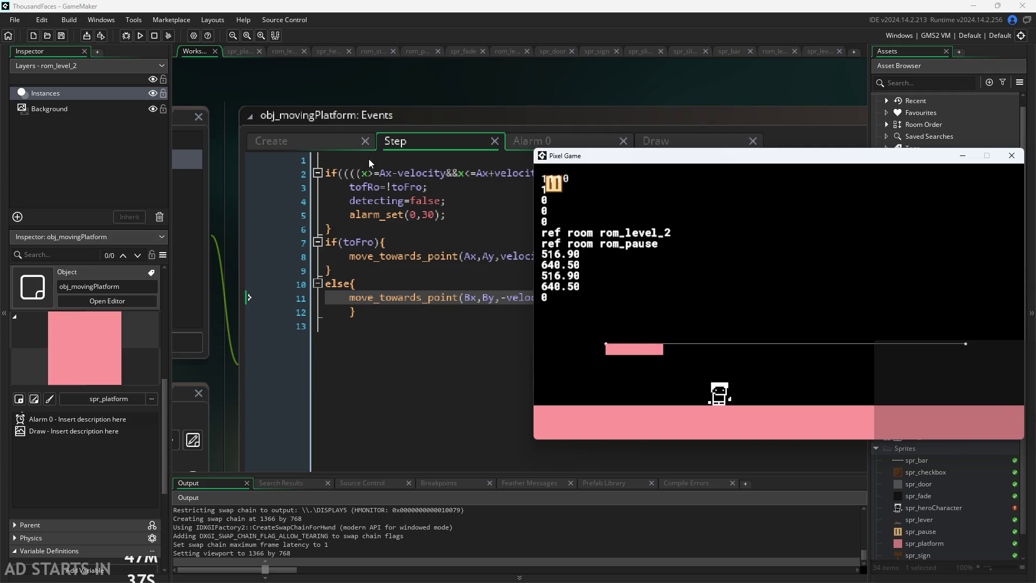
mouse_move(394, 216)
mouse_move(574, 156)
left_mouse_down()
mouse_move(597, 207)
mouse_move(429, 226)
left_mouse_up()
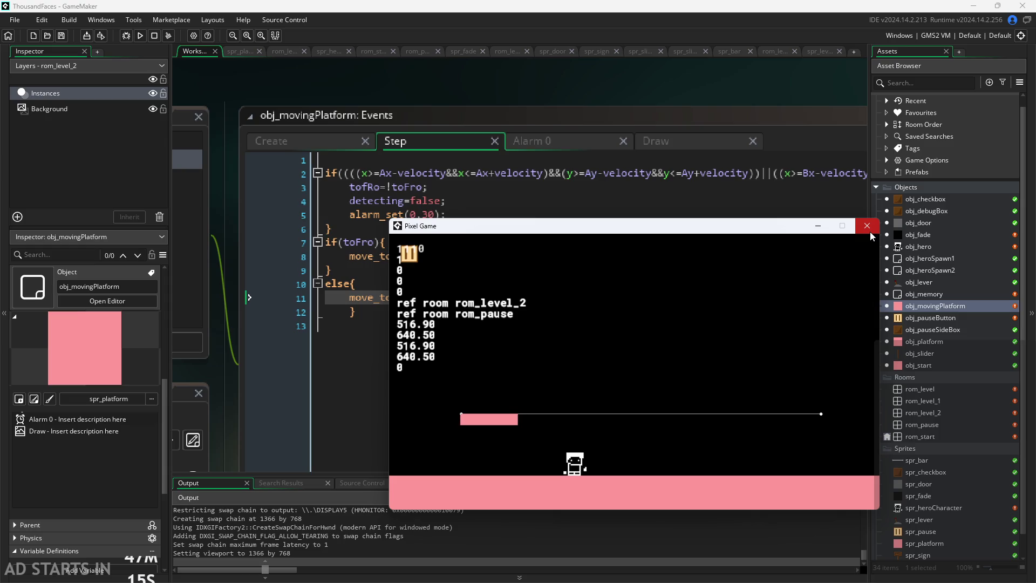
left_click(870, 232)
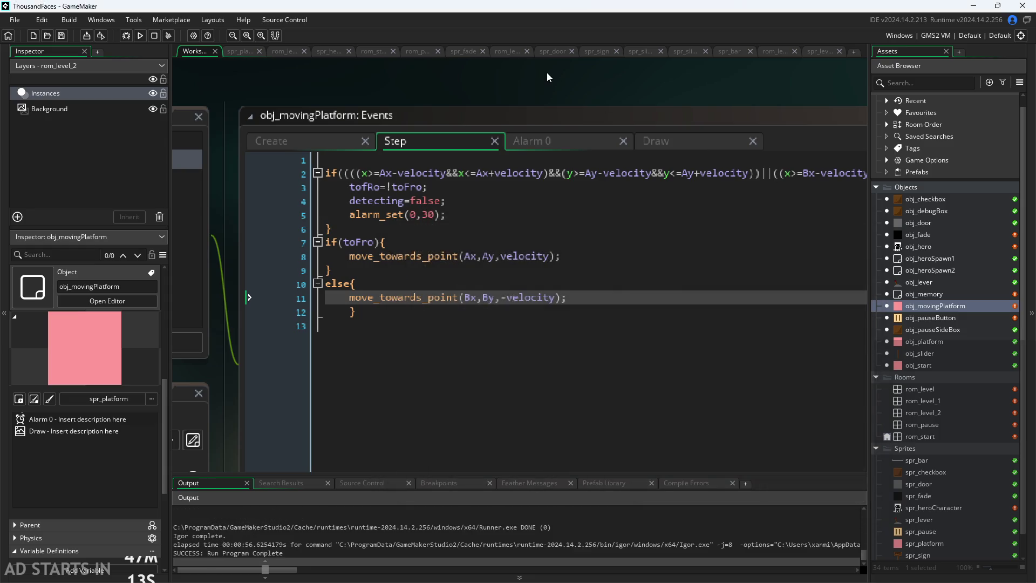
- In rom_level_2, set the moving platform instance's Ax to 400 and Bx to 800
scroll(598, 62, "down", 3)
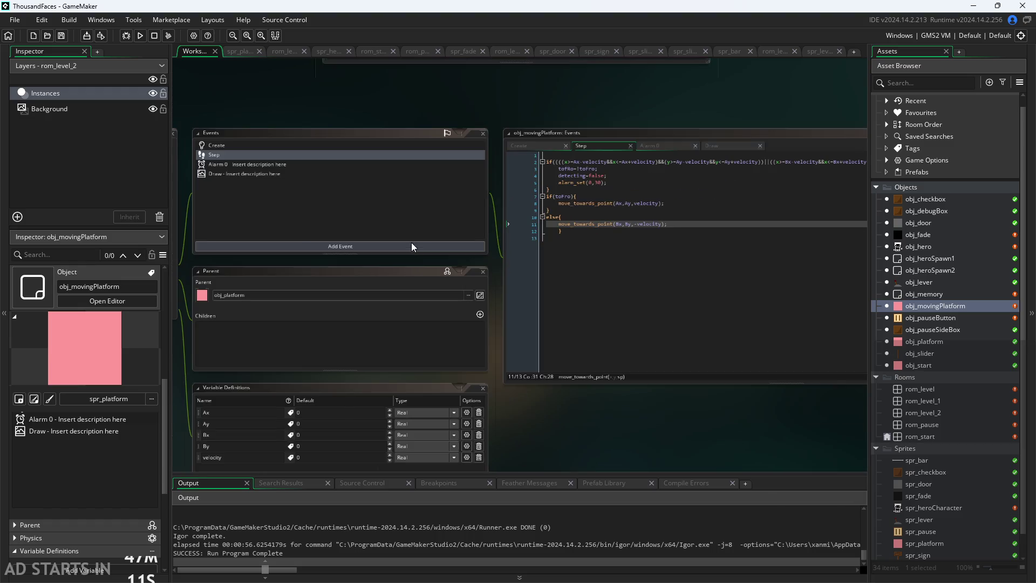
double_click(924, 411)
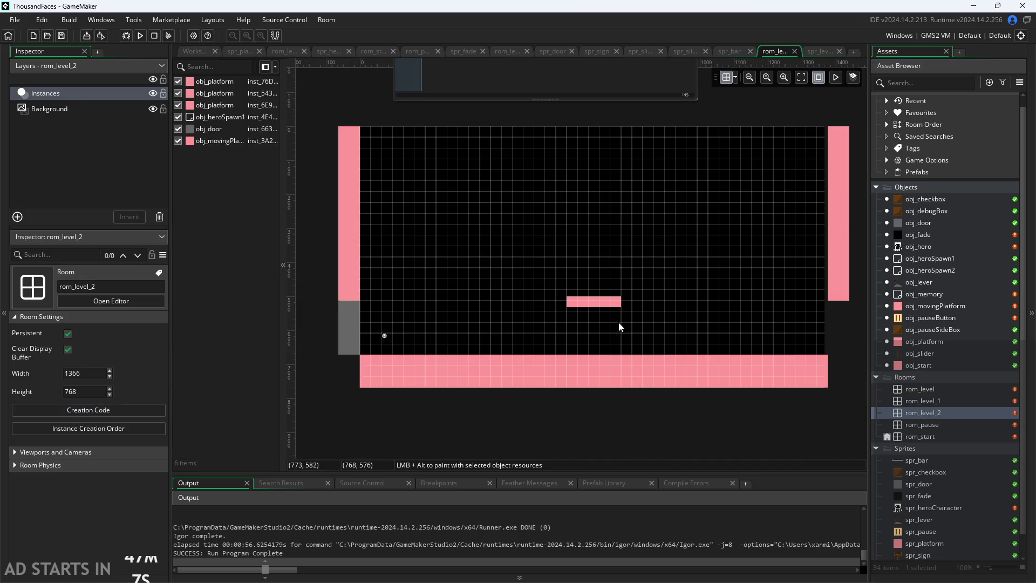
left_click(604, 302)
scroll(61, 463, "down", 5)
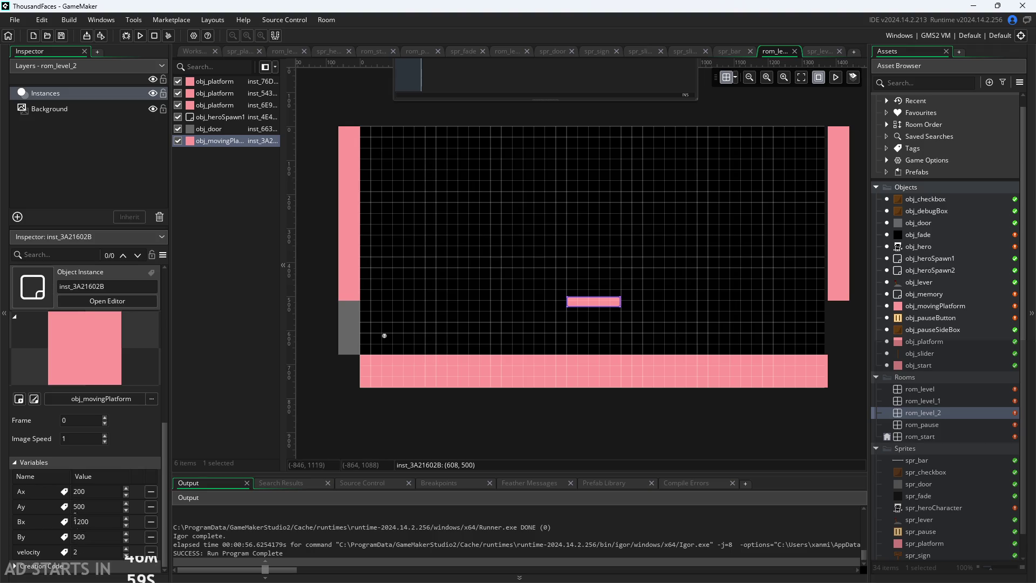
left_click(79, 491)
type("400")
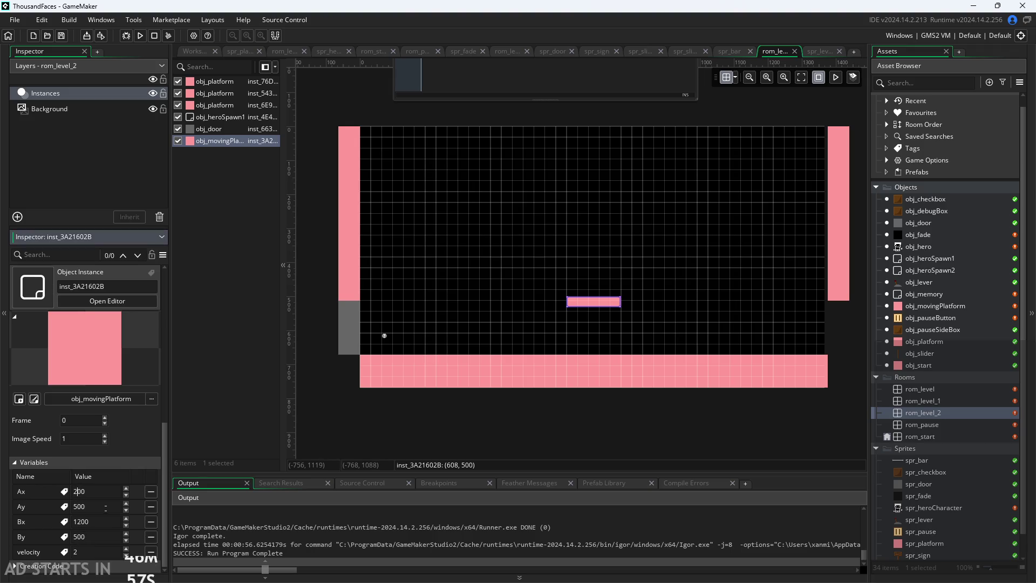
left_click(73, 521)
key("Delete")
key("Delete")
type("8")
left_click(219, 393)
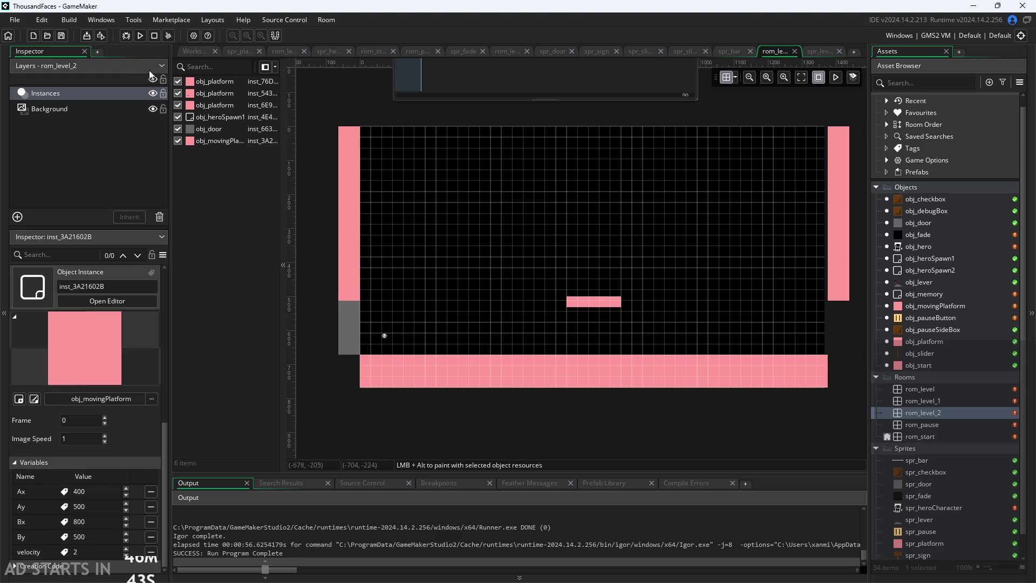
- Open obj_movingPlatform's Step event code from the Asset Browser
double_click(926, 400)
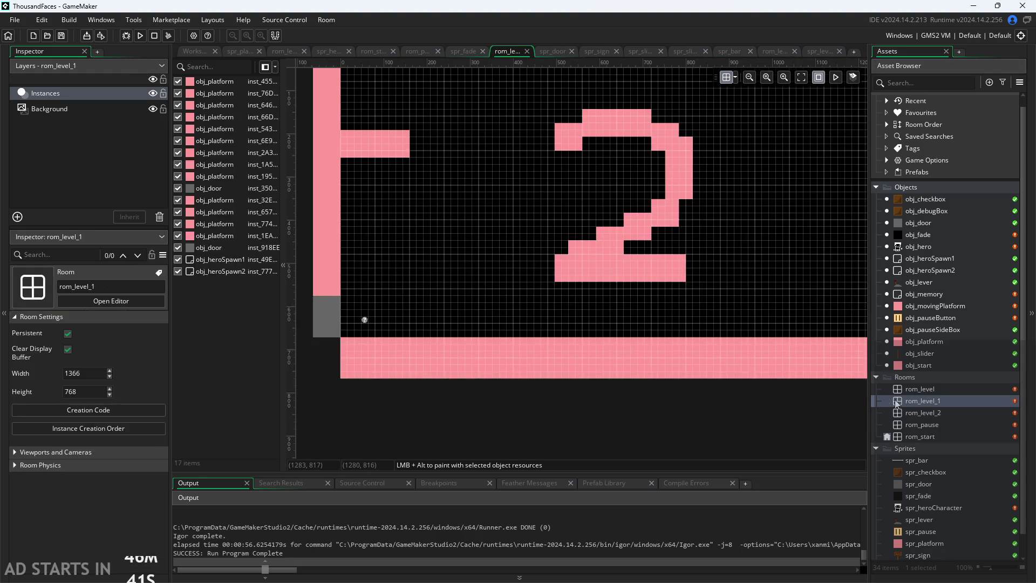
left_click(925, 388)
double_click(924, 388)
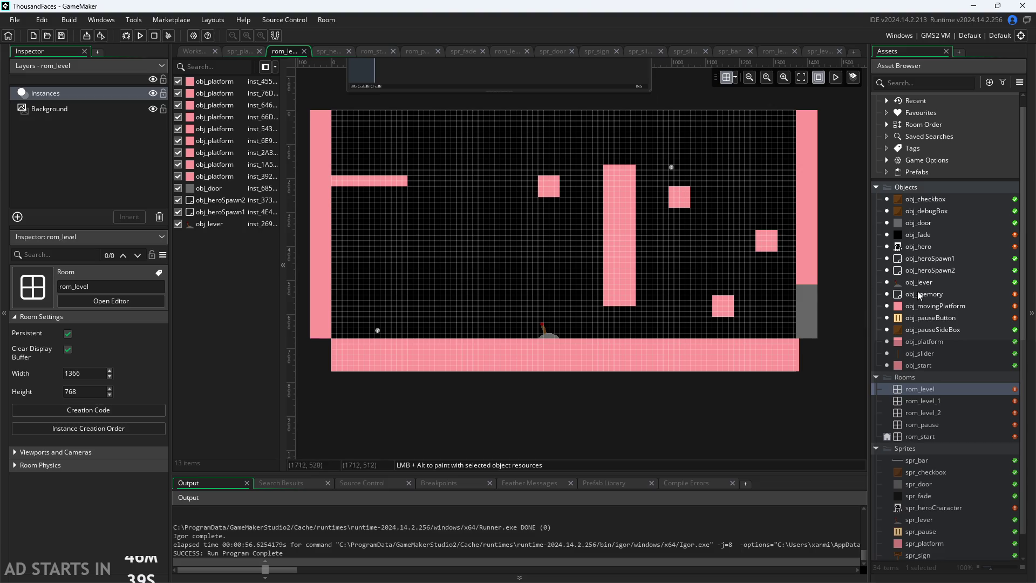
left_click(924, 307)
double_click(924, 309)
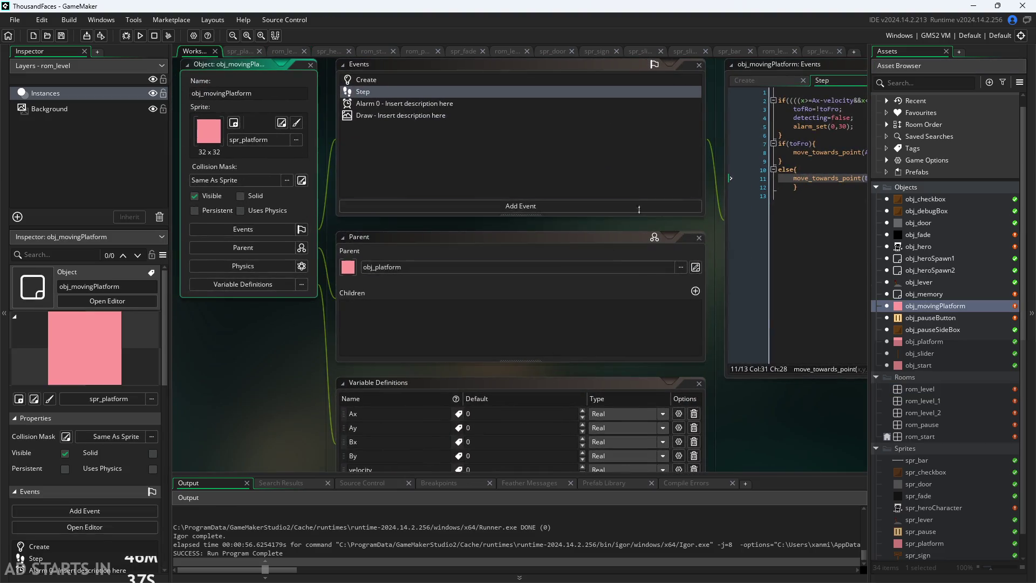
scroll(649, 275, "up", 5)
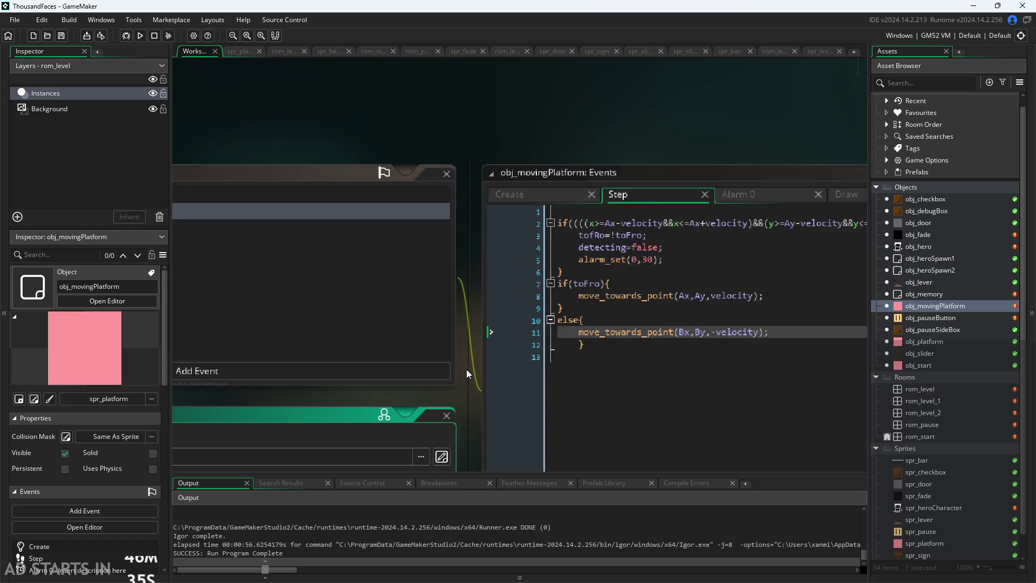
left_click(572, 241)
left_click(569, 247)
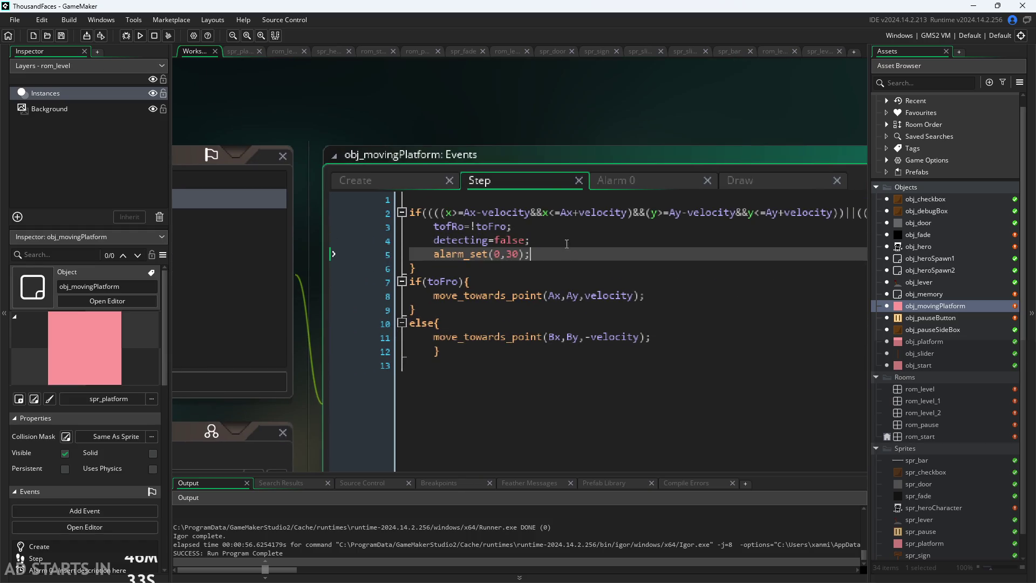
left_click(546, 212)
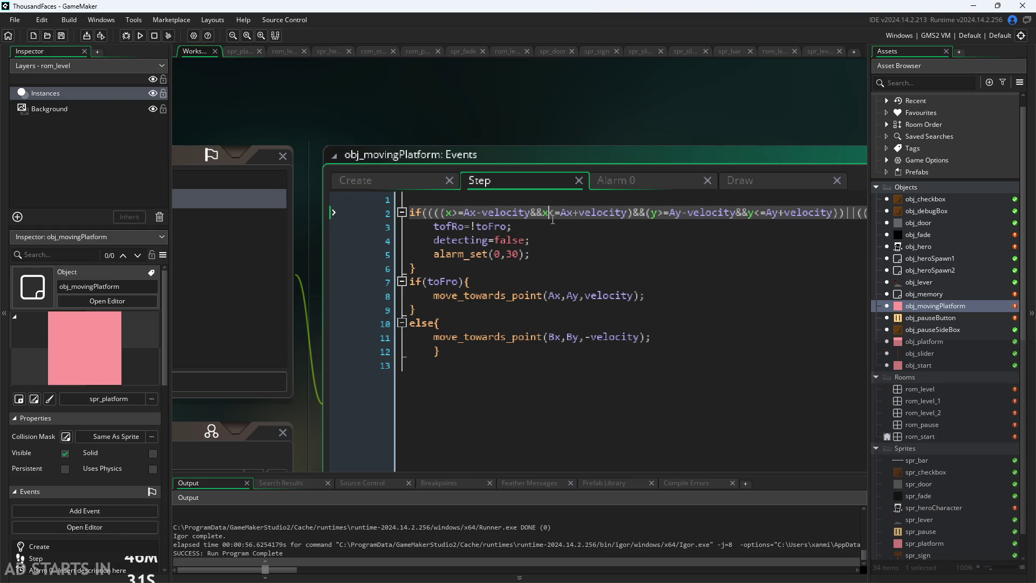
left_click_drag(539, 99, 440, 105)
scroll(441, 105, "down", 3)
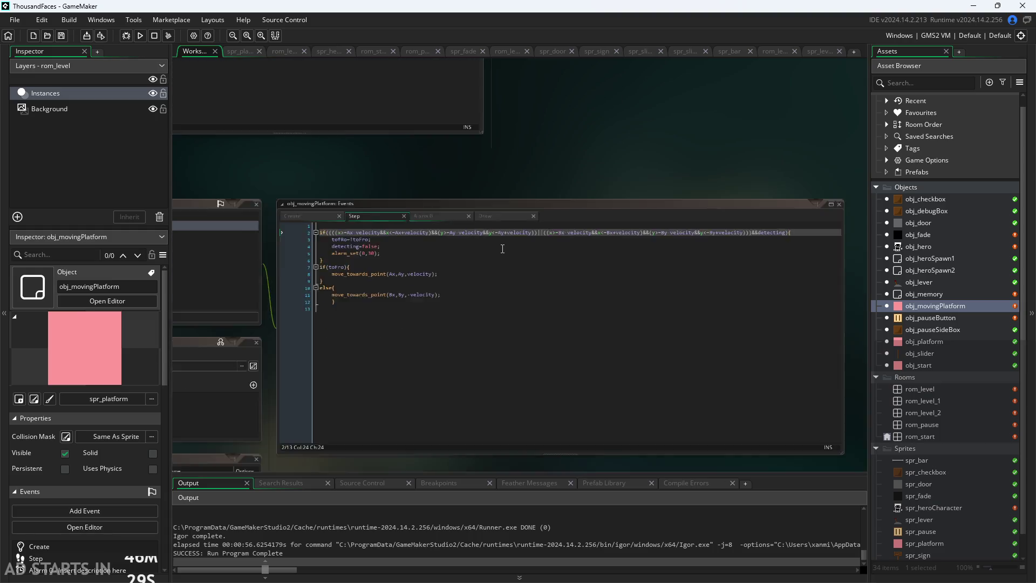
scroll(745, 211, "down", 2)
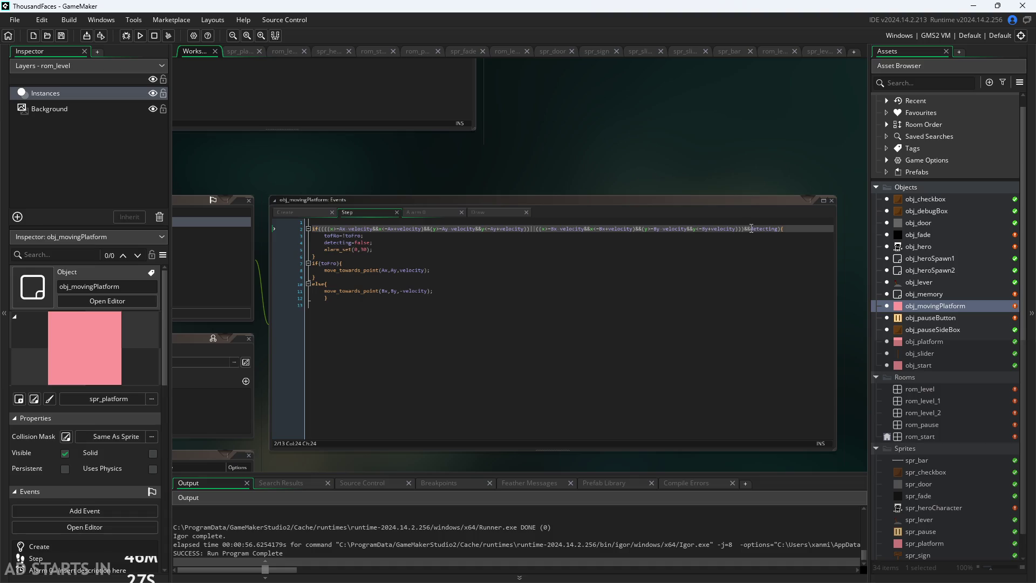
scroll(722, 251, "up", 3)
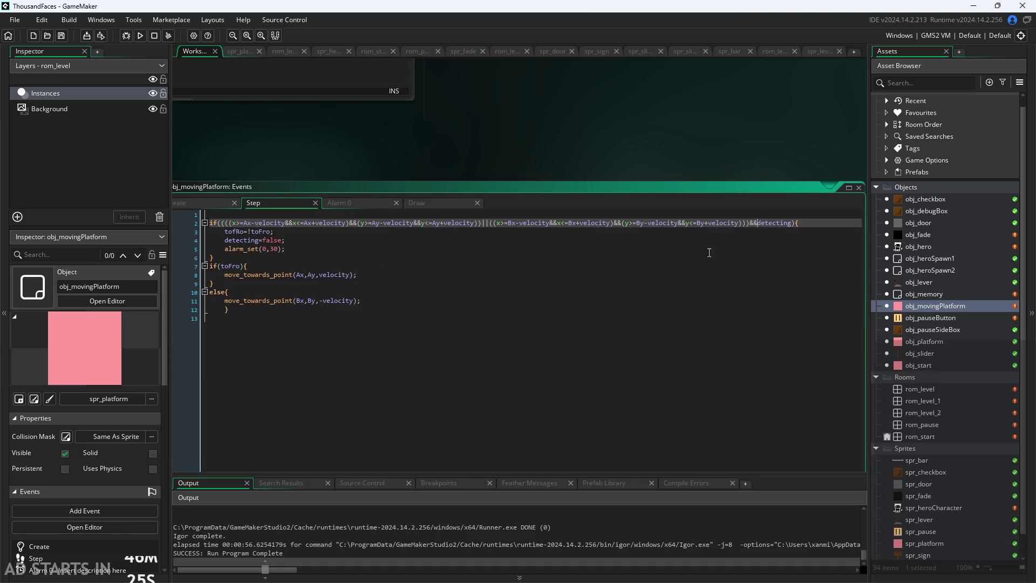
- Review the long A/B position condition and the toFro and detecting lines below it
left_click(225, 223)
key("Right")
key("Down")
key("Down")
key("Down")
key("Down")
key("Down")
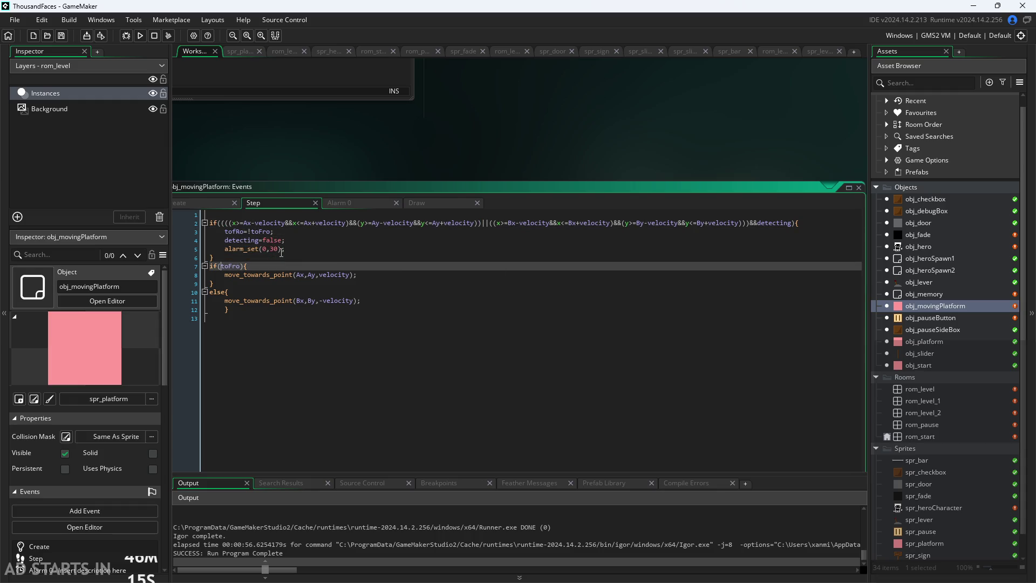
key("Up")
key("Up")
key("Up")
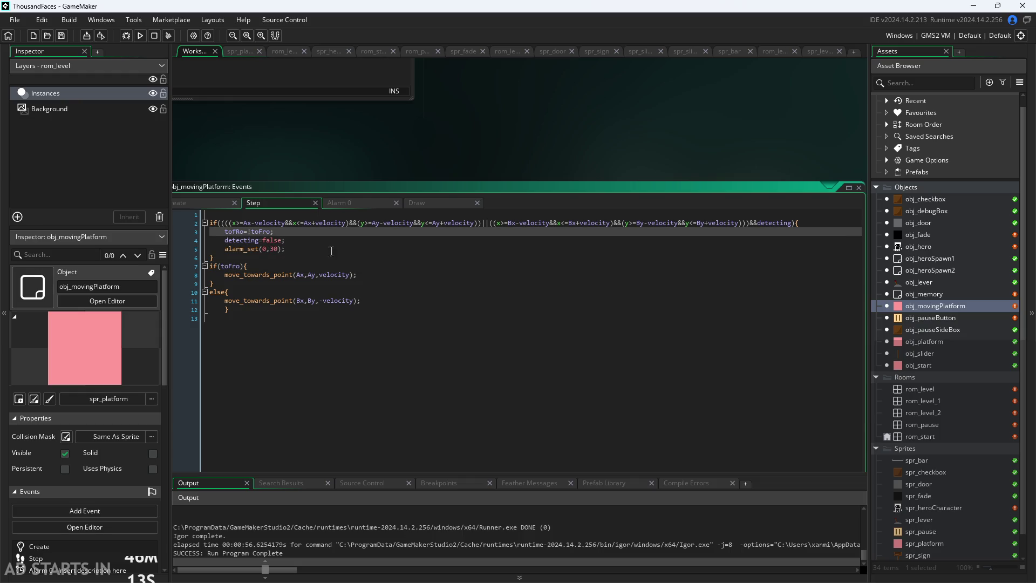
key("End")
left_click(483, 225)
key("Down")
key("Down")
left_click(481, 250)
left_click(455, 237)
scroll(678, 125, "up", 3, "ctrl")
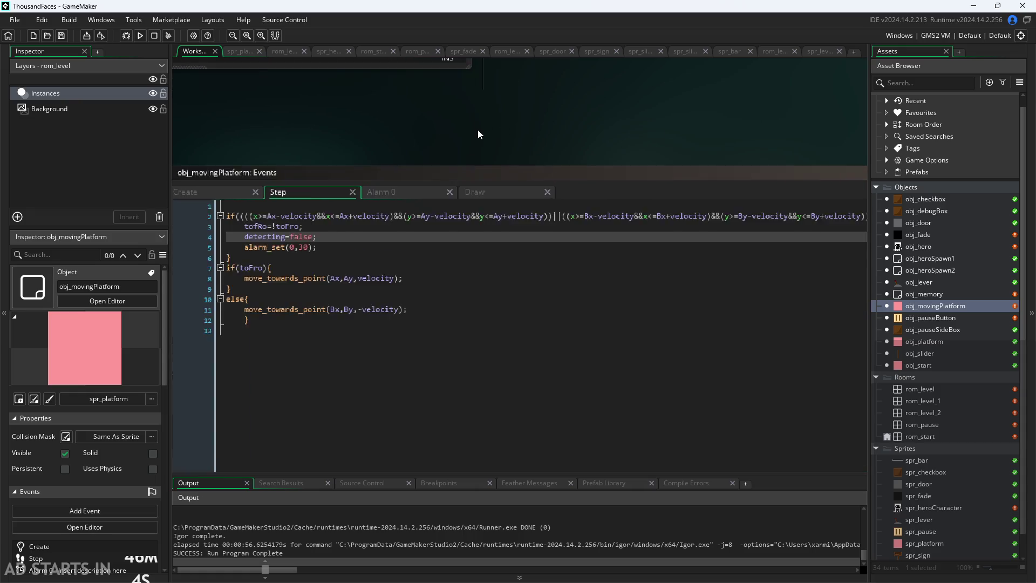
scroll(544, 121, "up", 2, "ctrl")
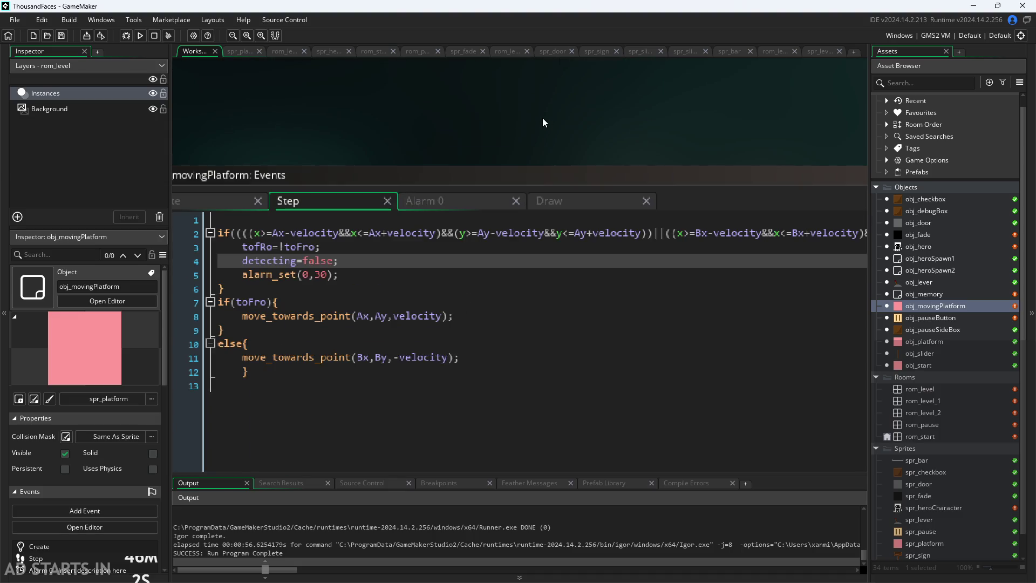
scroll(497, 147, "down", 1, "ctrl")
key("Up")
key("Up")
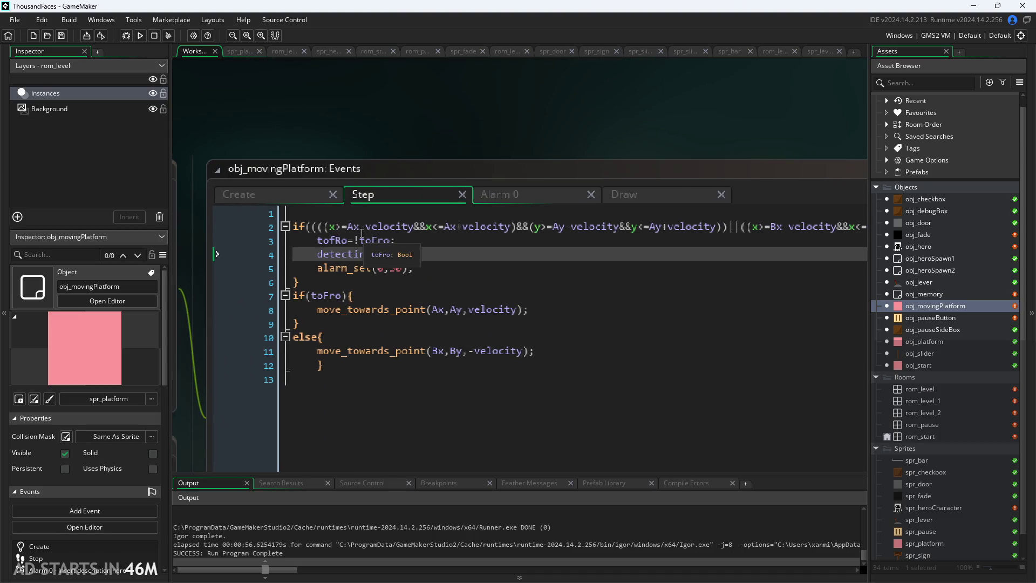
scroll(448, 129, "down", 1, "ctrl")
left_click_drag(447, 128, 371, 133)
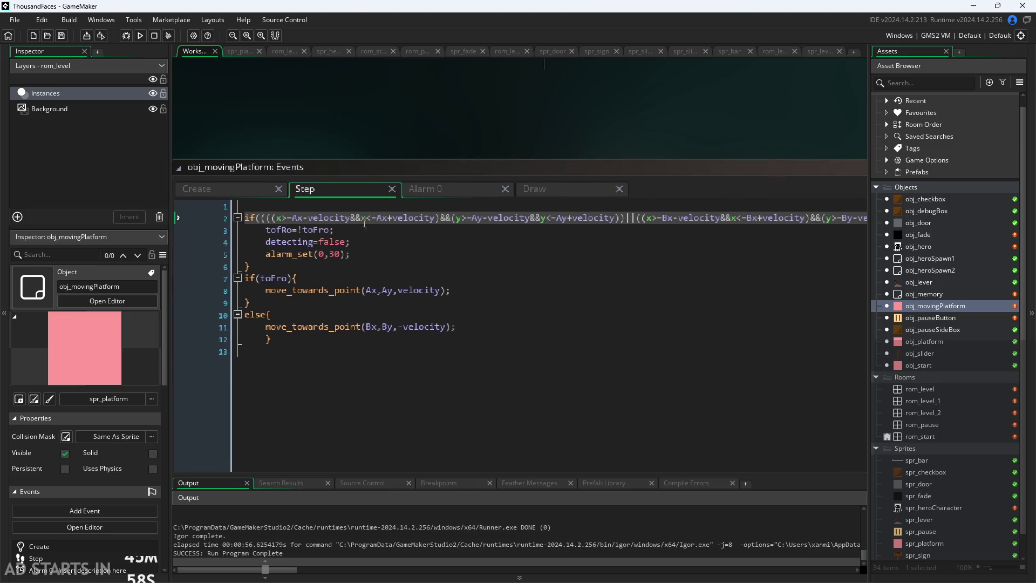
left_click(284, 218)
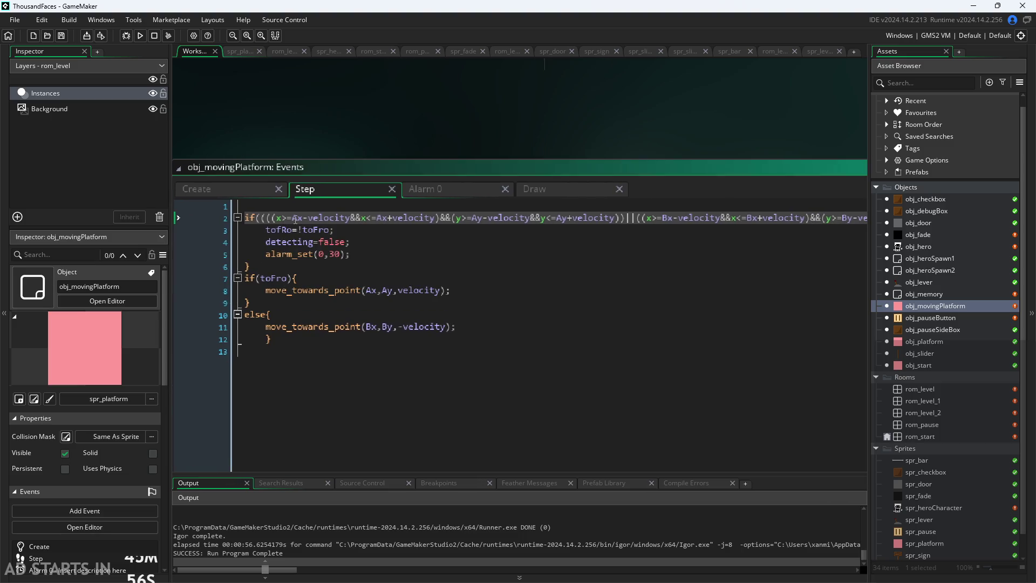
left_click_drag(276, 218, 352, 218)
left_click(400, 266)
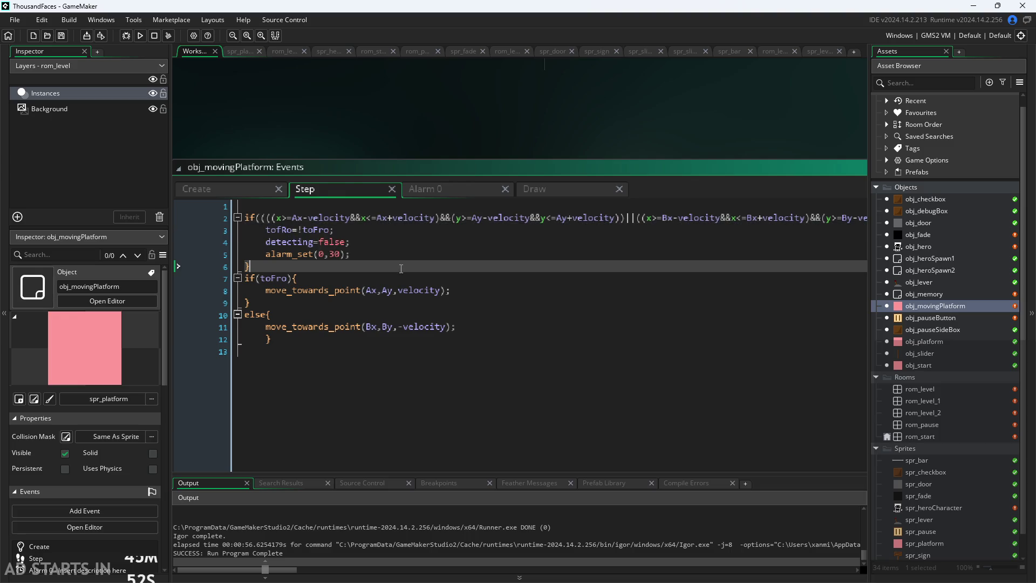
scroll(401, 269, "down", 1, "ctrl")
- Break the if after 'if(' and before '&&detecting){', Tab-indenting the new lines
left_click(286, 198)
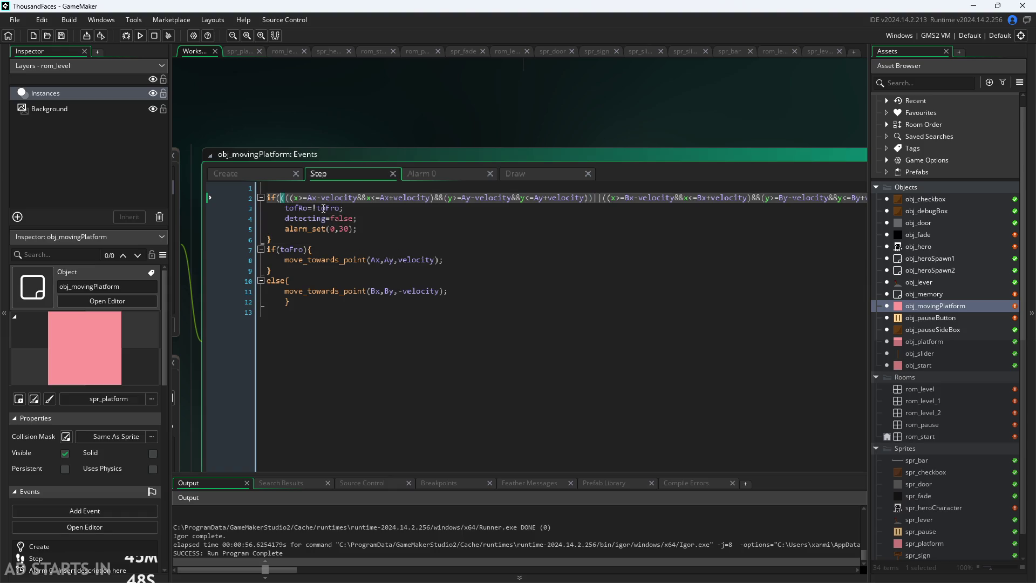
key("Return")
key("End")
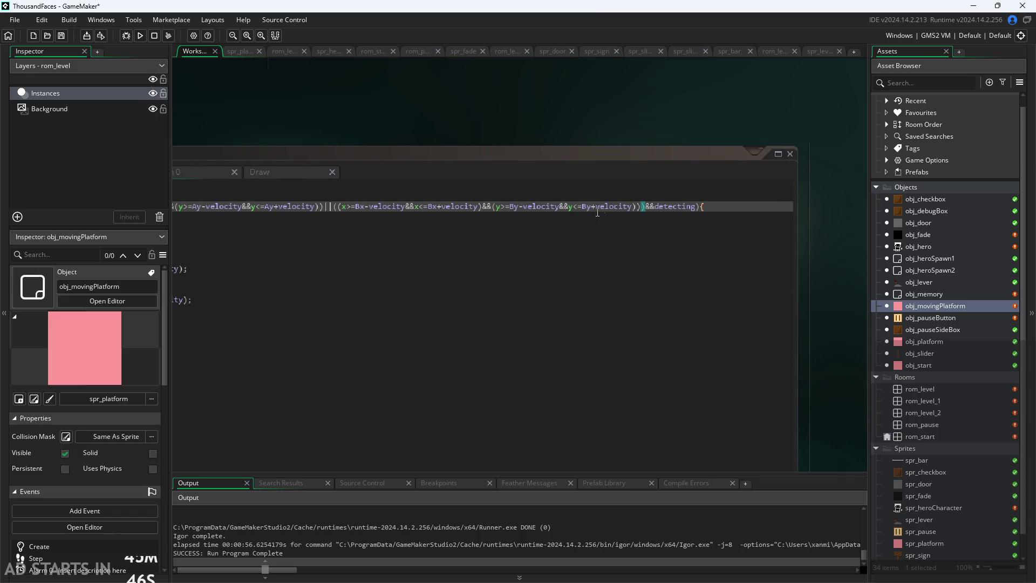
left_click(644, 209)
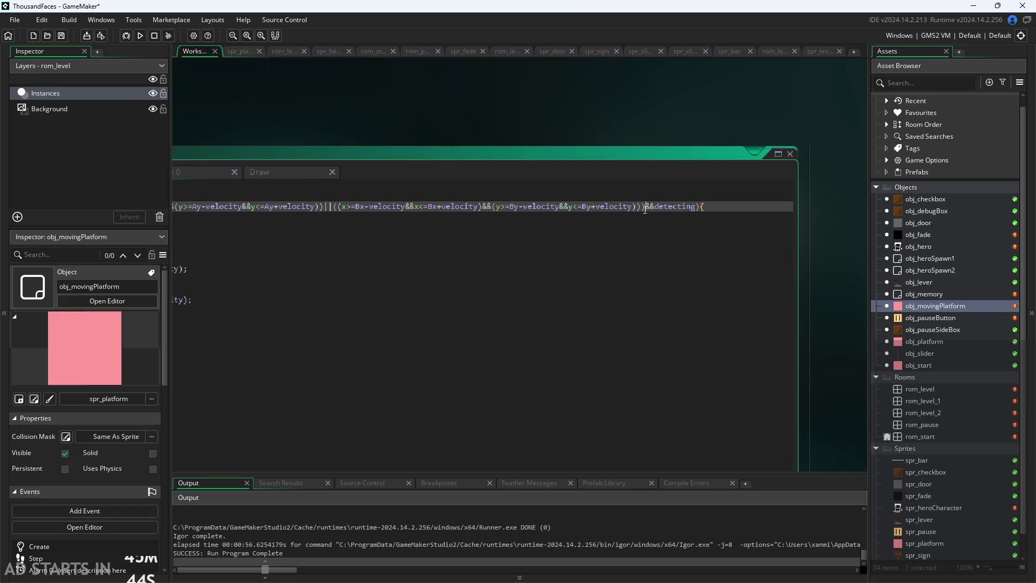
key("Return")
key("Tab")
left_click(200, 208)
key("Tab")
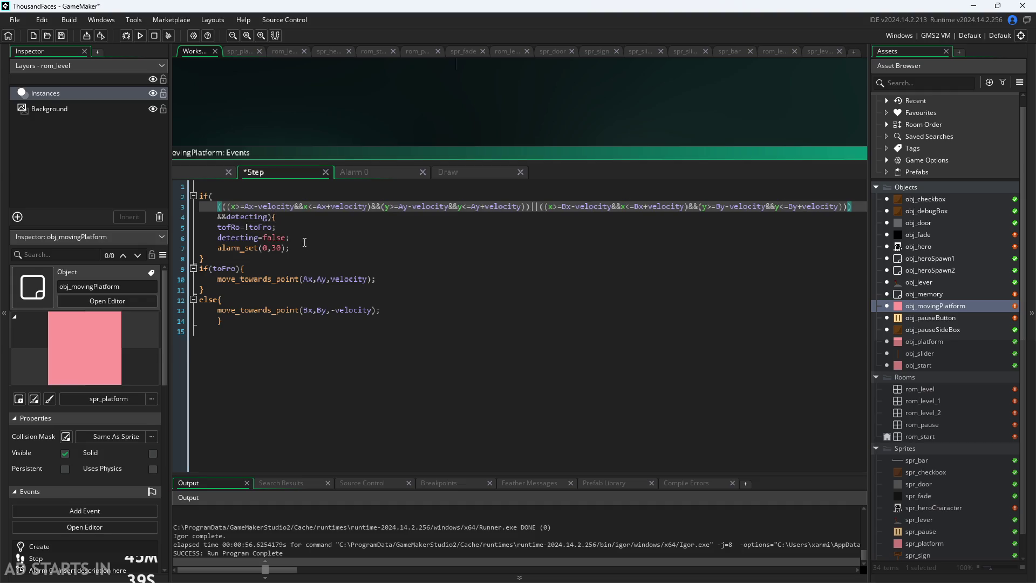
- Move the opening brace to its own line and comment out the long range check with //
left_click(295, 218)
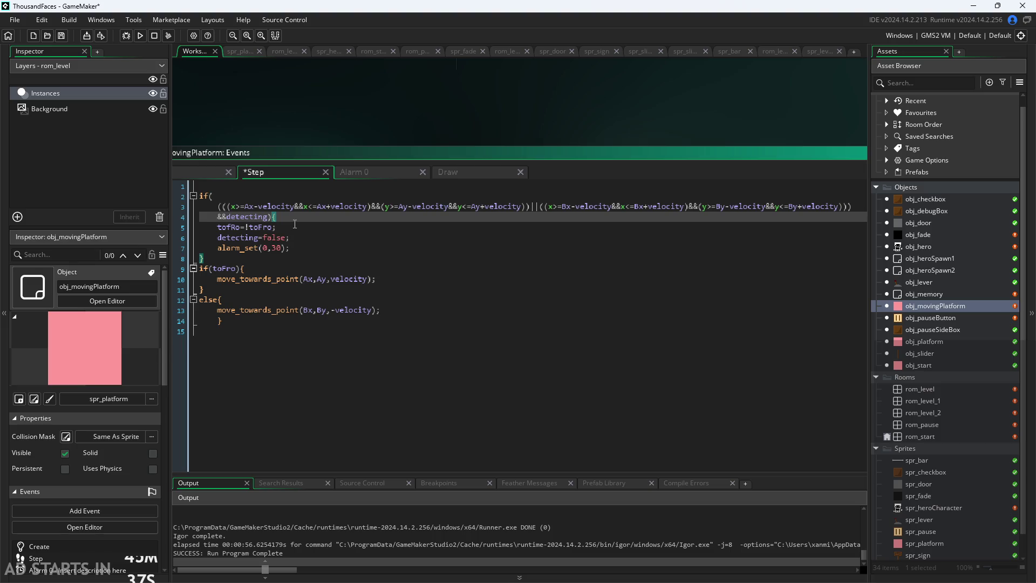
key("Return")
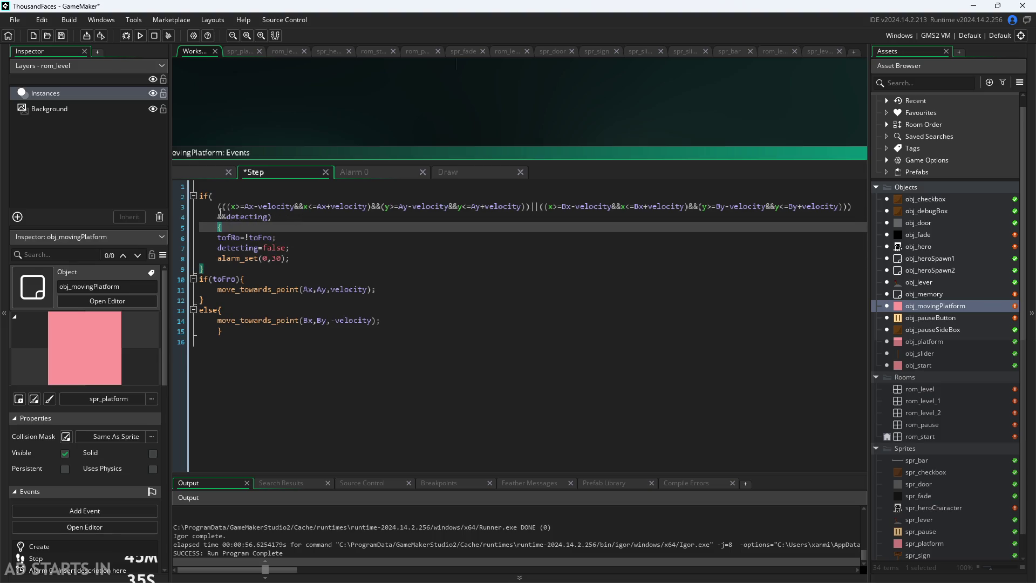
left_click(220, 209)
type("//")
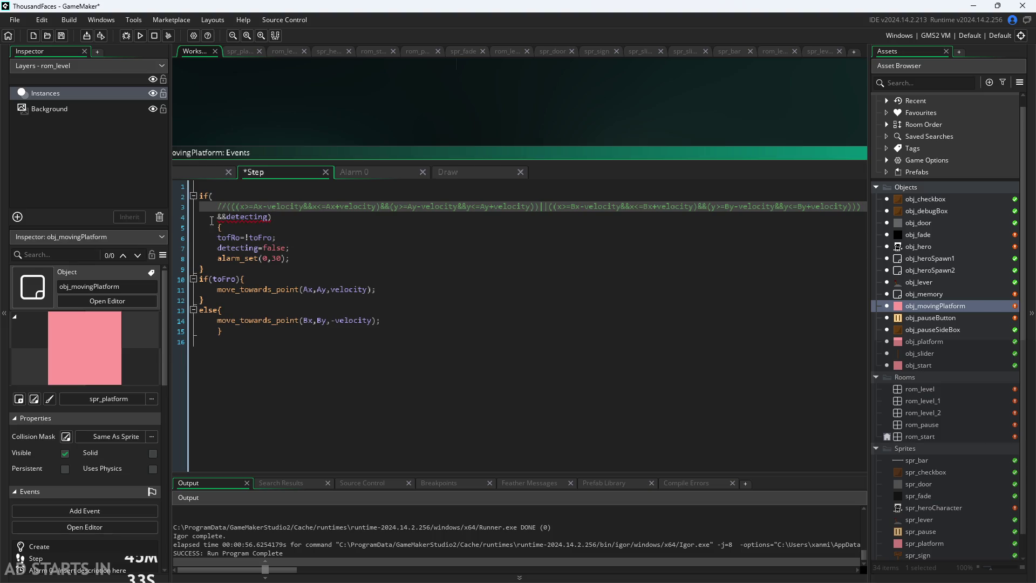
- Rewrite line 4 as (x==Ax||x=Bx)&&detecting, save the Step code and launch the game
left_click(218, 216)
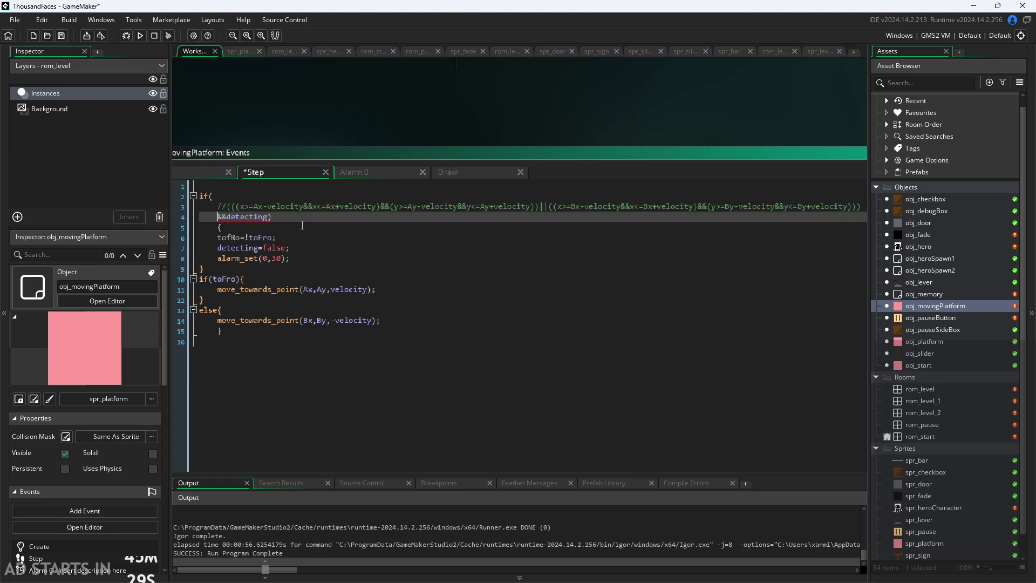
key("BackSpace")
key("BackSpace")
type("&&")
type("x==Ax")
type("&&")
key("BackSpace")
key("BackSpace")
type("||")
type("y=By")
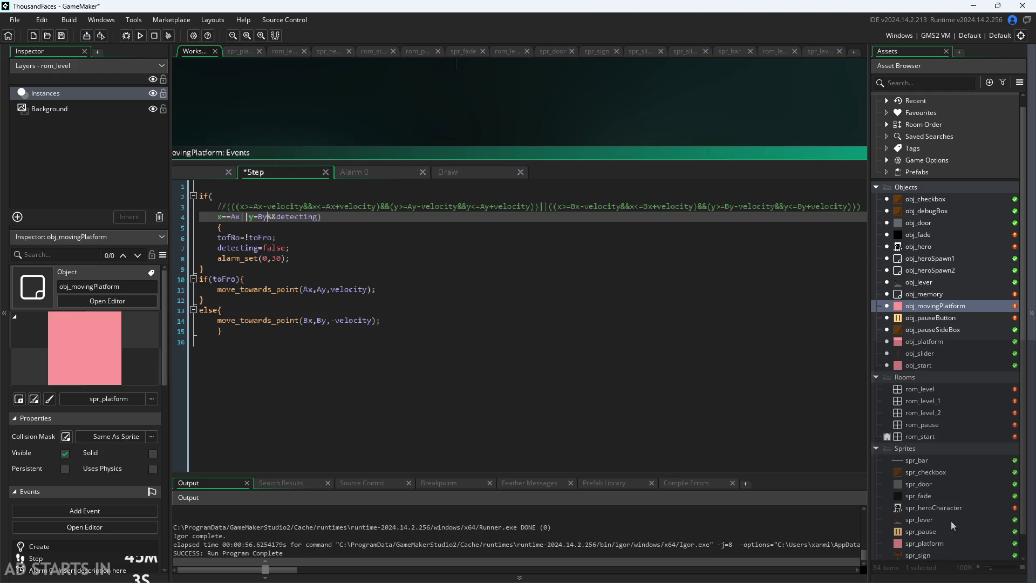
key("End")
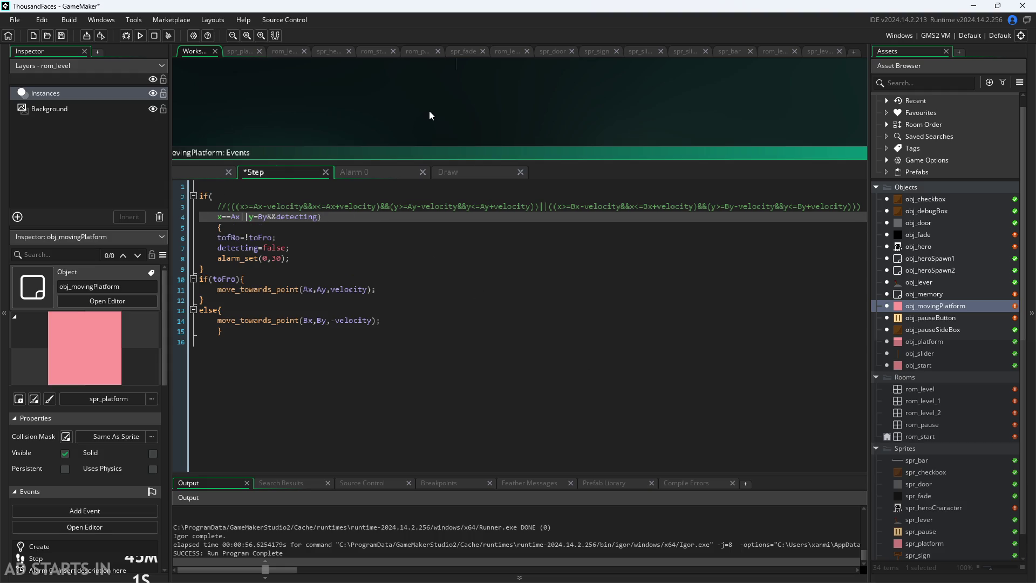
left_click(269, 216)
type(")")
type("(")
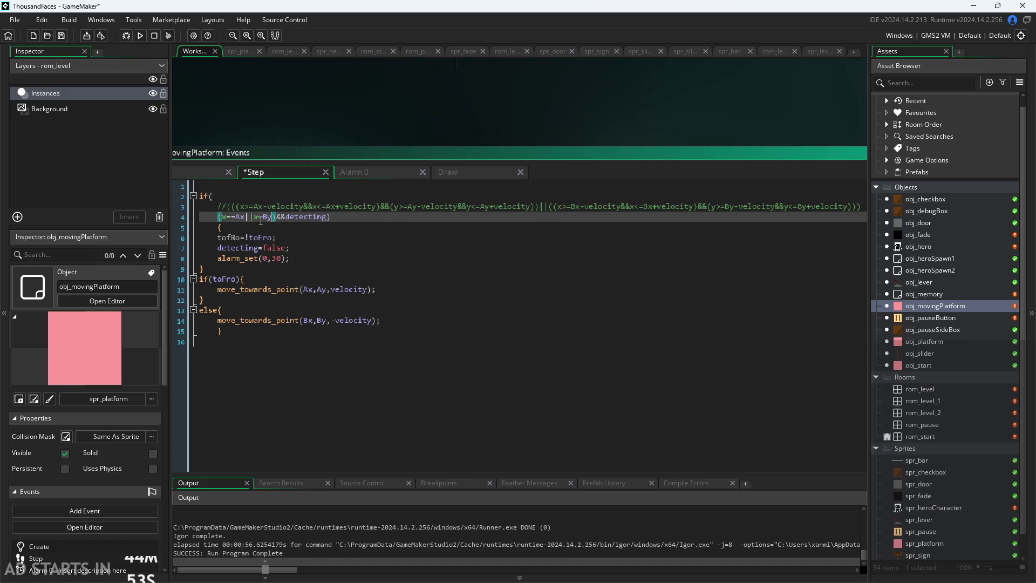
key("ctrl+s")
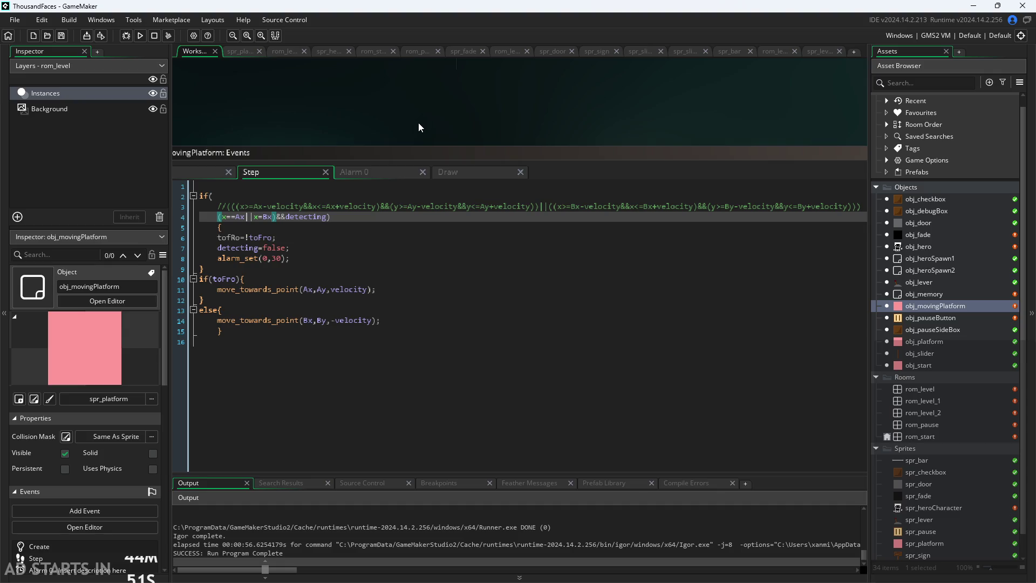
left_click(135, 37)
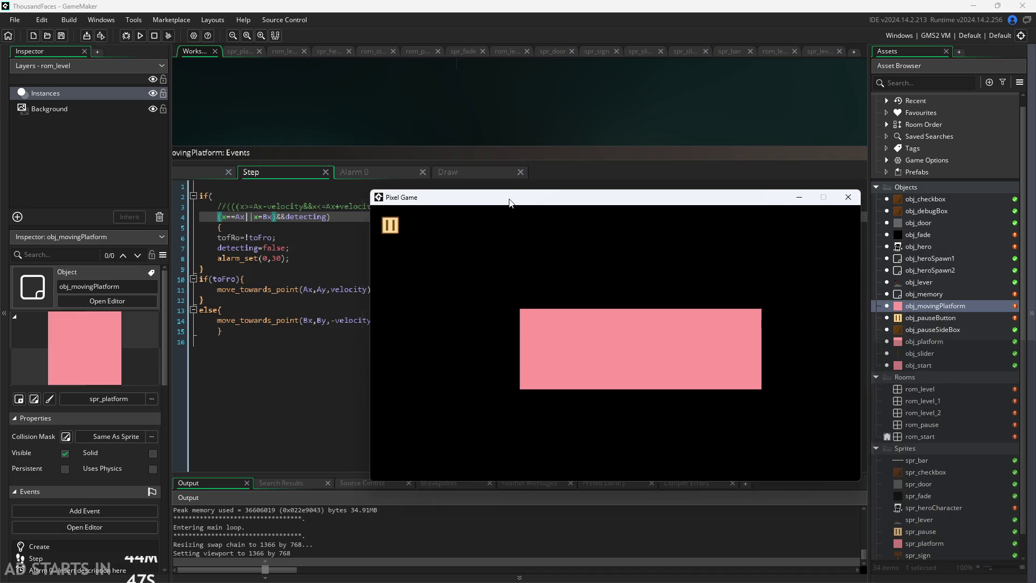
left_click(455, 285)
key("Right")
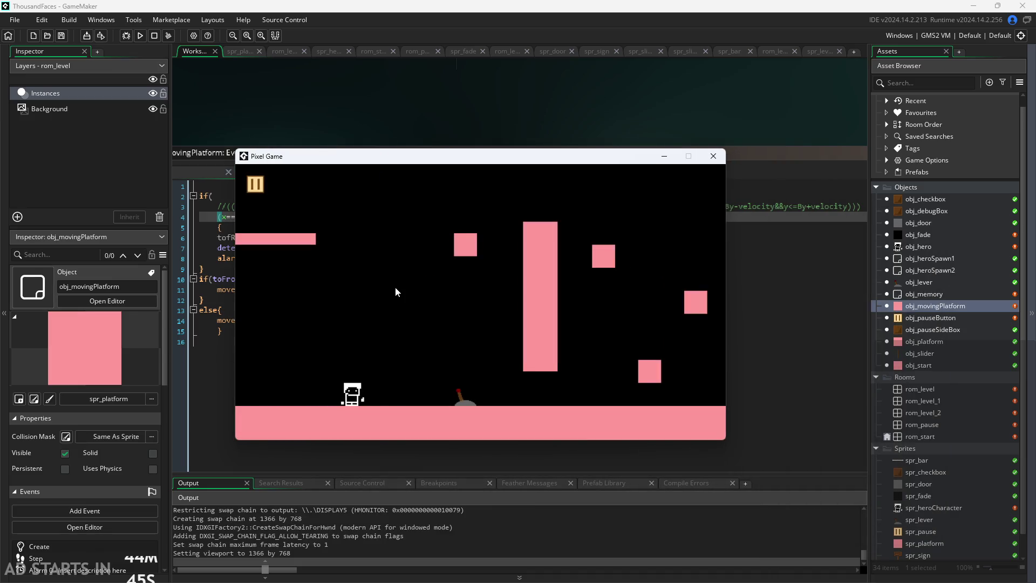
key("Right")
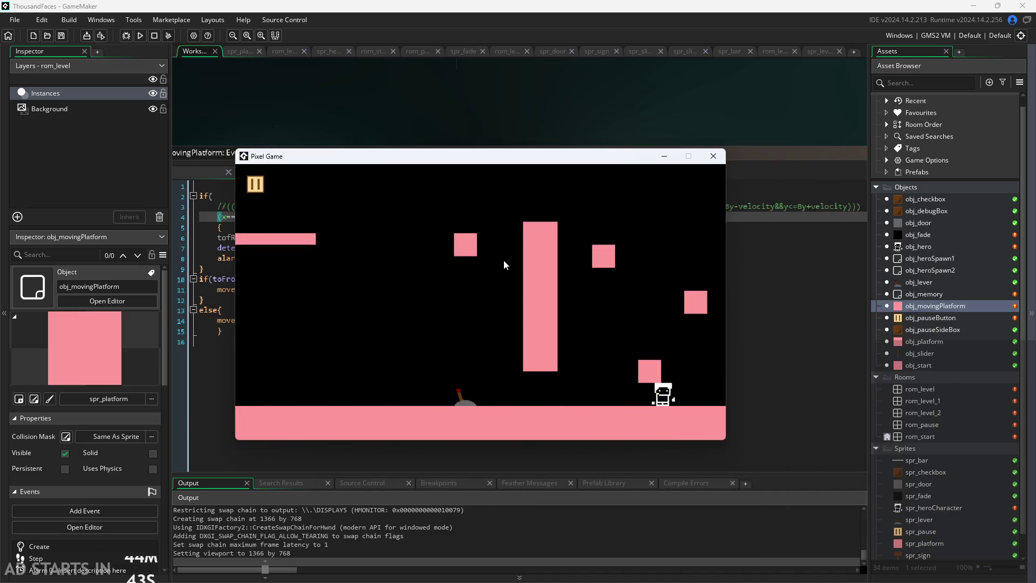
key("Right")
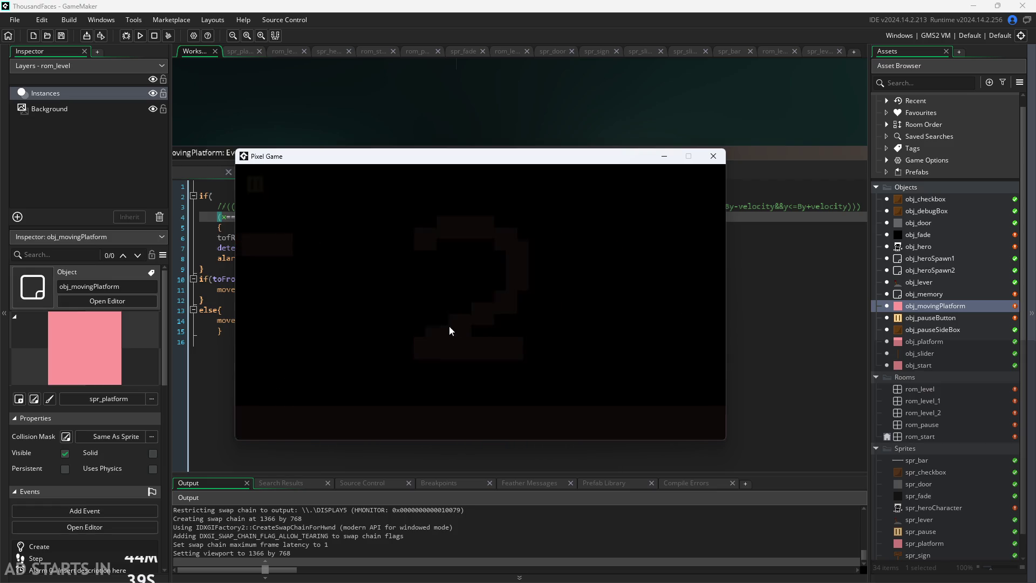
key("Right")
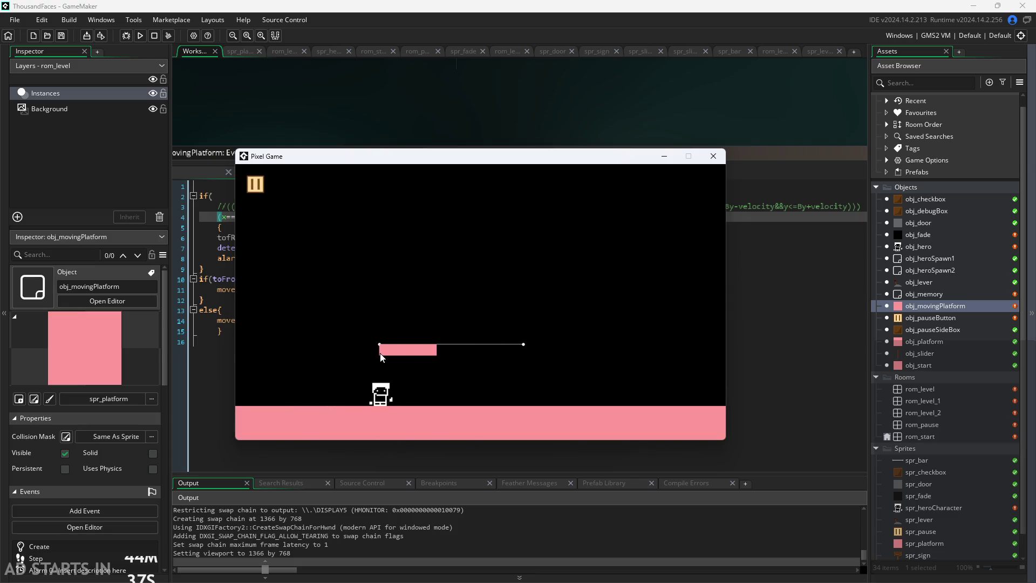
key("Right")
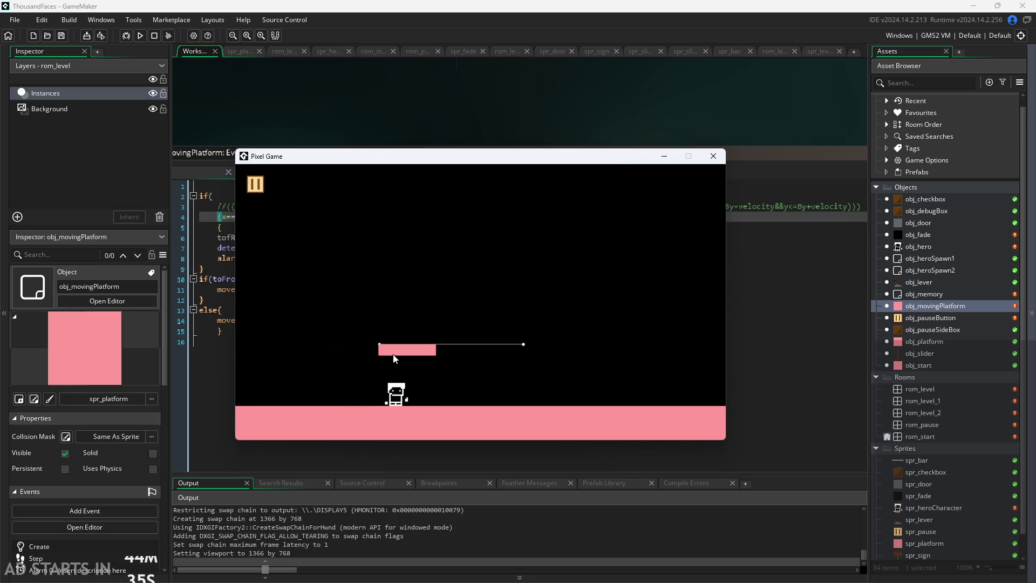
left_click(251, 186)
left_click(402, 267)
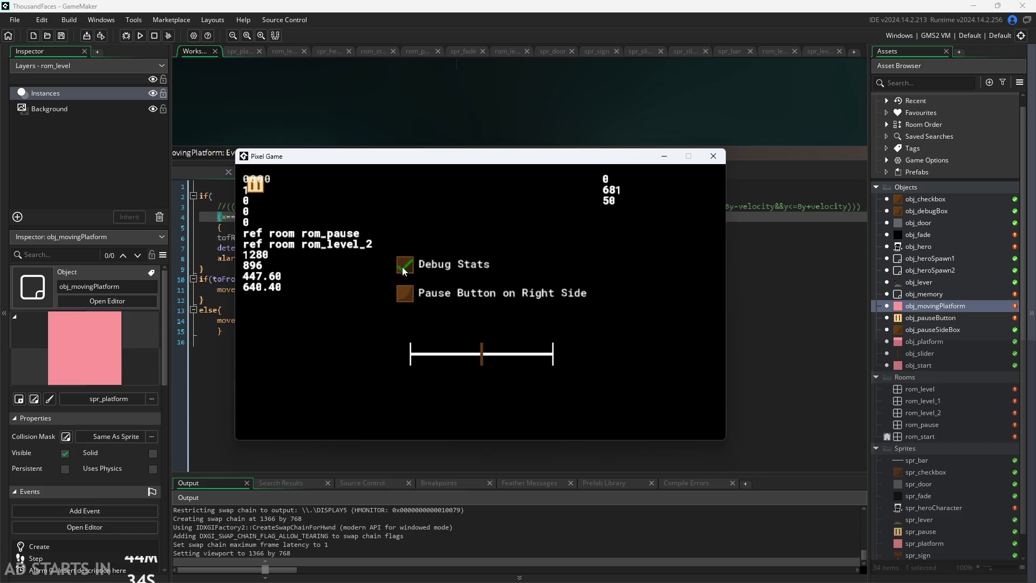
left_click(255, 185)
left_click(254, 187)
left_click(254, 185)
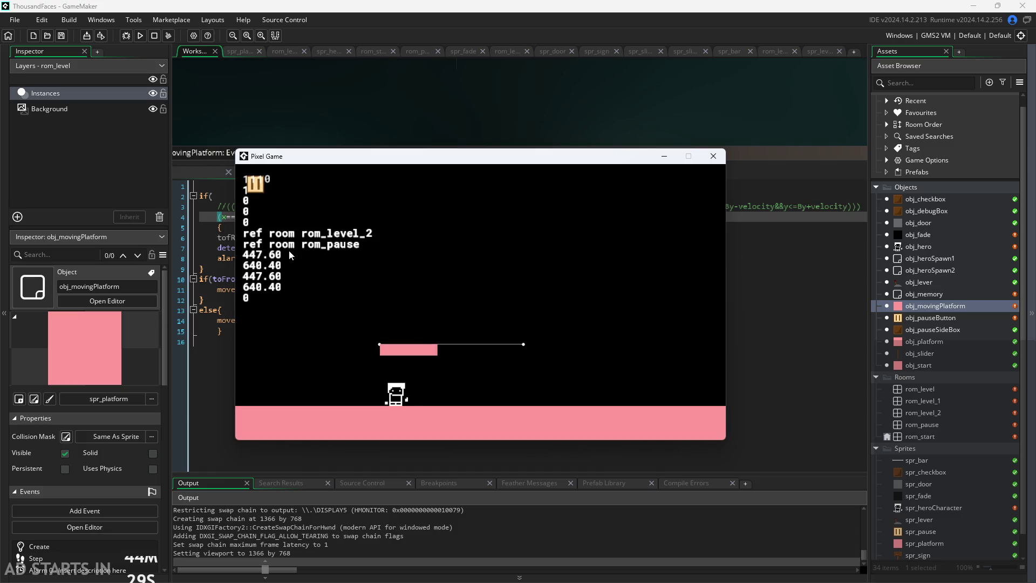
left_click(255, 185)
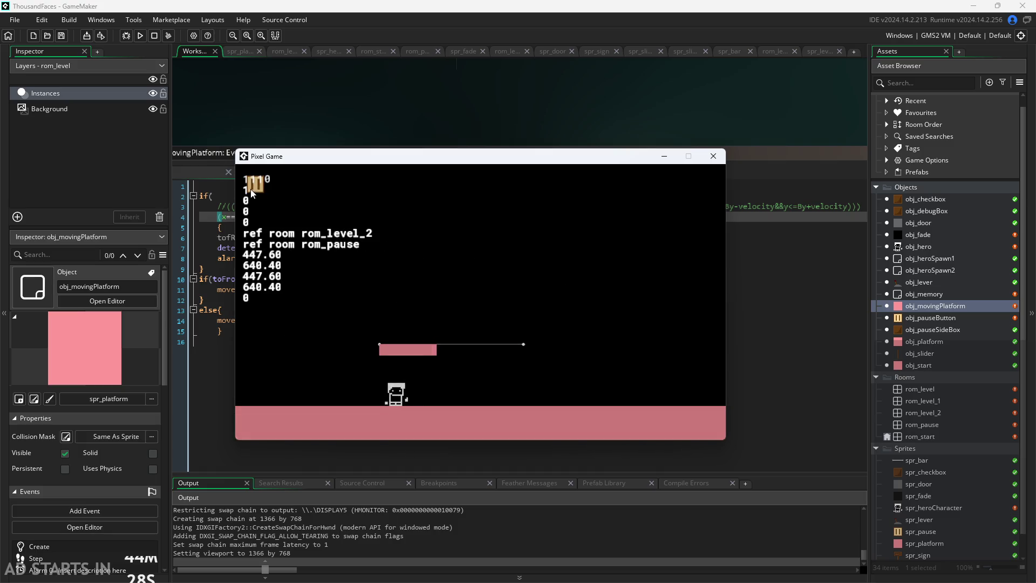
left_click(711, 158)
left_click(495, 258)
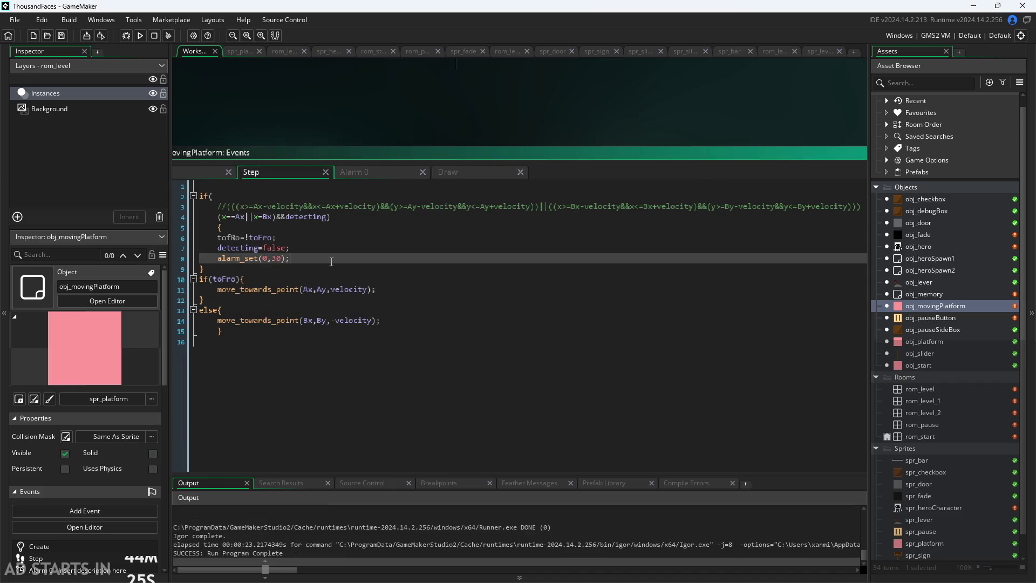
- Fix line 4's reversal check to use x==Bx
scroll(432, 92, "up", 3, "ctrl")
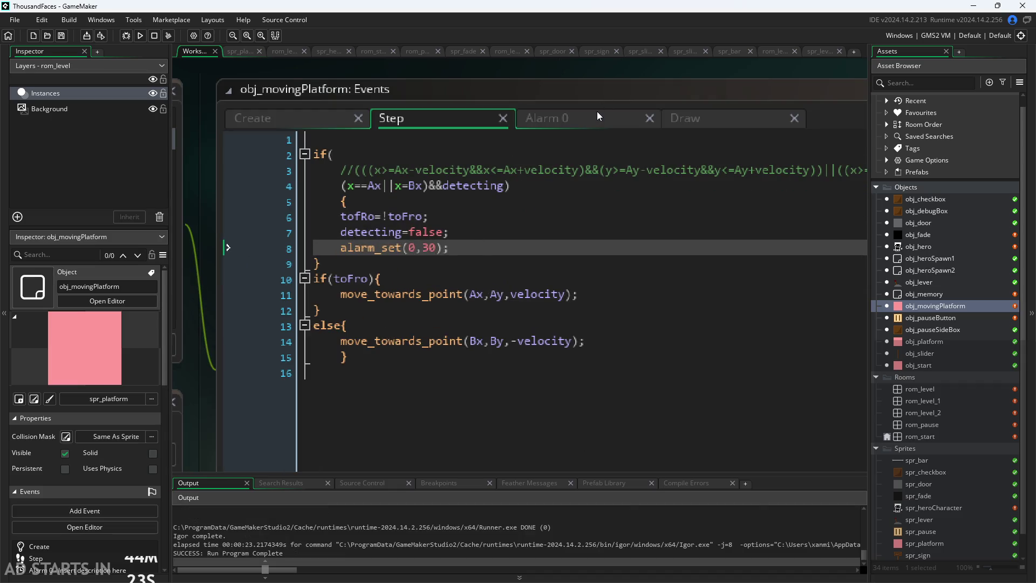
left_click(597, 111)
left_click(426, 117)
scroll(434, 90, "down", 2, "ctrl")
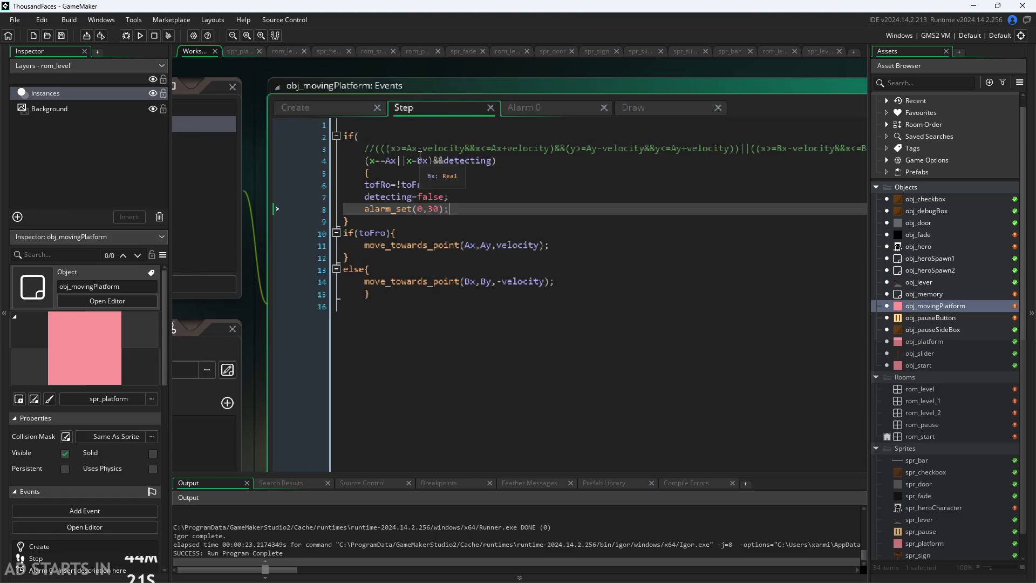
mouse_move(306, 86)
left_mouse_down()
mouse_move(276, 99)
mouse_move(277, 144)
left_mouse_up()
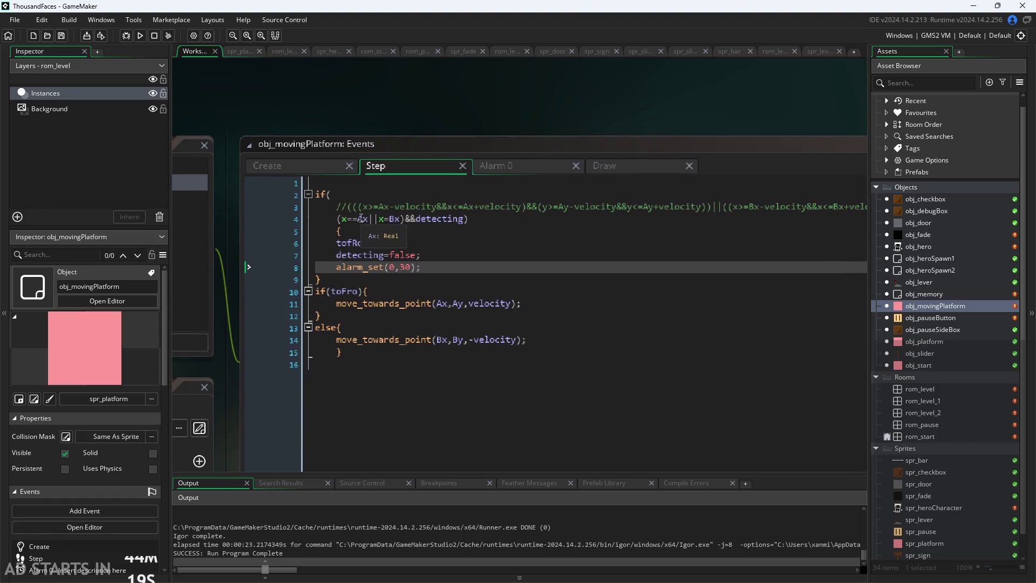
left_click(359, 218)
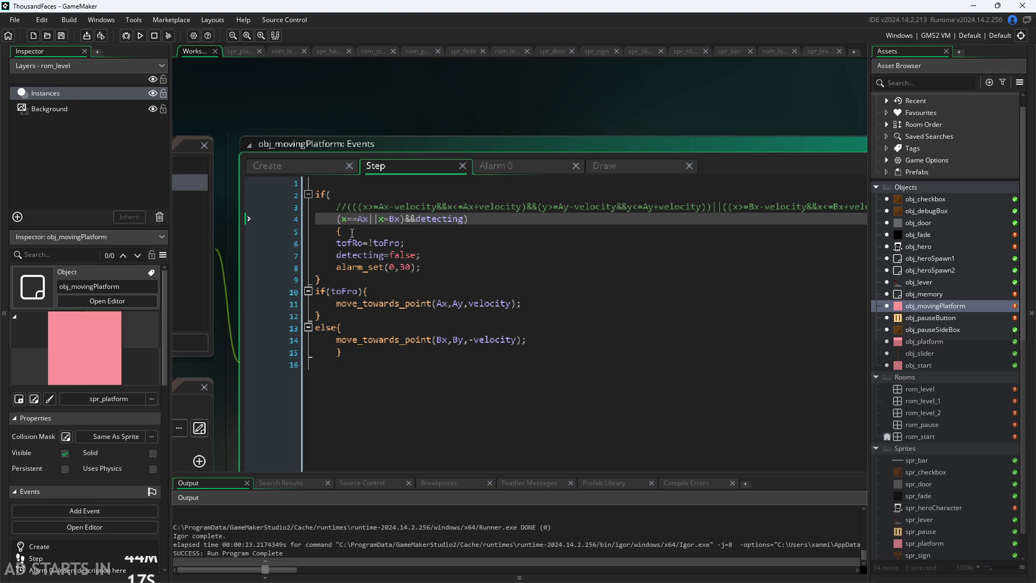
left_click(389, 218)
key("Up")
key("Down")
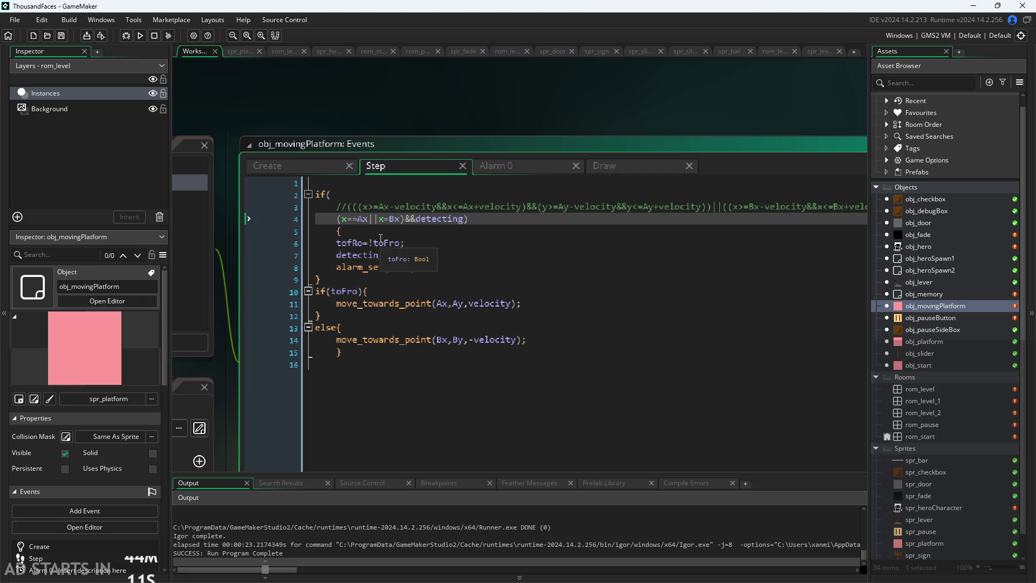
type("=")
- Drop the minus so the else branch calls move_towards_point(Bx,By,velocity), then save and run the game
key("Down")
key("Down")
key("Down")
left_click(351, 291)
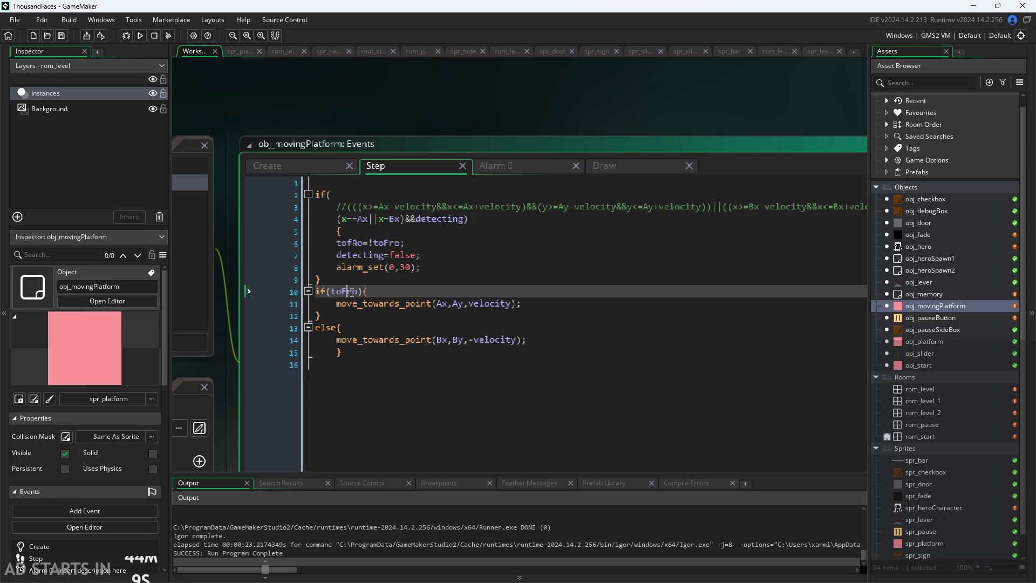
key("Left")
left_click(338, 327)
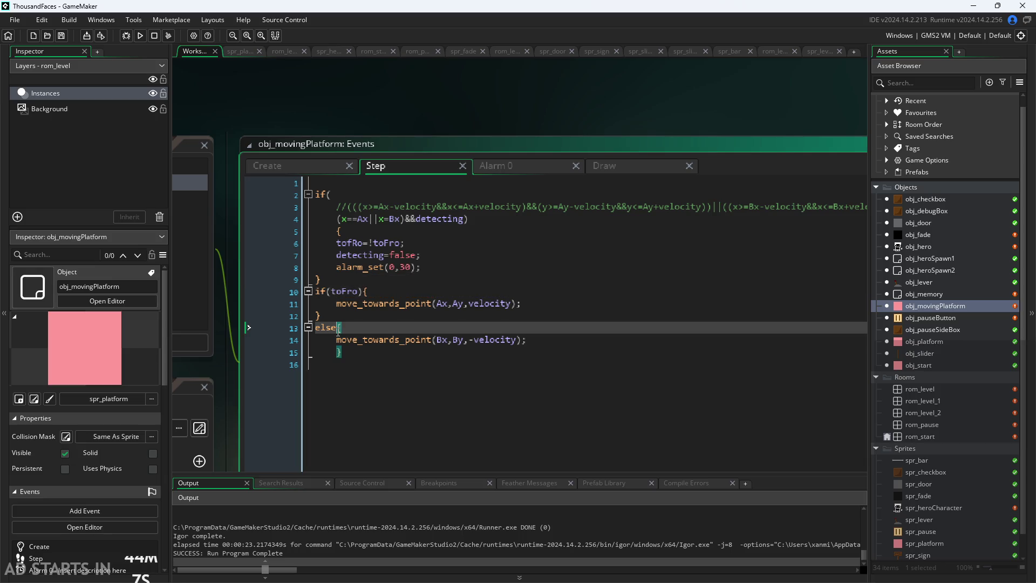
left_click_drag(334, 334, 317, 333)
left_click(475, 339)
key("BackSpace")
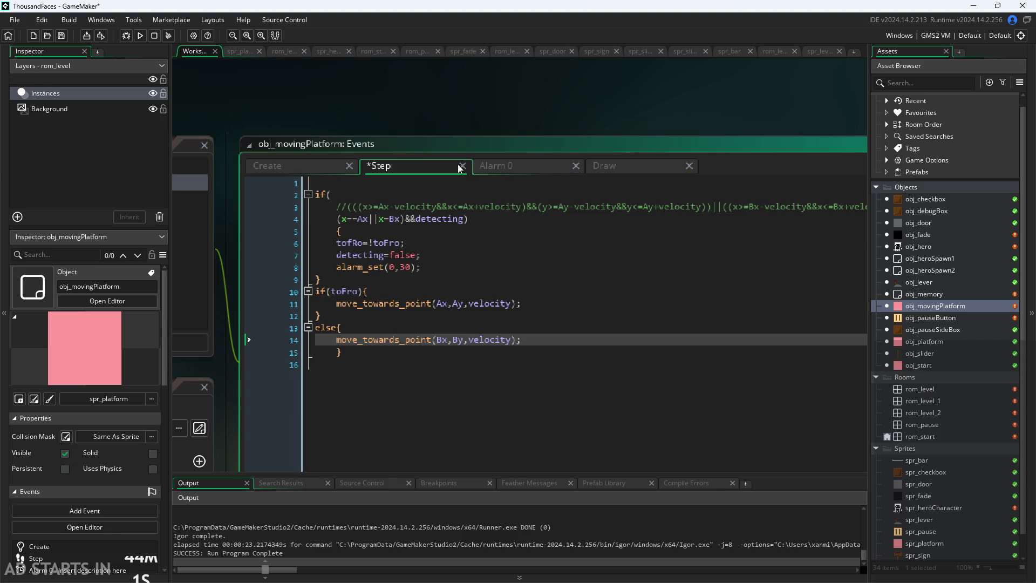
left_click(468, 111)
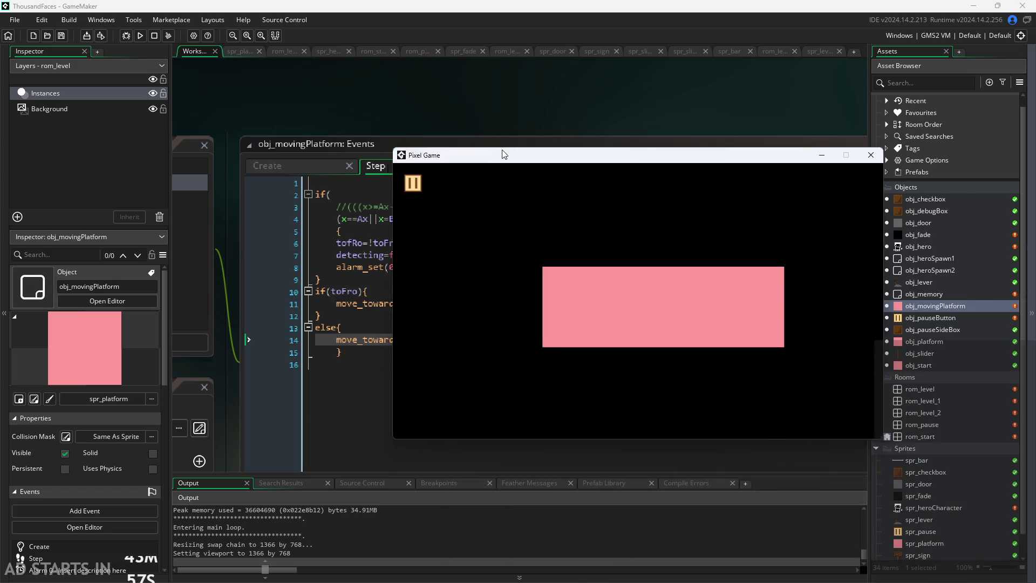
left_click(561, 286)
key("Right")
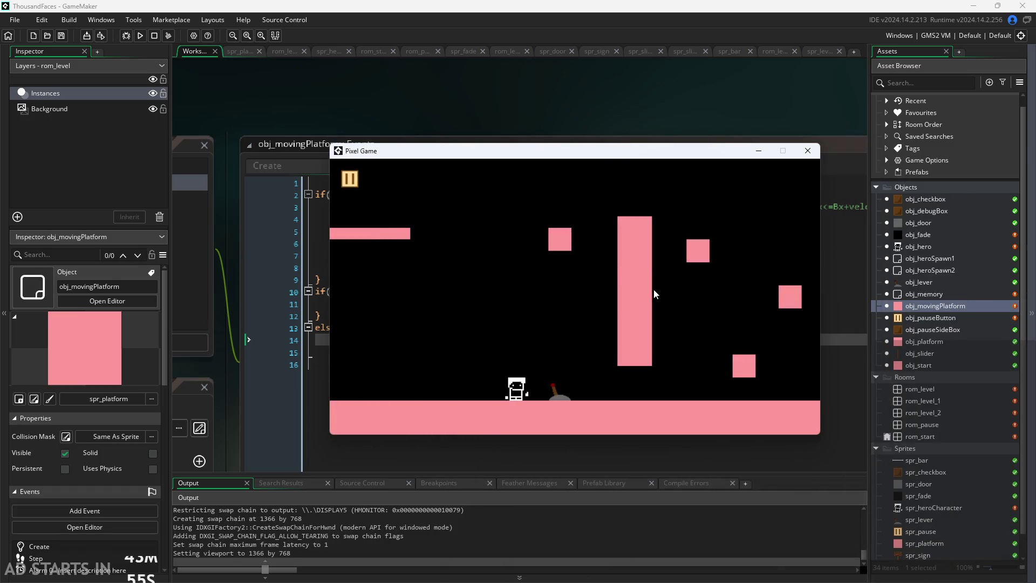
key("Right")
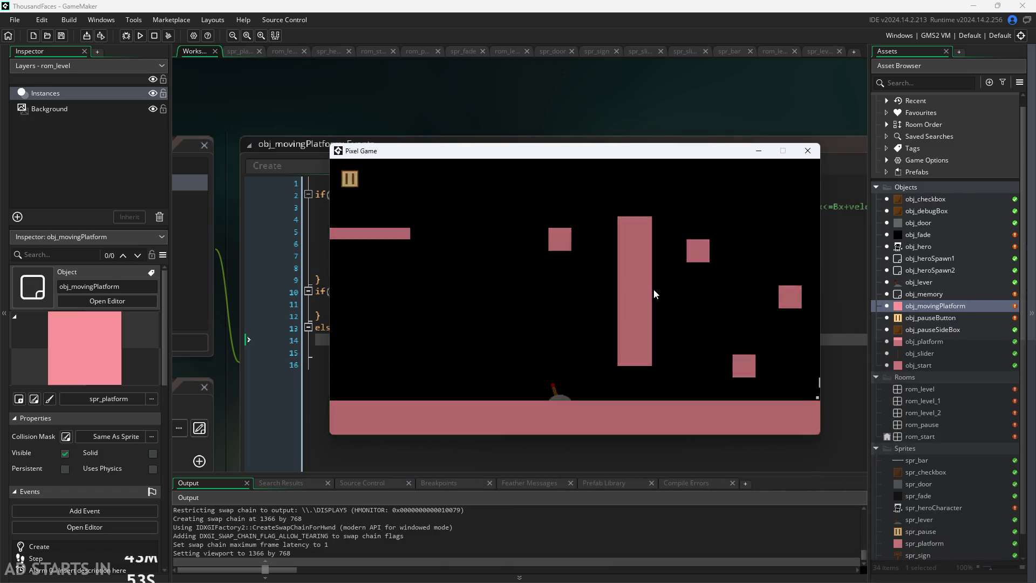
key("Right")
key("Up")
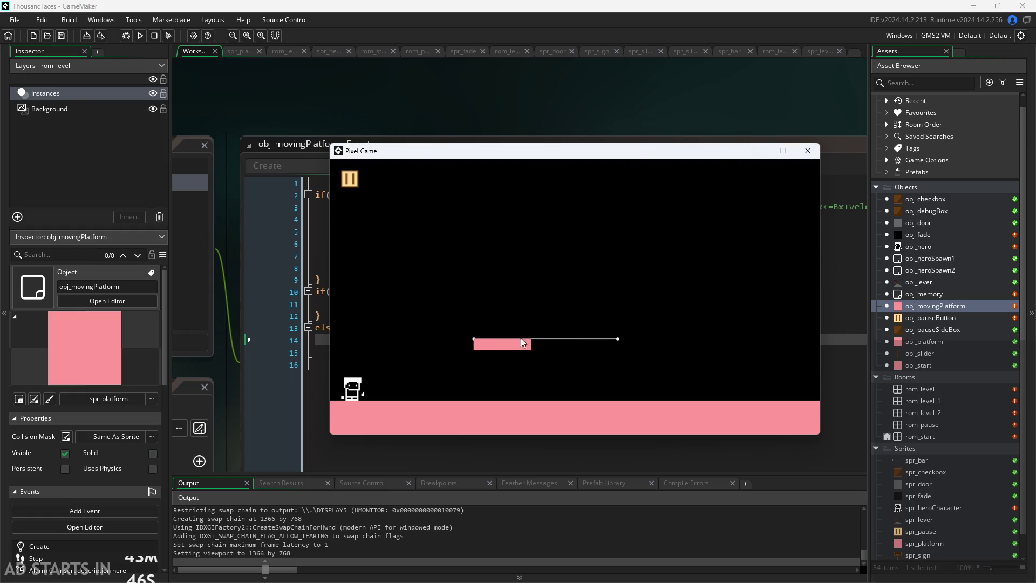
left_click(807, 151)
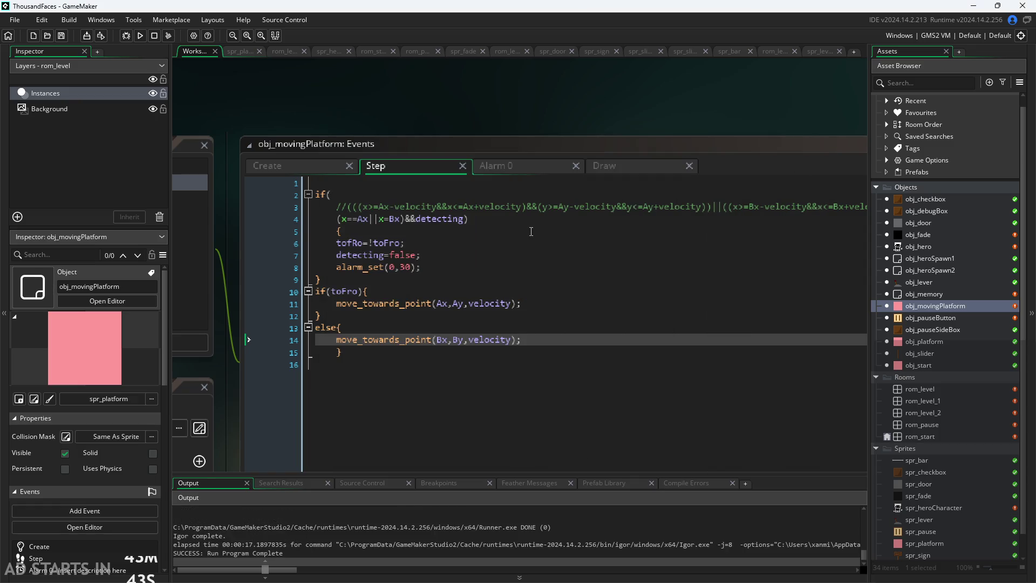
double_click(926, 317)
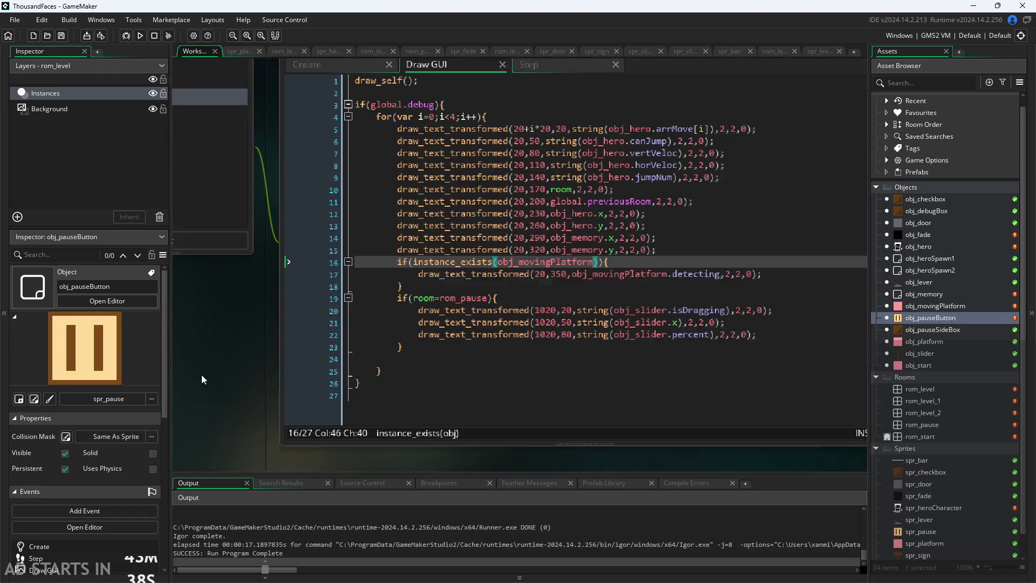
- Duplicate the platform detecting debug line twice below line 17 in Draw GUI
left_click(639, 269)
left_click(442, 257)
left_click_drag(747, 268, 404, 269)
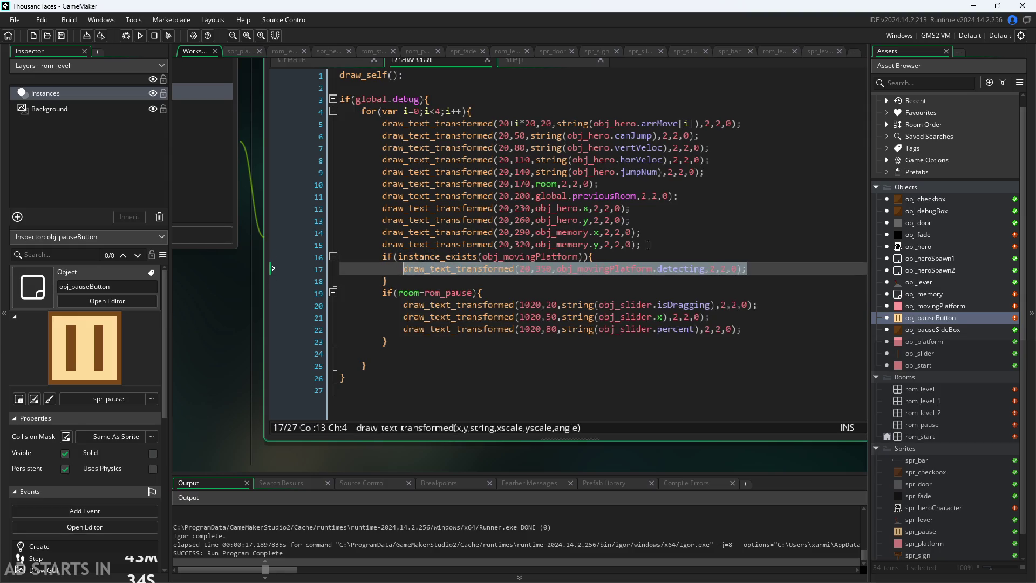
key("ctrl+c")
left_click(753, 269)
key("Return")
key("ctrl+v")
key("Return")
key("ctrl+v")
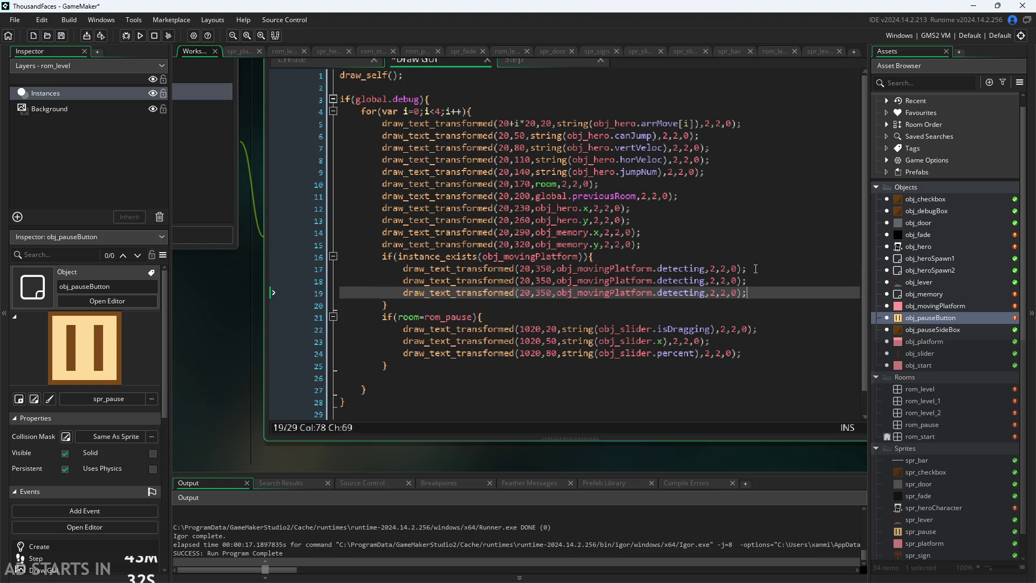
- Change the two copies' heights from 350 to 380 and 410
left_click(542, 281)
key("Delete")
type("8")
key("Down")
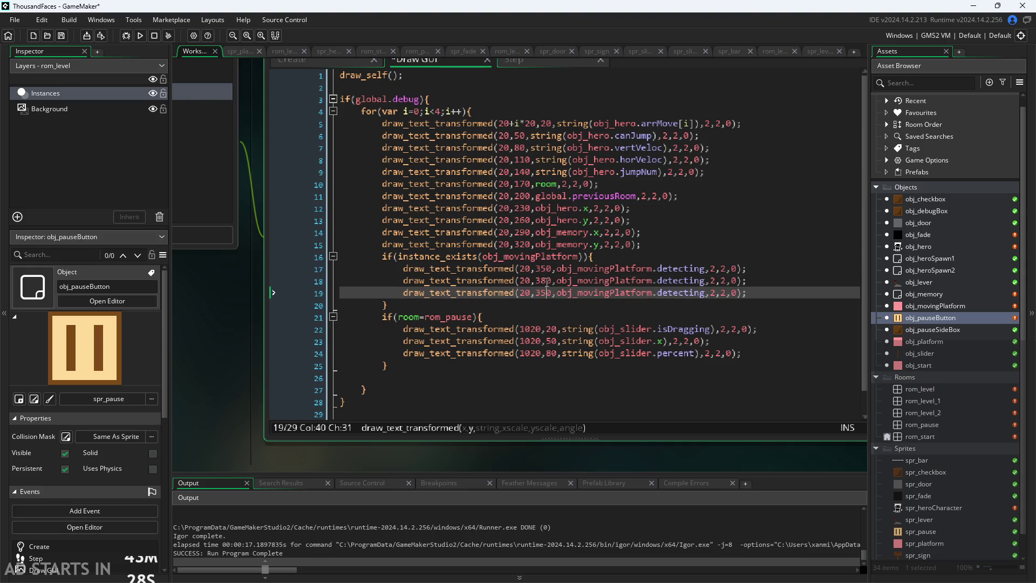
key("Left")
key("BackSpace")
type("4")
key("Right")
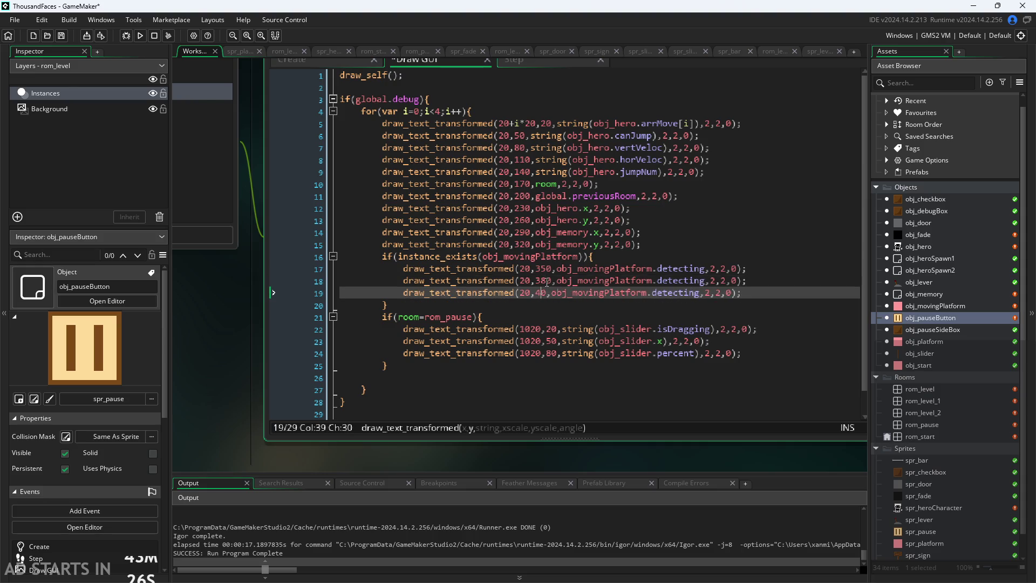
- Make the copies draw obj_movingPlatform.x and obj_movingPlatform.y instead of detecting
left_click(705, 280)
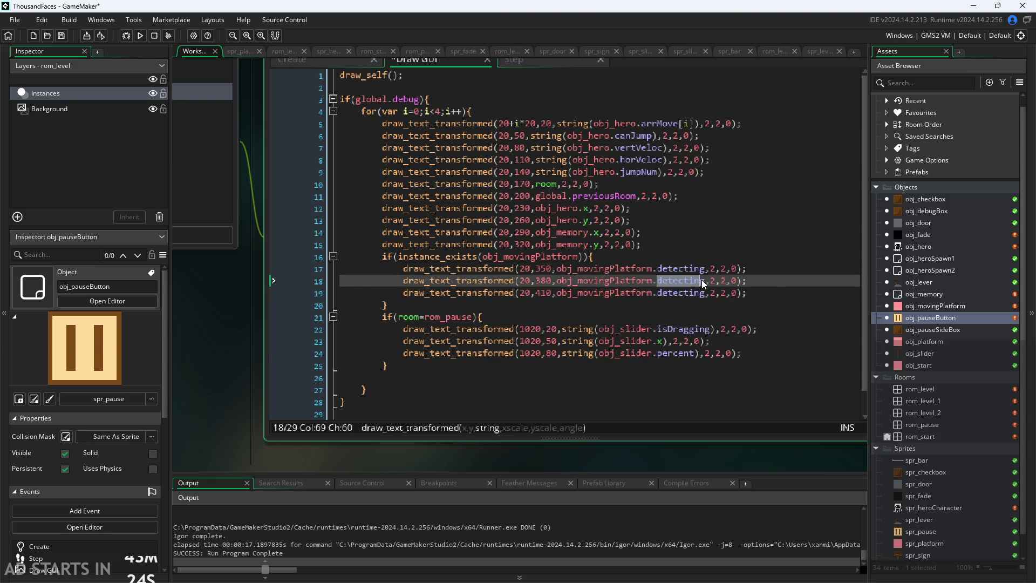
key("BackSpace")
key("BackSpace")
key("BackSpace")
type("x")
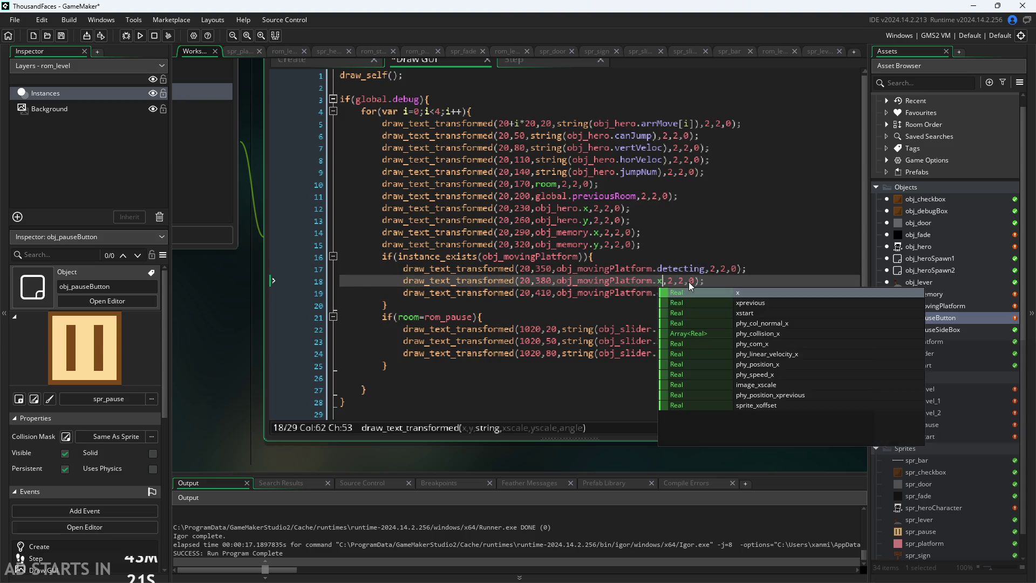
left_click(705, 293)
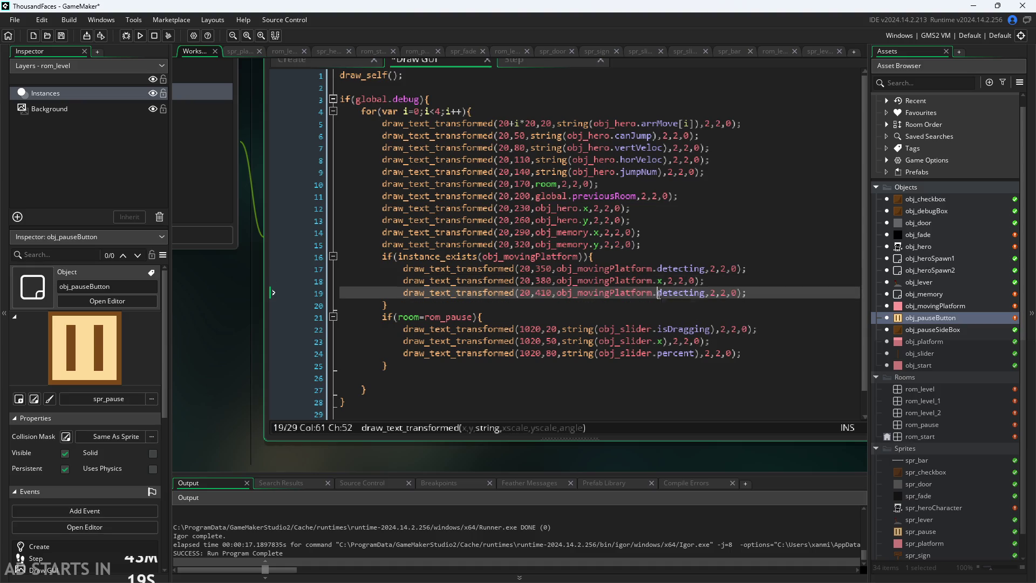
key("BackSpace")
key("BackSpace")
key("BackSpace")
type("y")
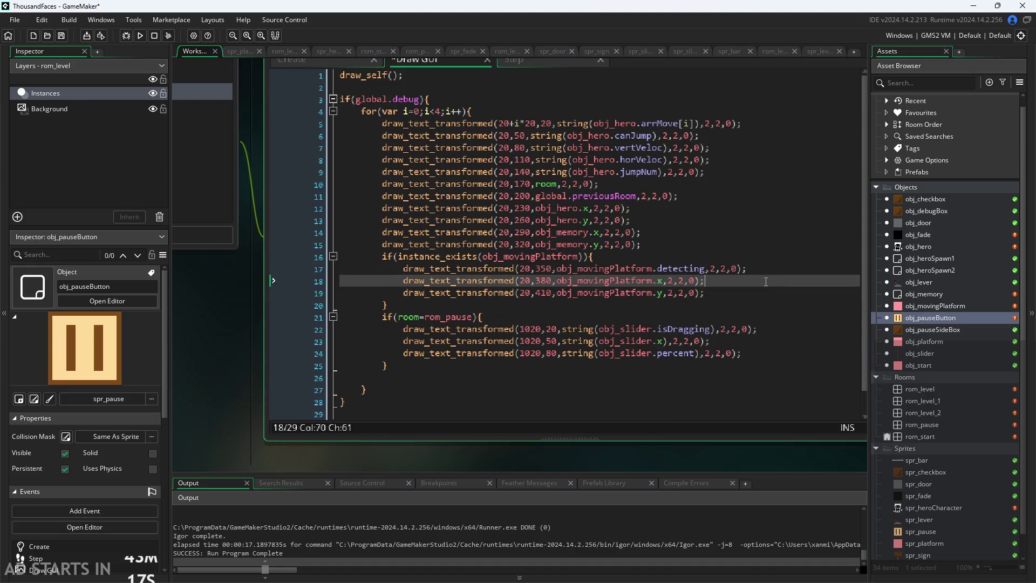
scroll(221, 322, "down", 2)
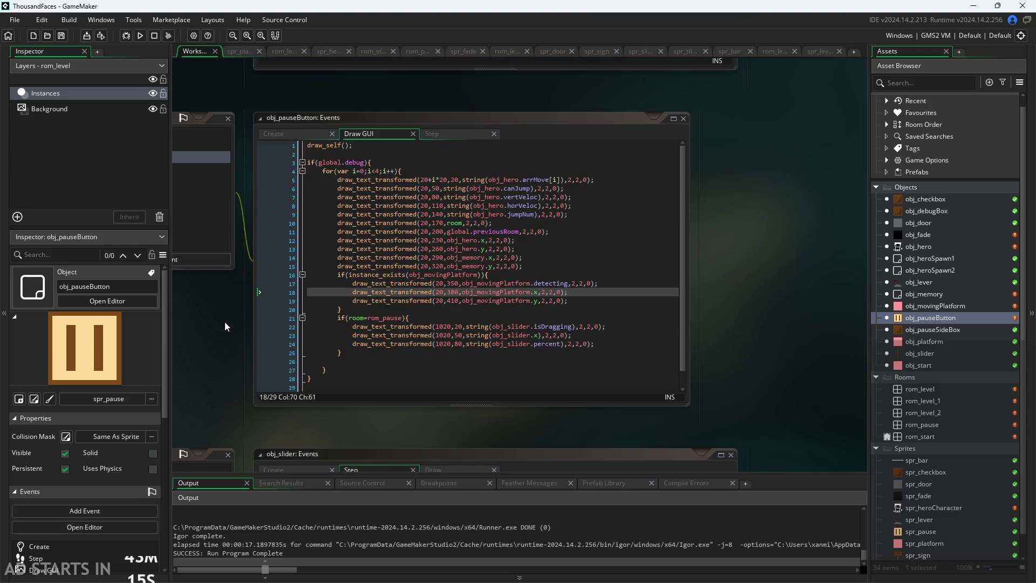
left_click_drag(724, 293, 825, 150)
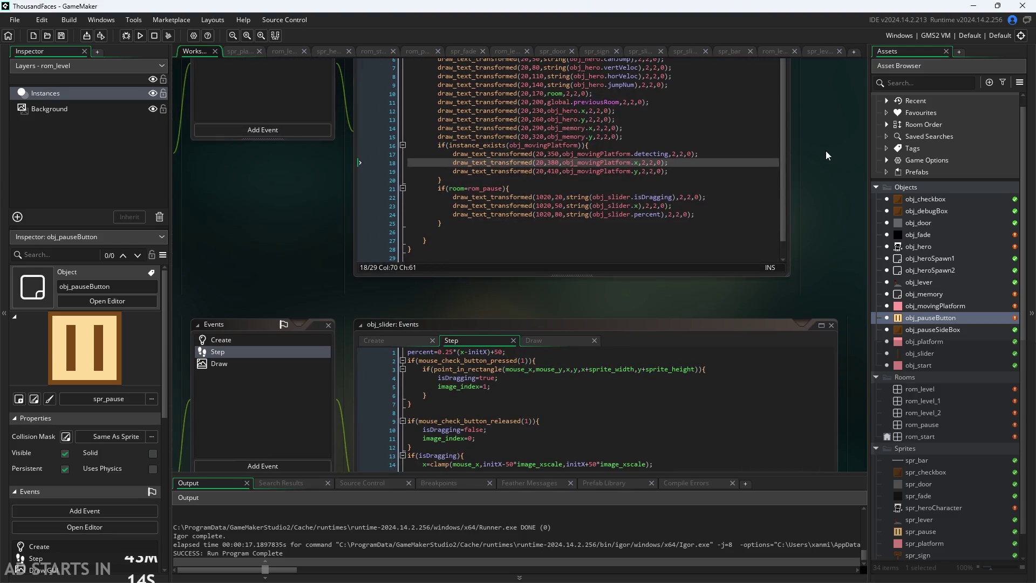
- Play-test with Debug Stats on into rom_level_2, reading platform x 398 and y 500, then close
left_click(140, 35)
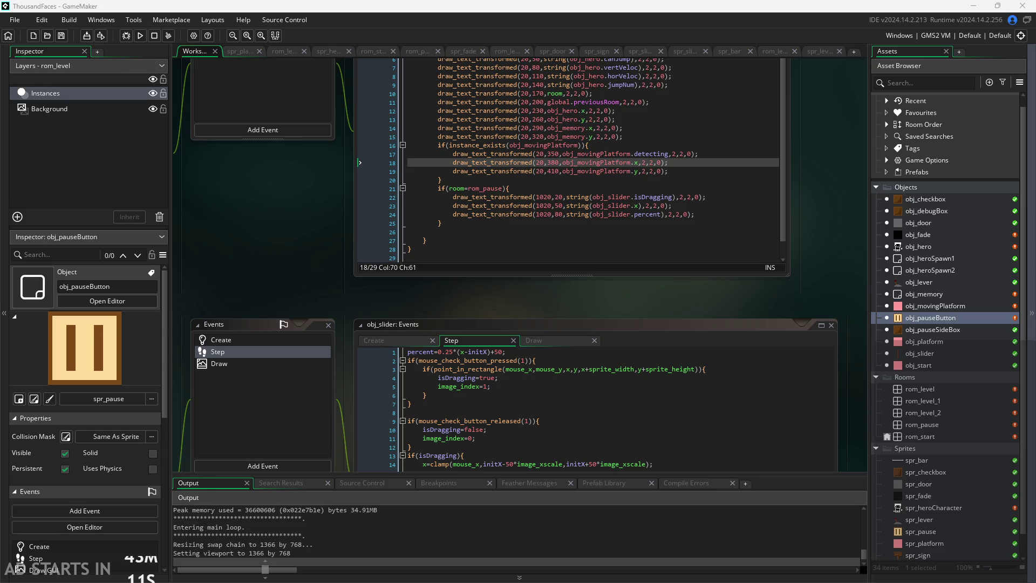
left_click(407, 290)
key("Right")
left_click(259, 194)
left_click(410, 272)
left_click(409, 301)
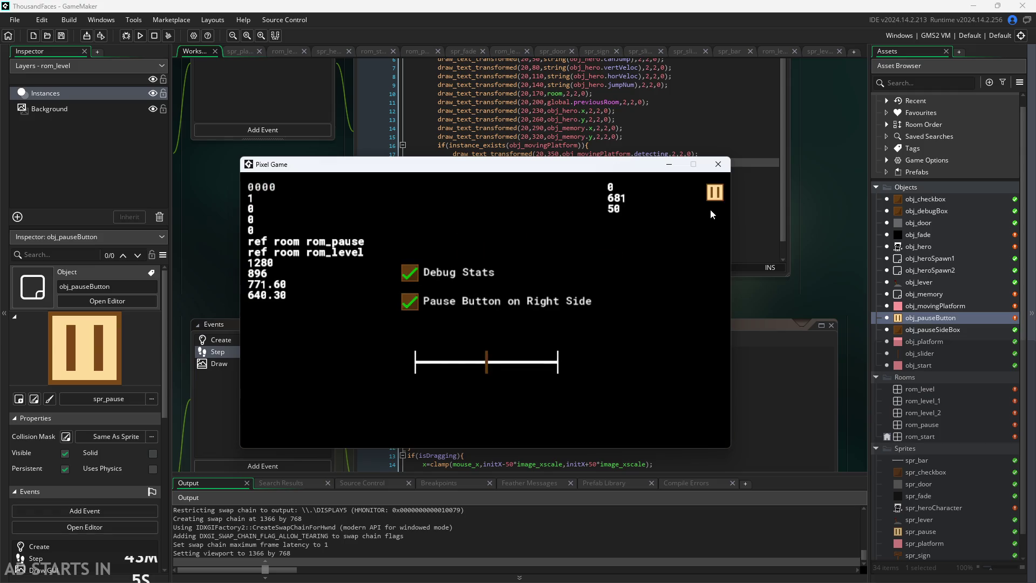
left_click(711, 190)
key("Right")
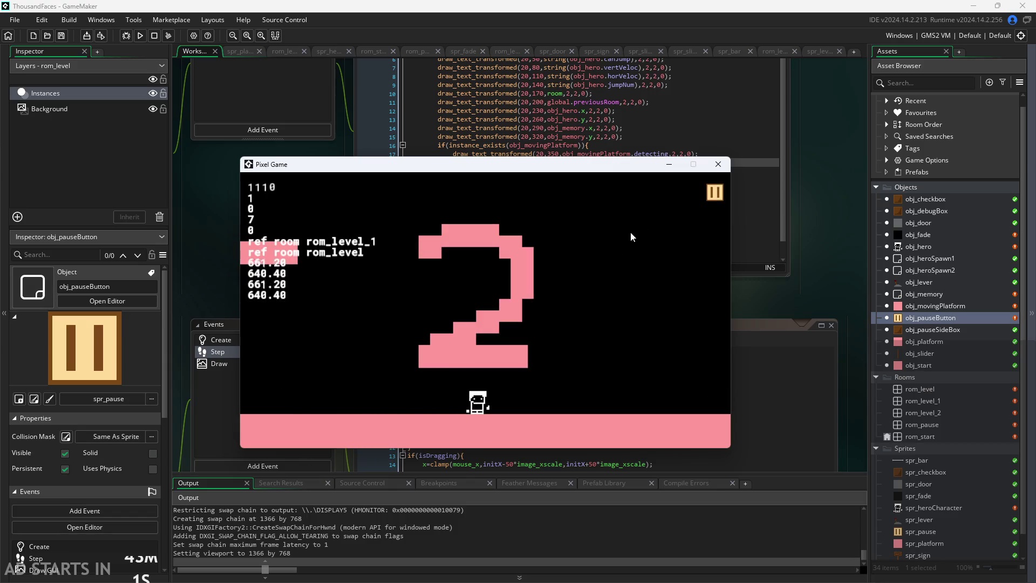
key("Right")
key("Right")
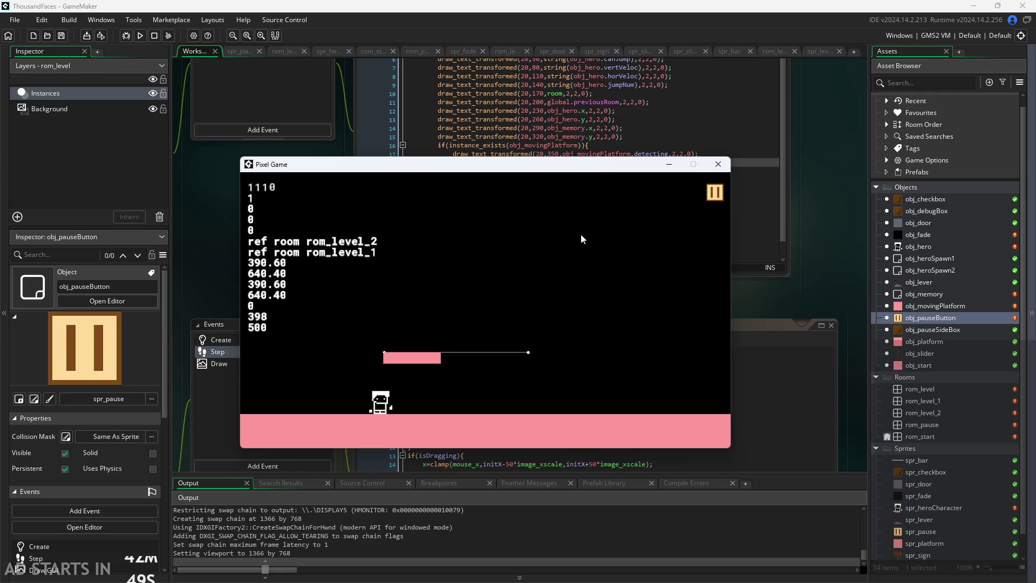
left_click(718, 165)
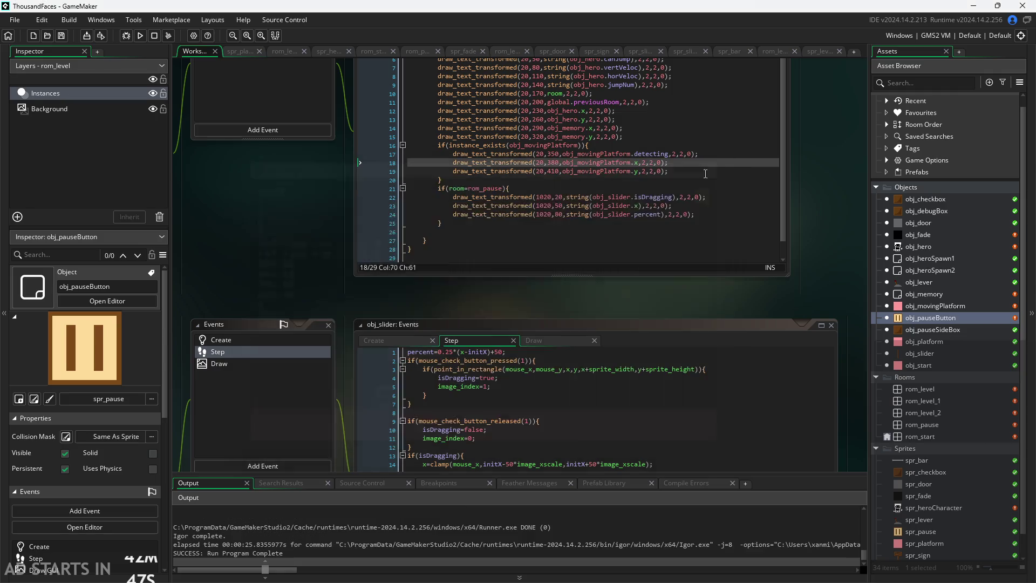
- In rom_level_2, change the obj_movingPlatform instance's velocity variable from 2 to 0.5
scroll(511, 300, "up", 2, "ctrl")
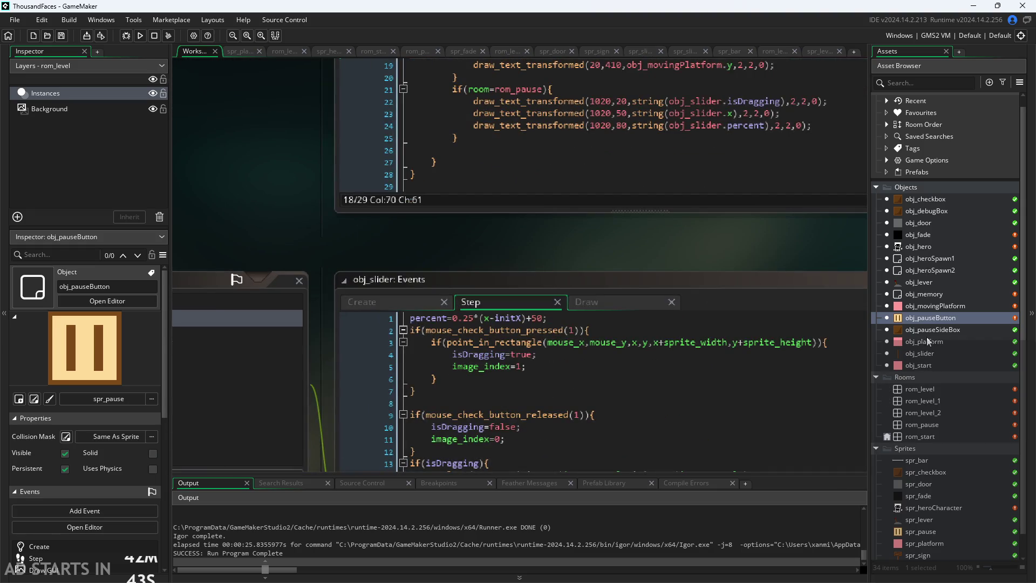
double_click(931, 303)
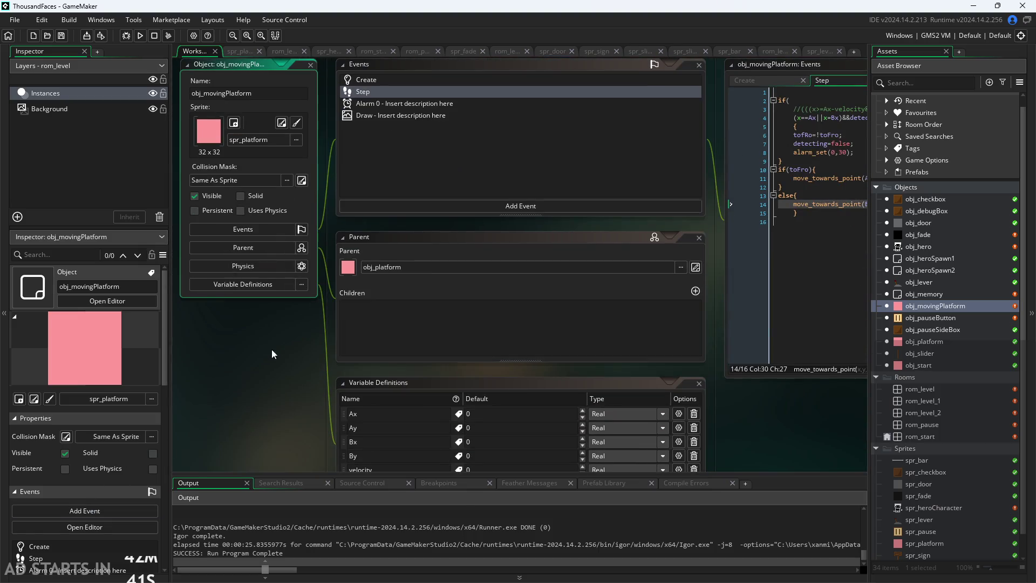
left_click(927, 413)
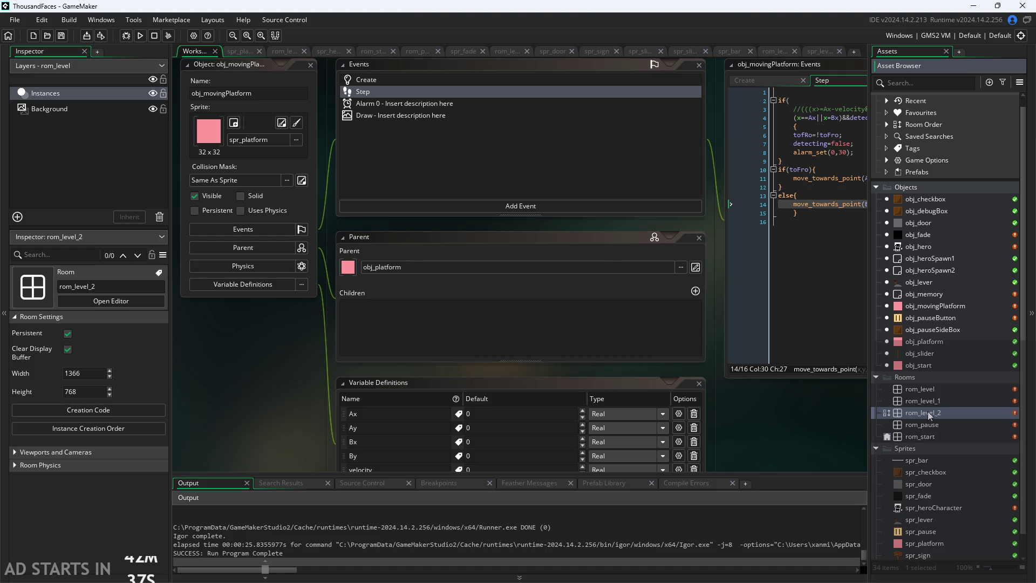
double_click(956, 412)
left_click(596, 301)
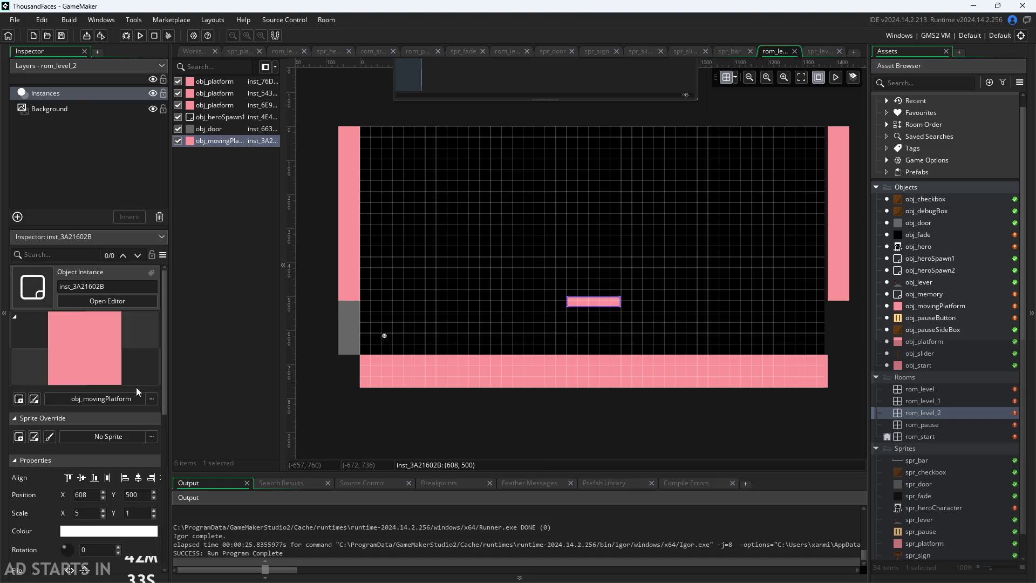
scroll(164, 386, "down", 5)
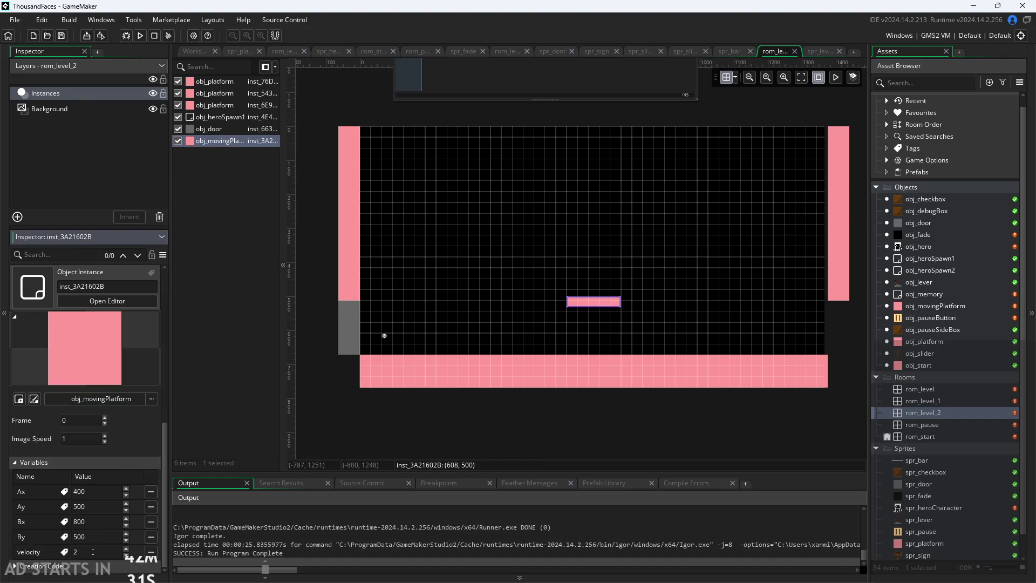
type(".5")
left_click(247, 384)
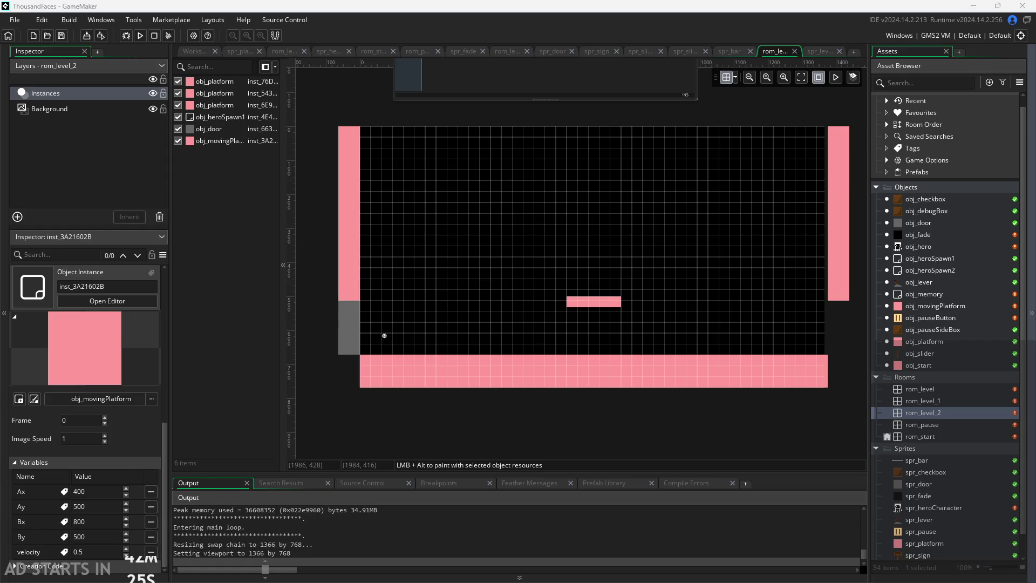
- Play-test into rom_level_2 with Debug Stats on, watching platform x edge from 400 to 400.50
left_click(371, 289)
key("Right")
key("Right")
key("Right")
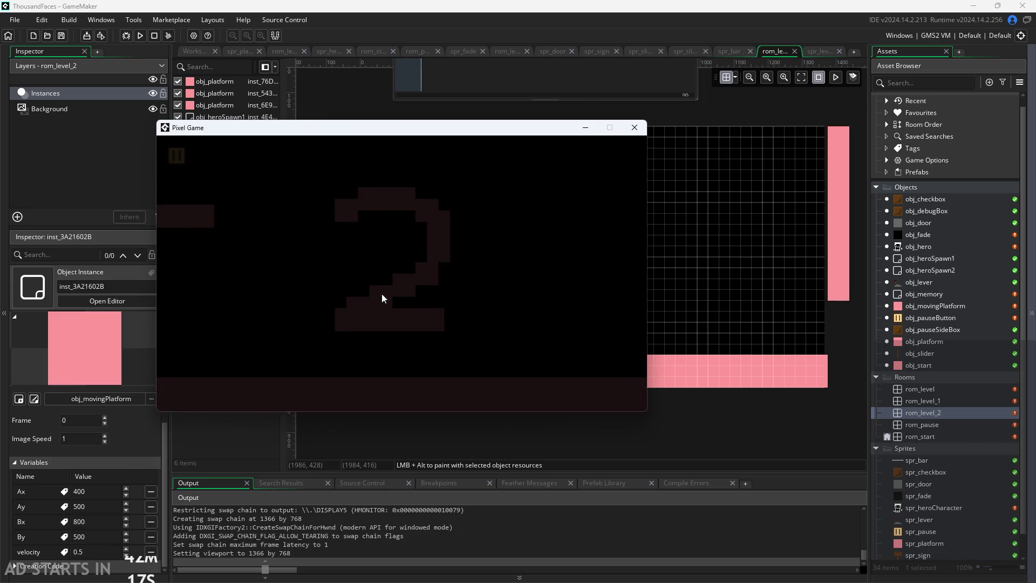
key("Right")
left_click(175, 156)
left_click(325, 236)
left_click(174, 154)
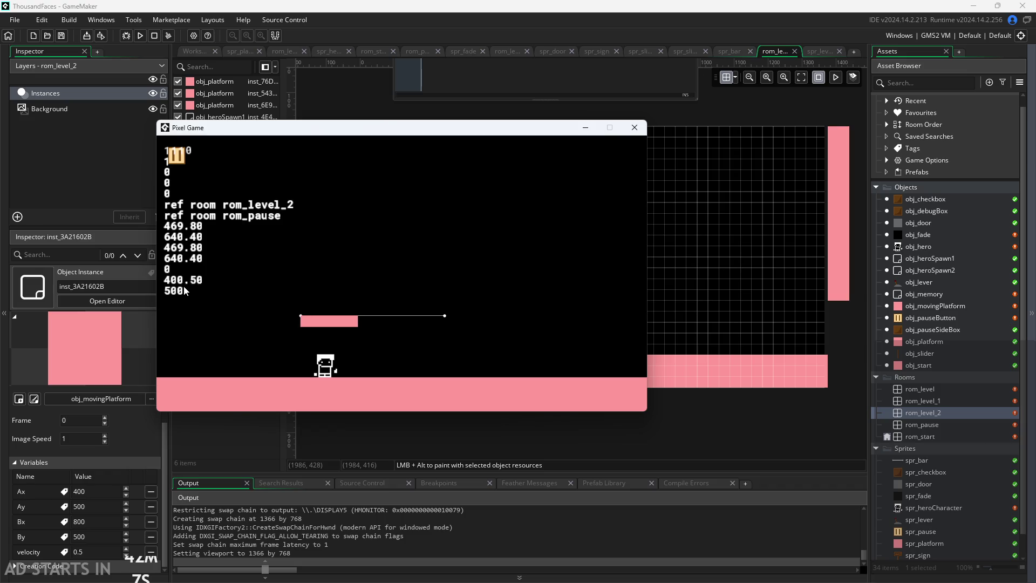
mouse_move(273, 126)
left_mouse_down()
mouse_move(313, 152)
mouse_move(576, 207)
left_mouse_up()
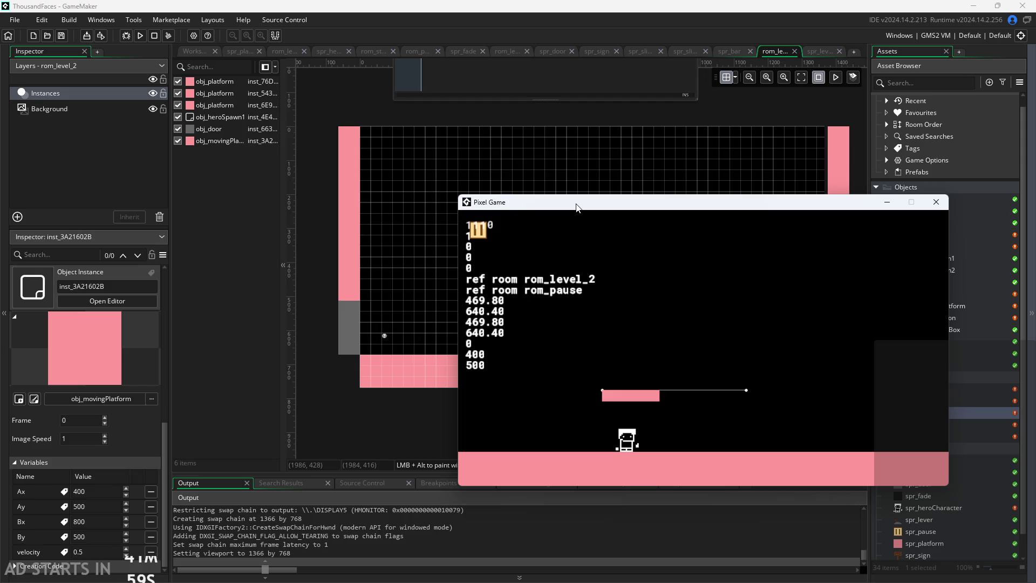
mouse_move(576, 207)
left_mouse_down()
mouse_move(563, 208)
mouse_move(449, 381)
mouse_move(281, 239)
mouse_move(291, 161)
mouse_move(328, 160)
left_mouse_up()
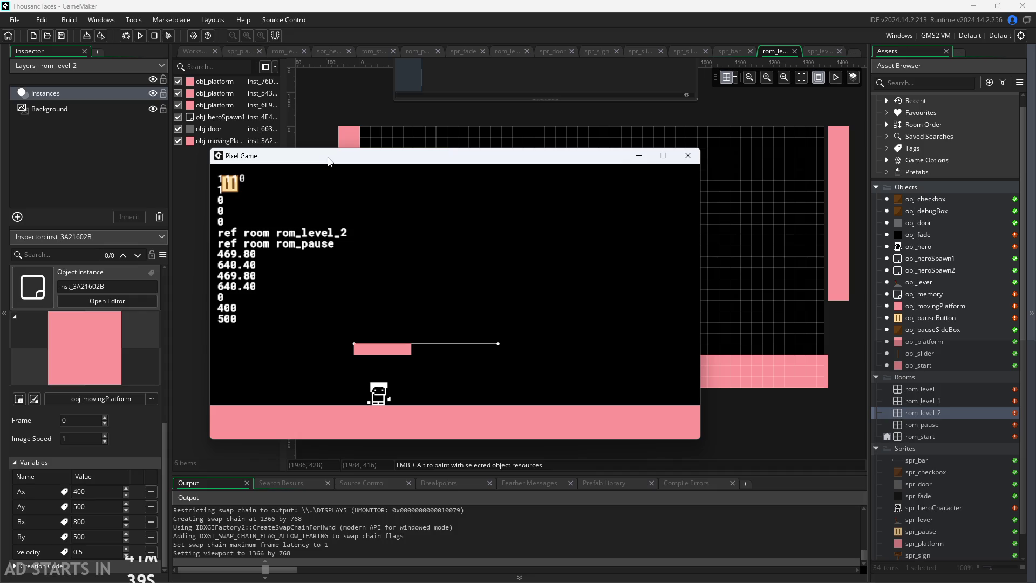
left_click(687, 156)
- Duplicate the platform y debug line in obj_pauseButton's Draw GUI as a new line 20
double_click(944, 318)
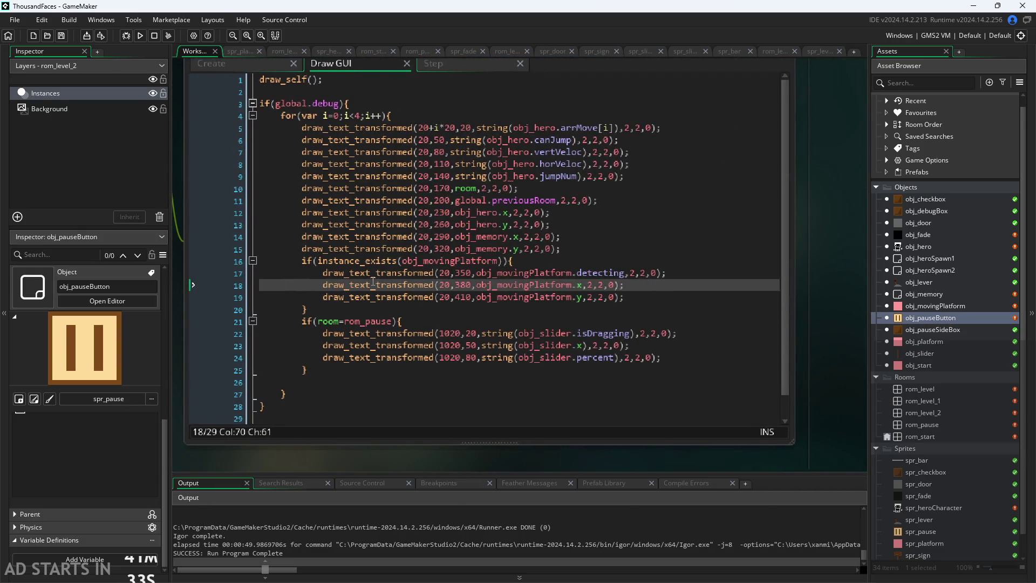
left_click_drag(648, 295, 321, 296)
key("ctrl+c")
left_click(637, 299)
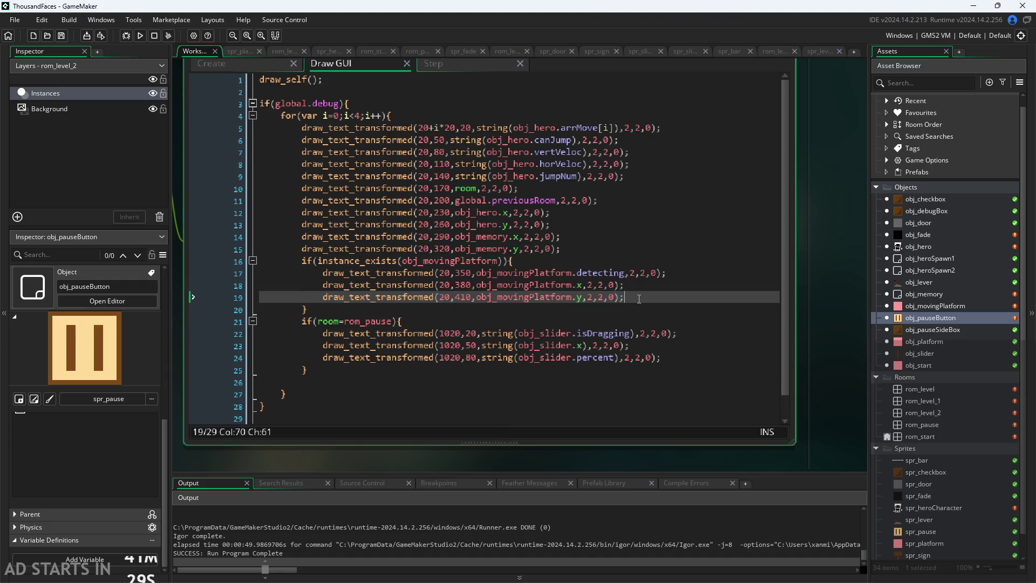
key("Return")
key("ctrl+v")
- Make line 20 draw obj_movingPlatform.toFro at height 440 instead of y
left_click(466, 310)
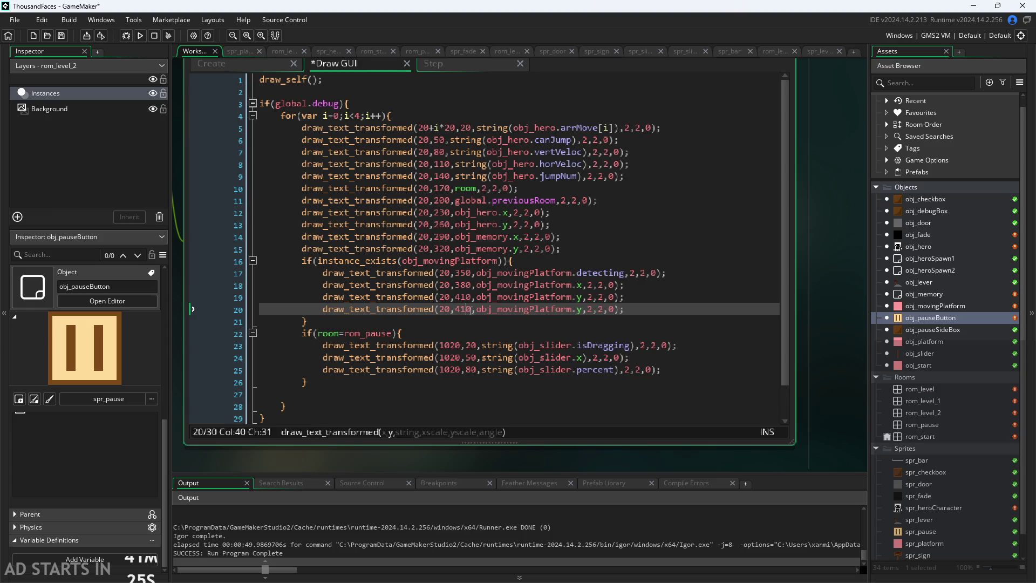
key("Right")
key("Right")
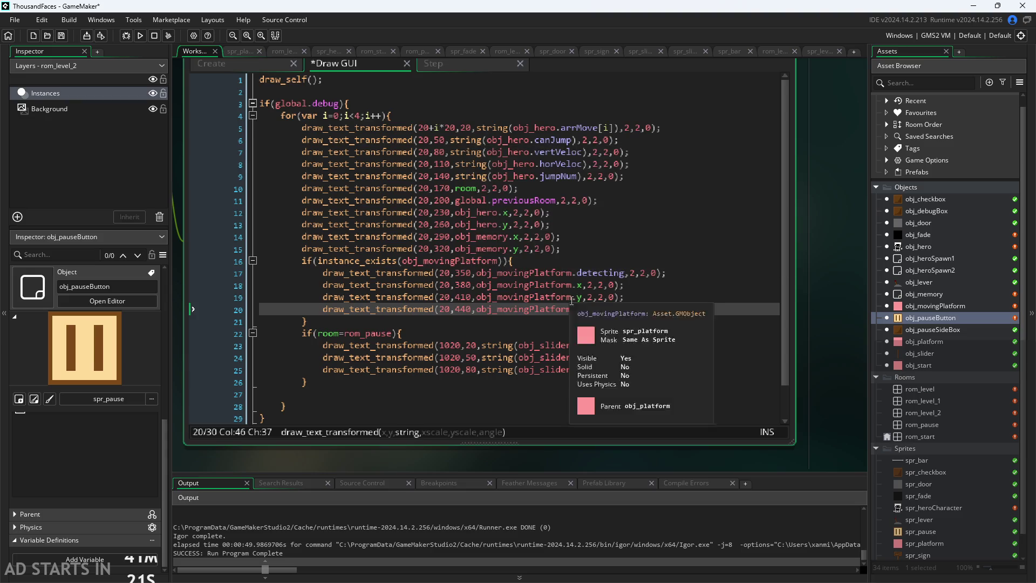
double_click(582, 309)
type("toF")
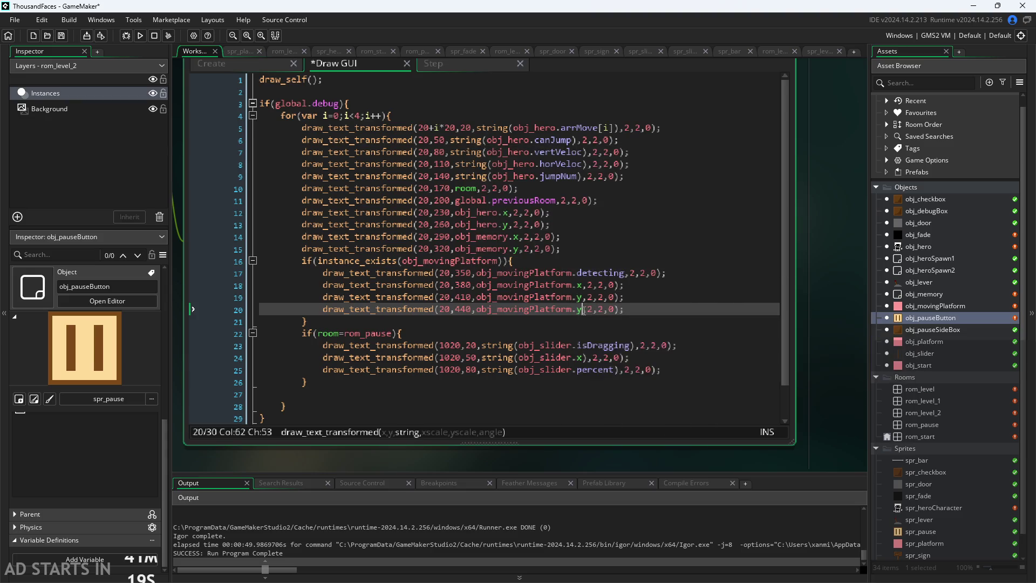
type("Ro")
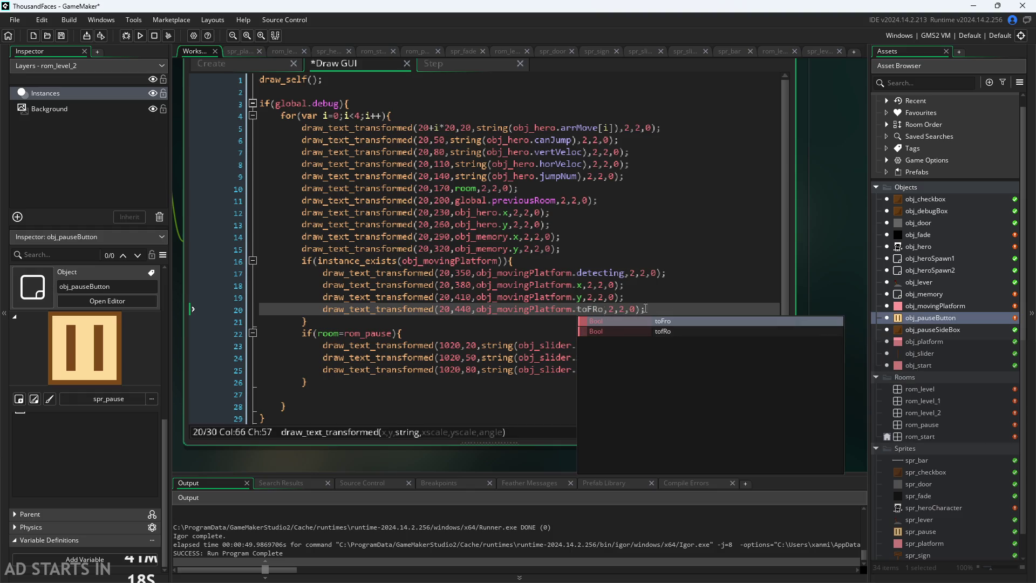
left_click(685, 319)
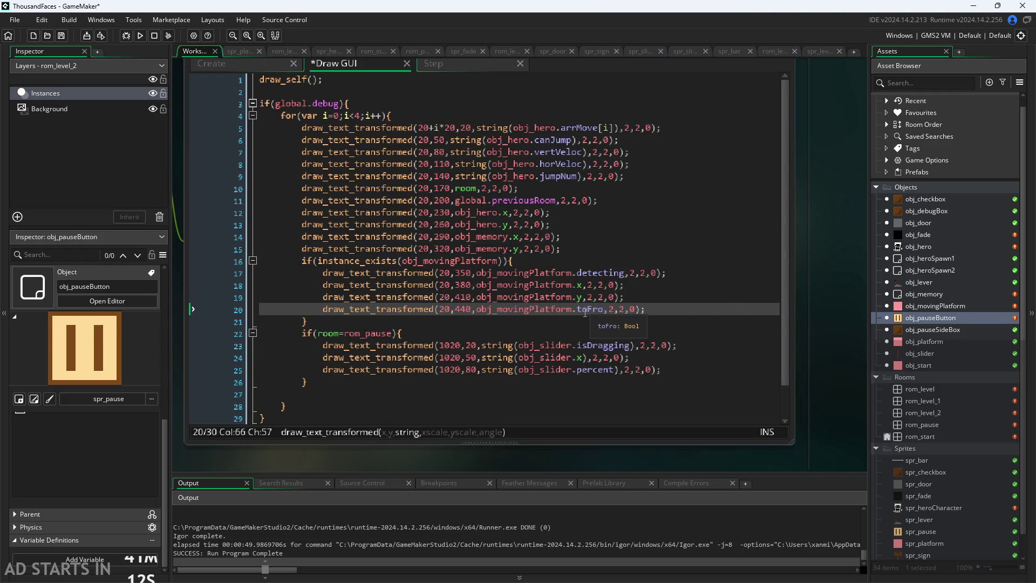
double_click(930, 305)
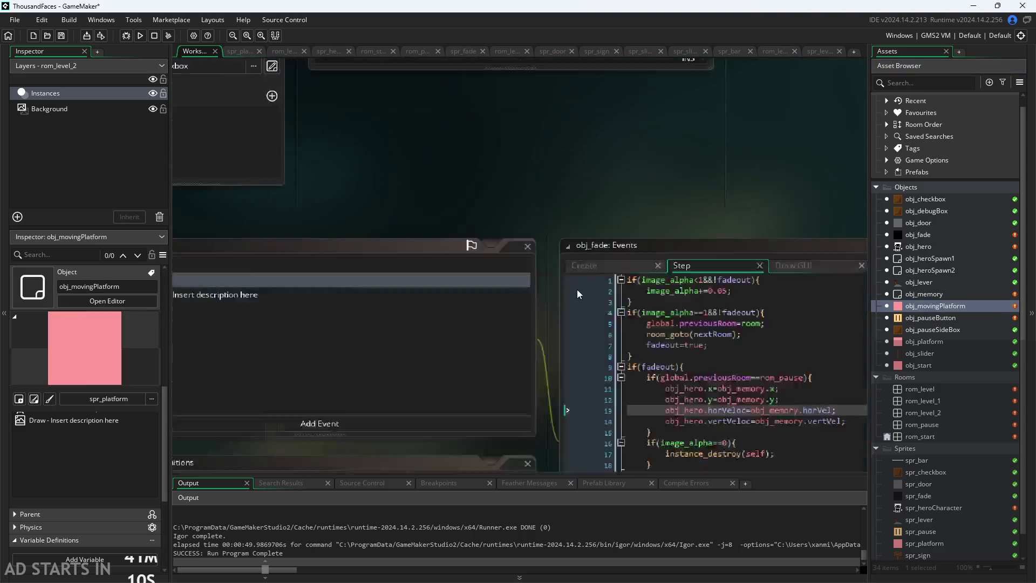
- Correct the misspelled tofRo to toFro on line 6 of the platform's Step code, checking the Create event
mouse_move(722, 238)
left_mouse_down()
mouse_move(519, 326)
mouse_move(390, 360)
left_mouse_up()
scroll(519, 327, "up", 3)
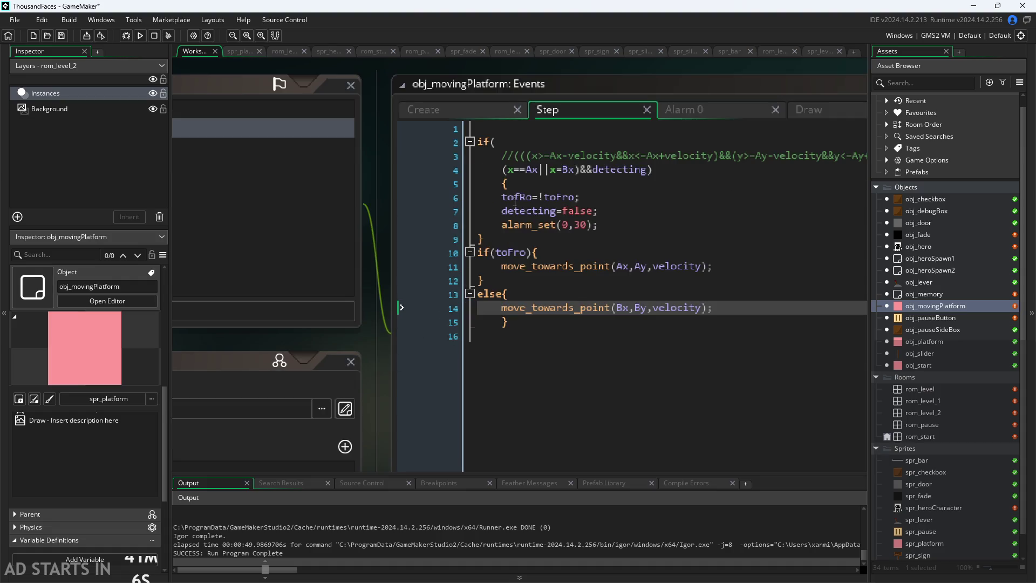
left_click(566, 197)
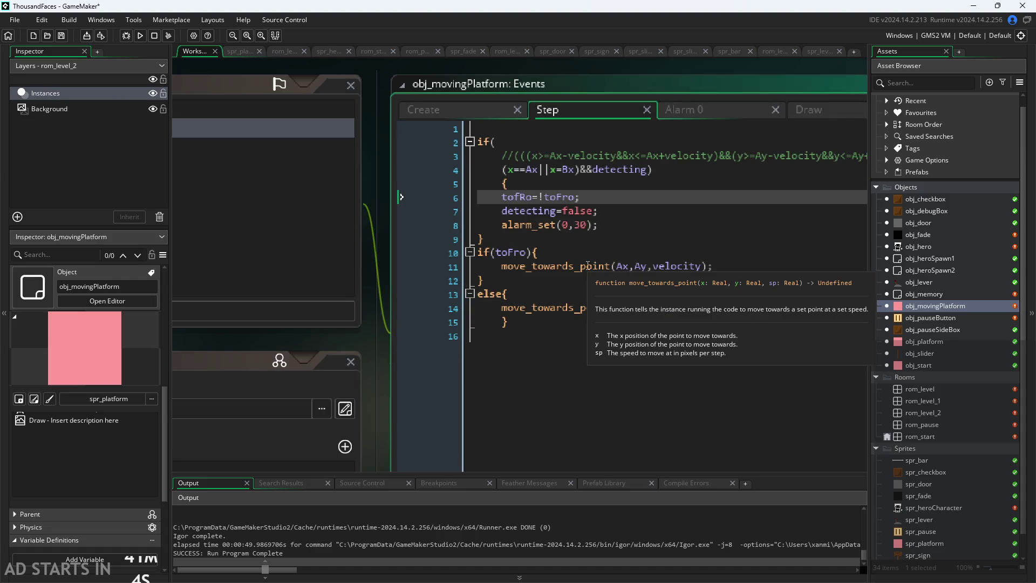
key("Delete")
key("Delete")
type("Fr")
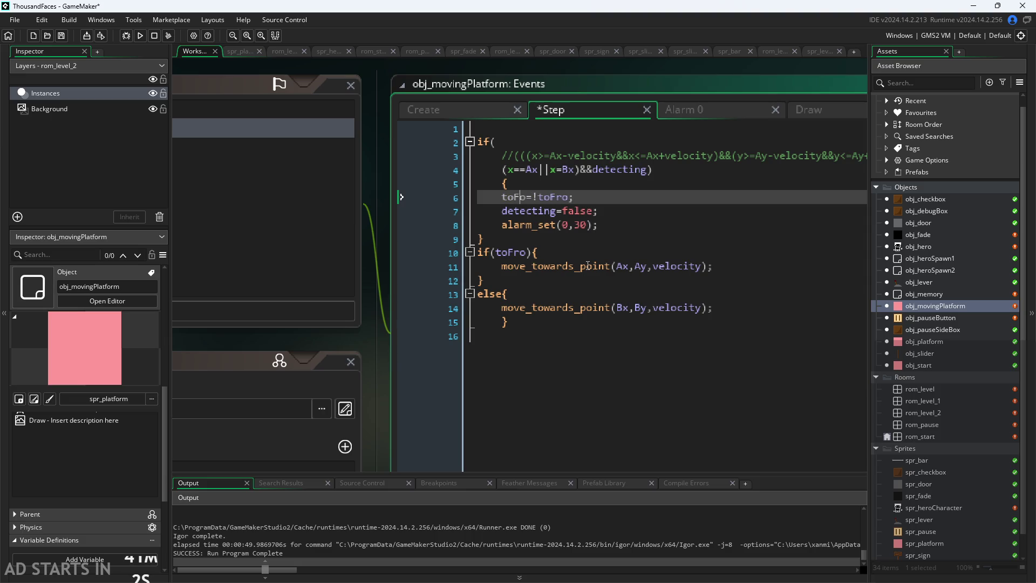
left_click(483, 116)
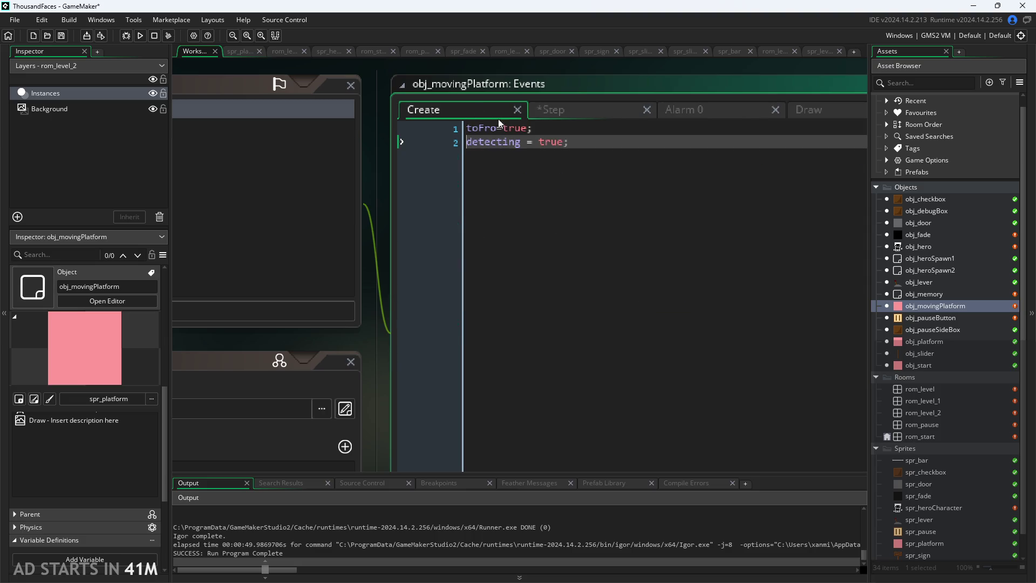
left_click(546, 115)
- Save the corrected Step code and launch a test run of the game
scroll(380, 132, "down", 2)
key("ctrl+s")
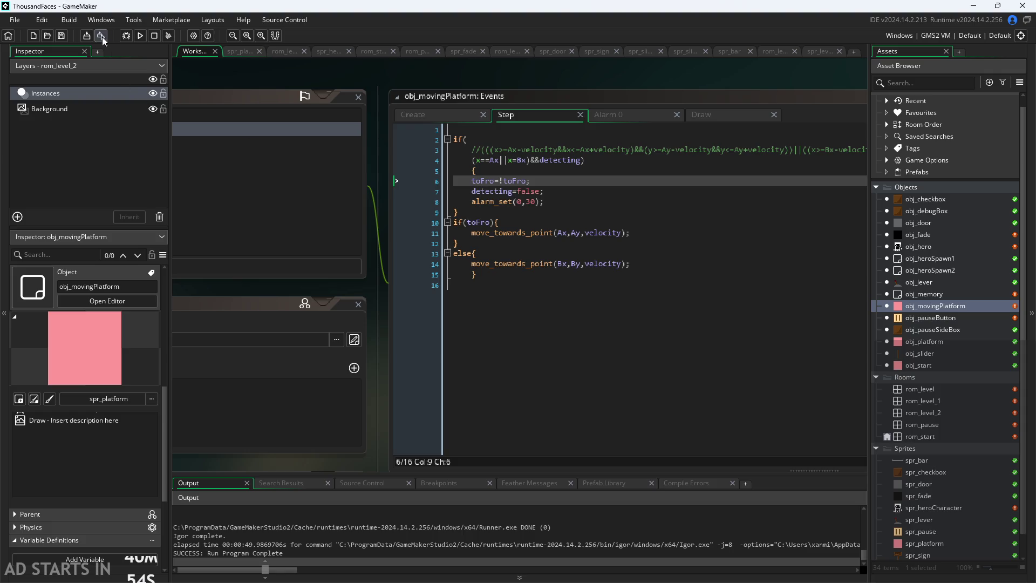
left_click(141, 38)
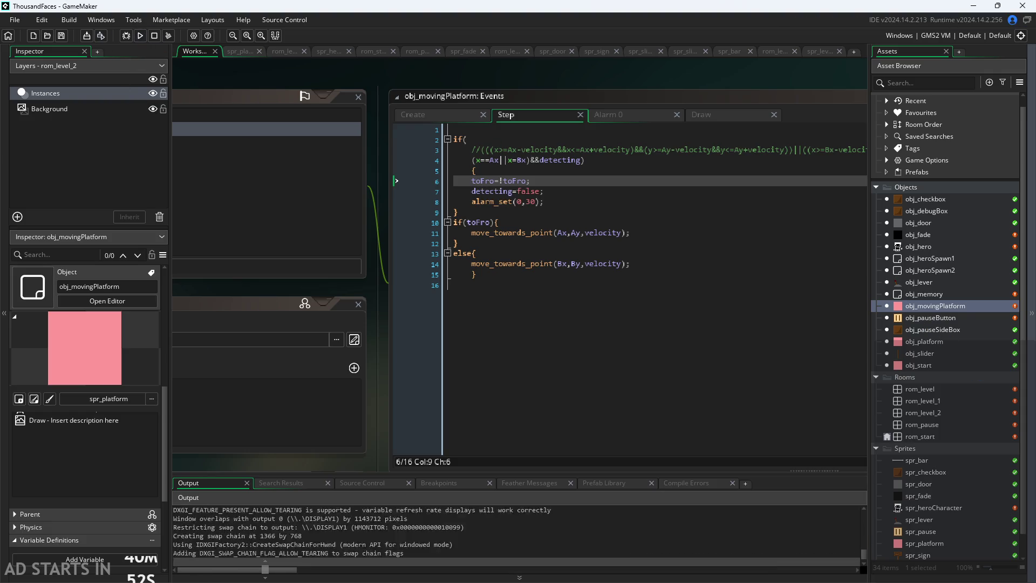
- Start the game and walk the hero right into the moving platform room
left_click(423, 284)
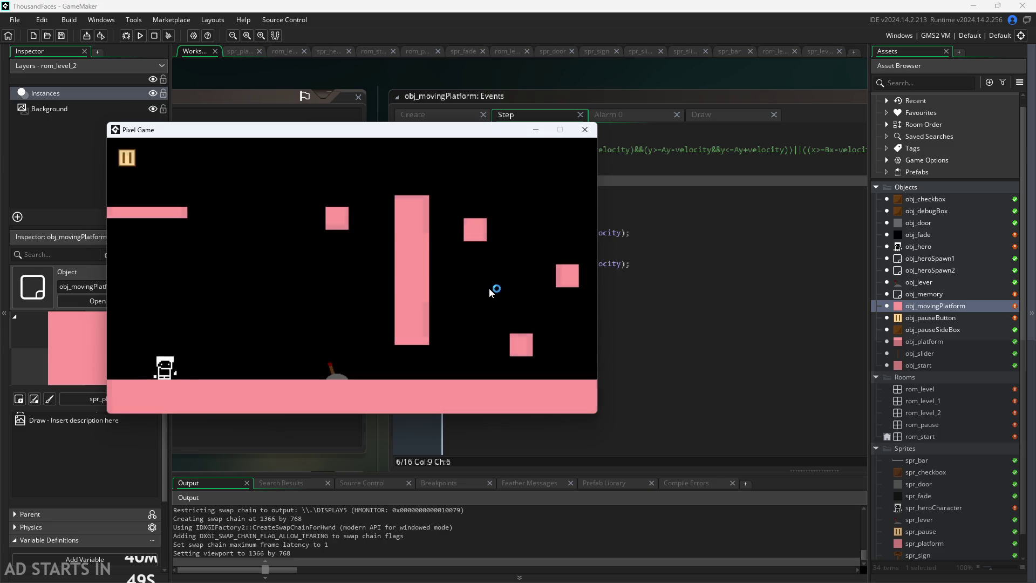
key("Right")
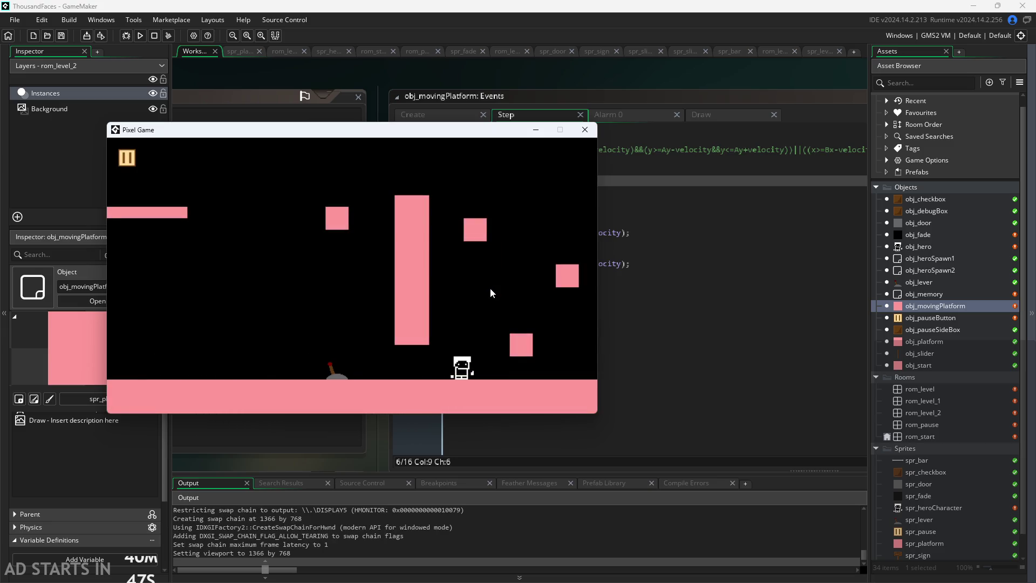
key("Right")
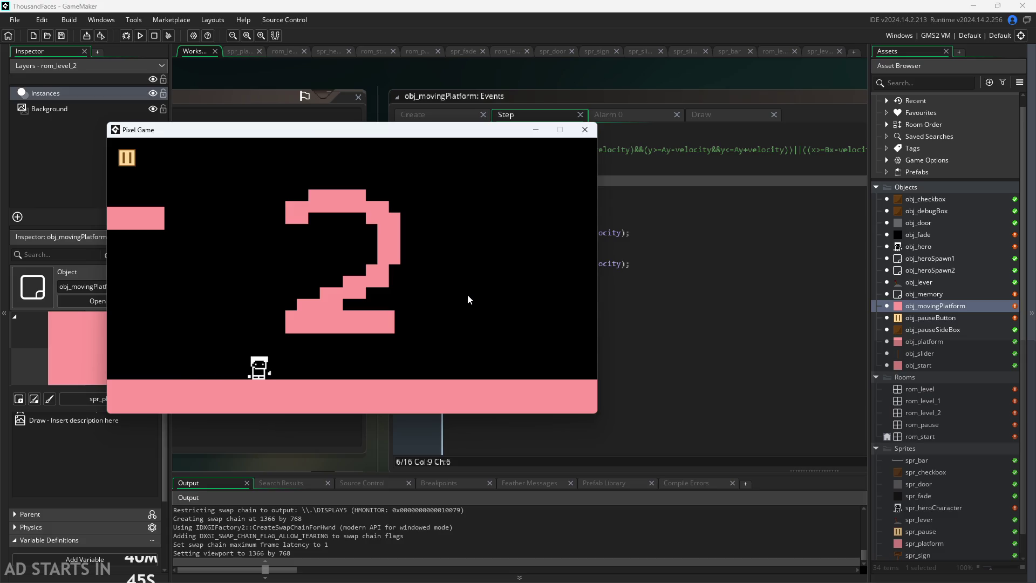
key("Right")
key("Up")
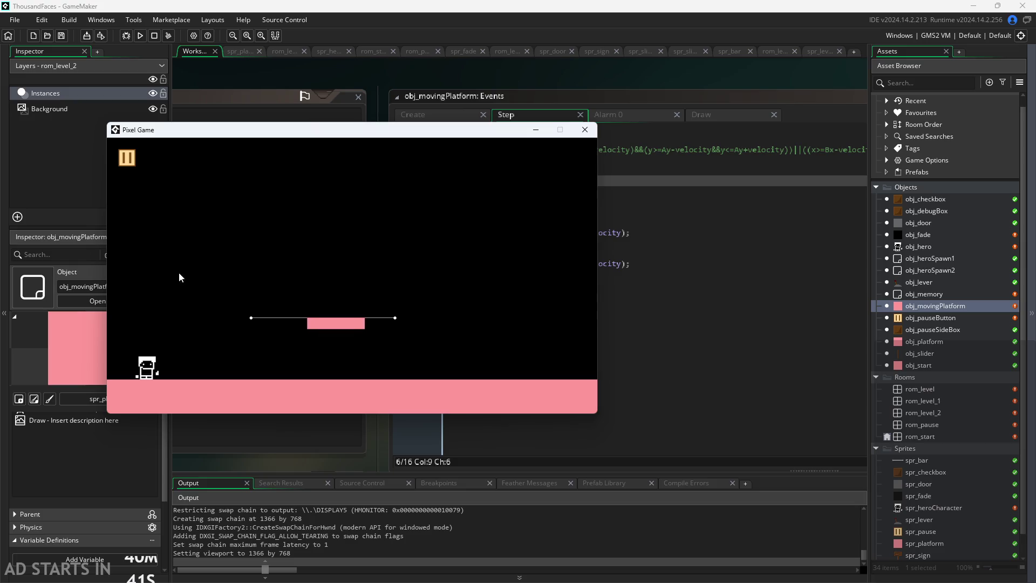
- Turn on Debug Stats and Pause Button on Right Side in the pause menu, then resume
left_click(131, 157)
left_click(276, 237)
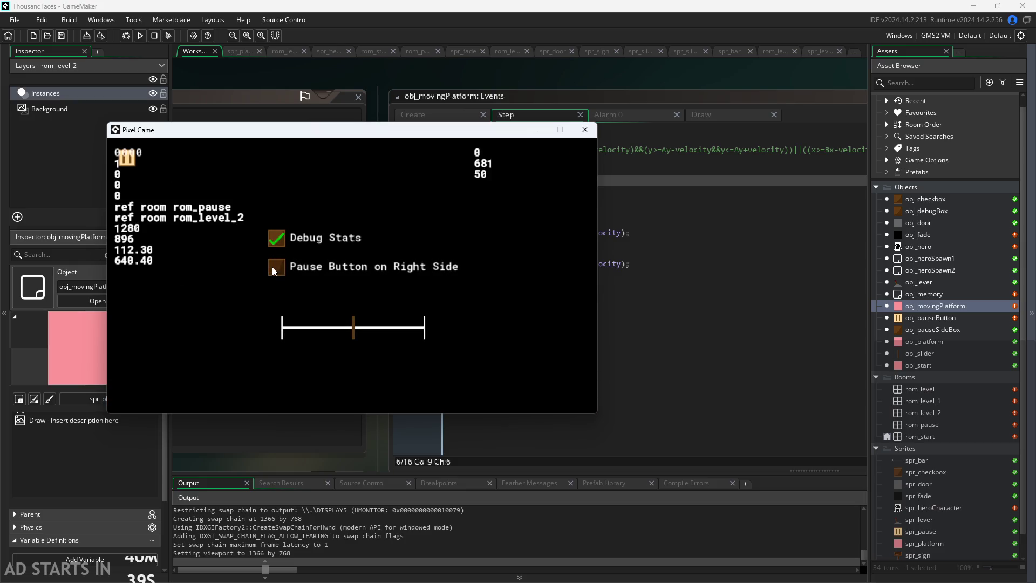
left_click(274, 266)
left_click(581, 158)
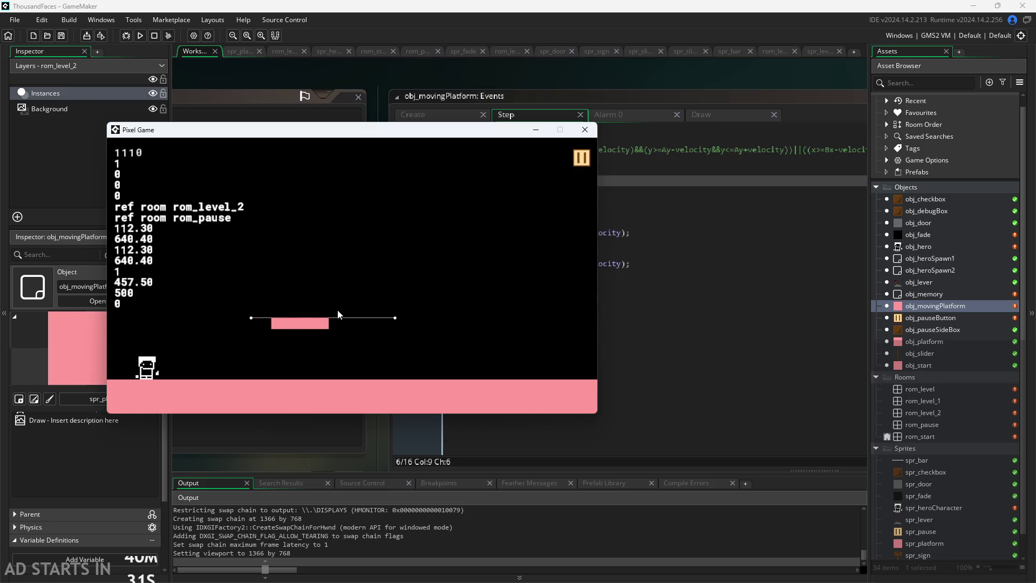
- Jump onto the moving platform, ride it right and left, then close the game
key("Up")
key("Right")
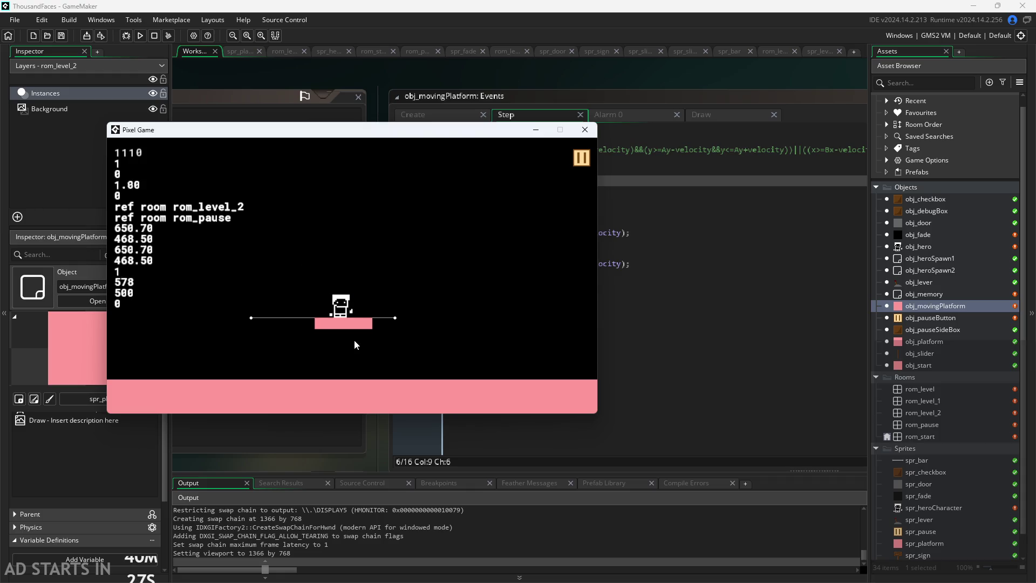
key("Right")
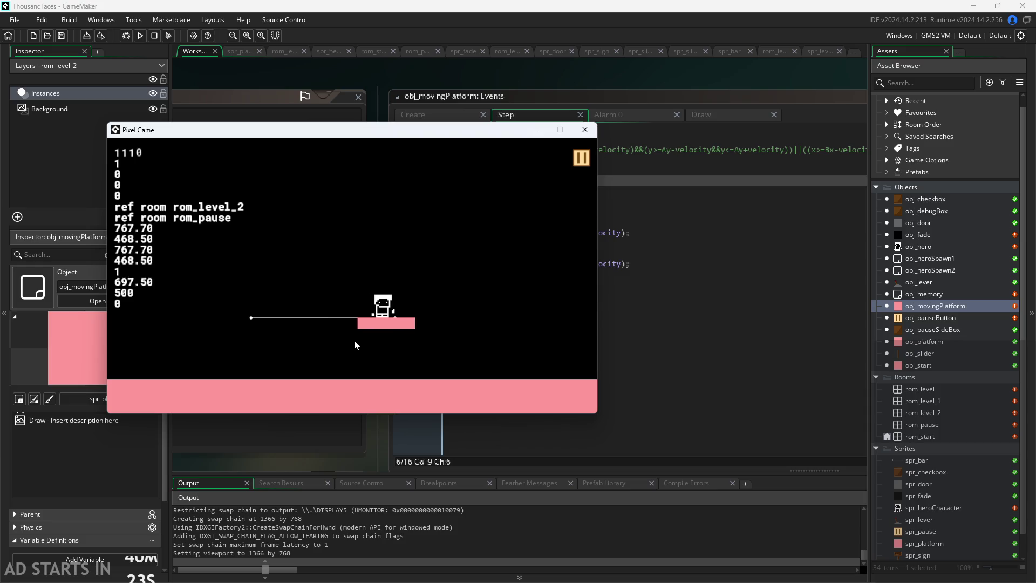
key("Right")
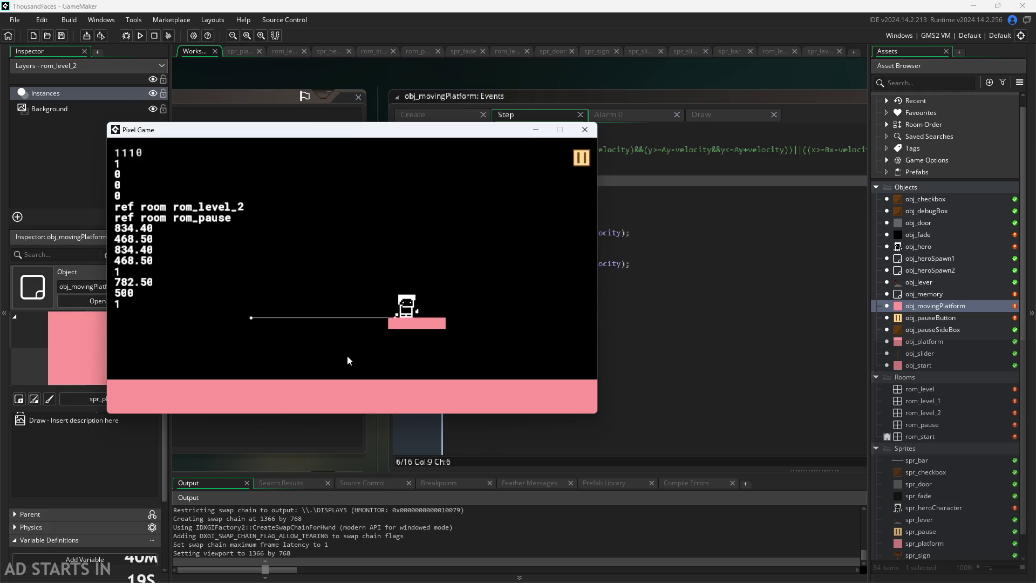
key("Left")
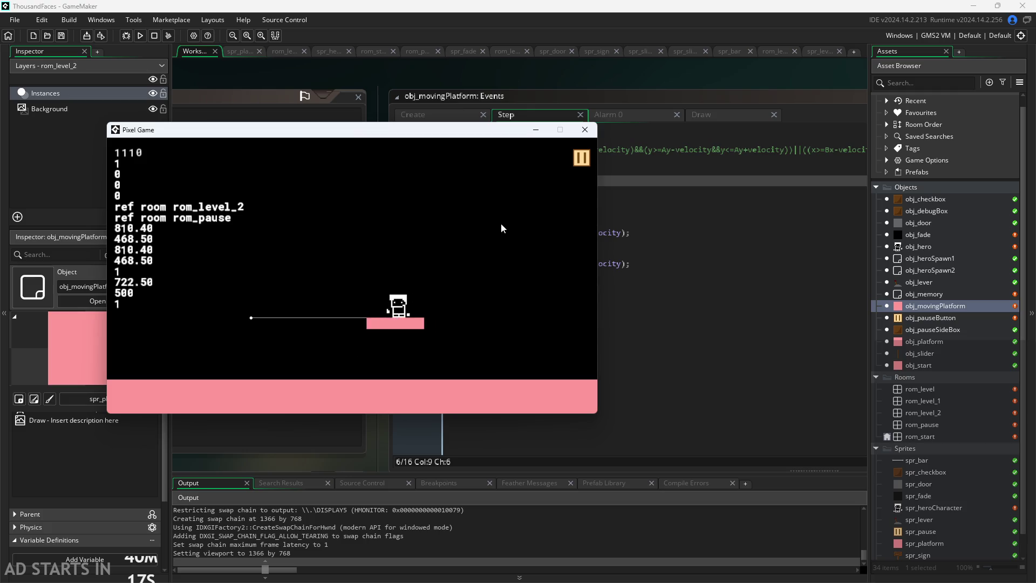
key("Left")
left_click(586, 131)
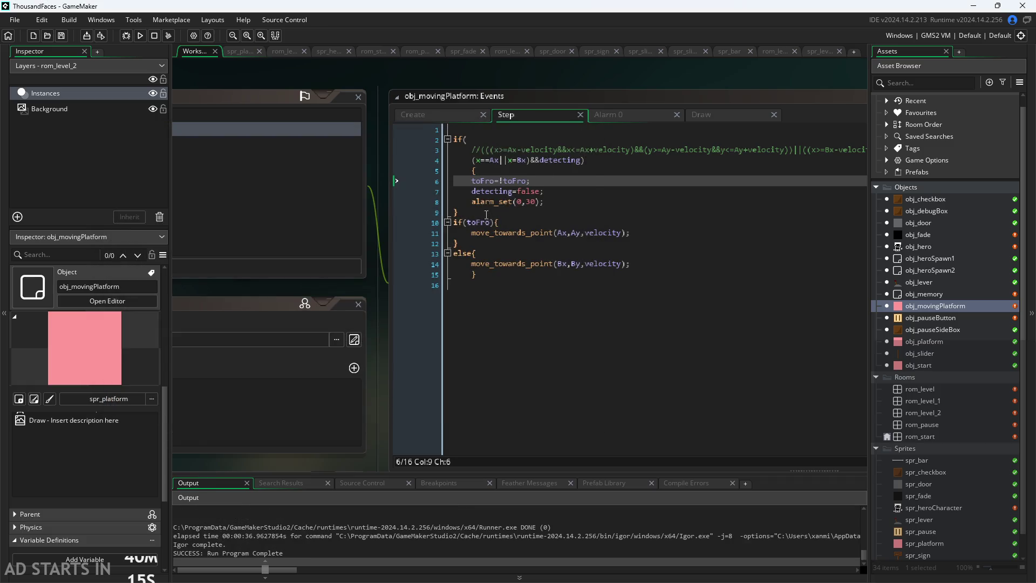
- Open rom_level_2 from the Asset Browser's Rooms folder, after passing through obj_start and rom_pause
left_click_drag(389, 203, 278, 274)
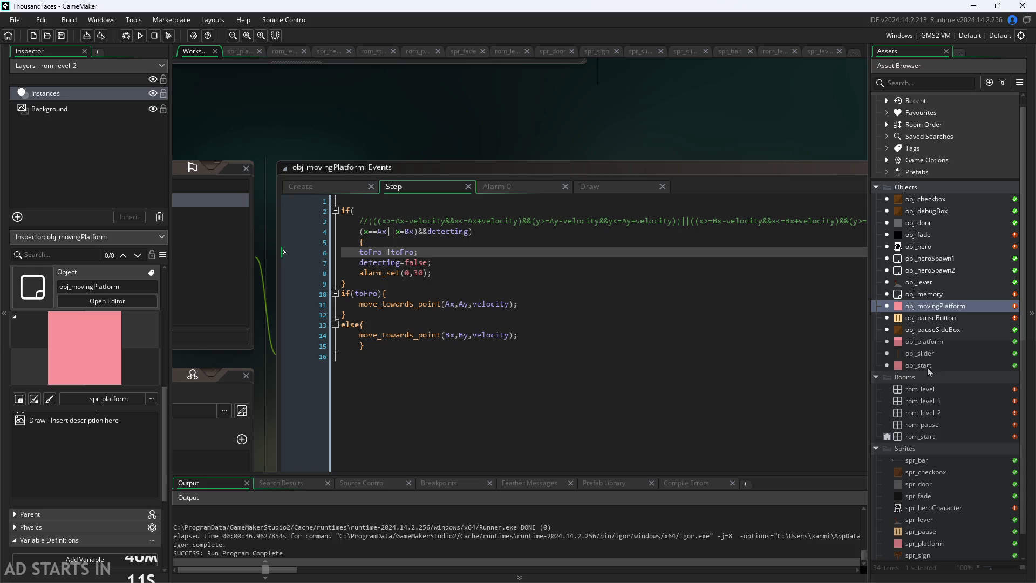
double_click(927, 367)
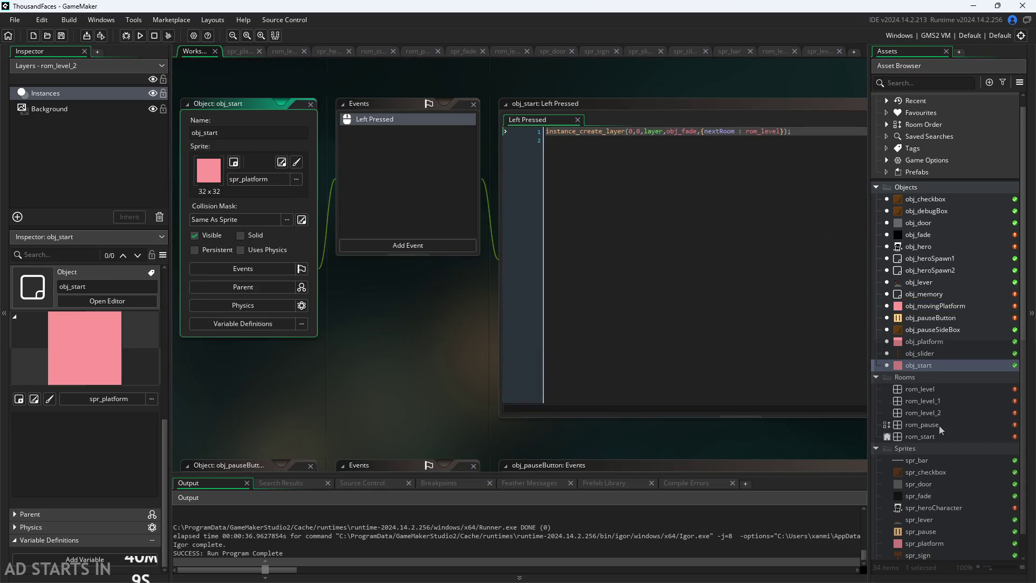
double_click(938, 427)
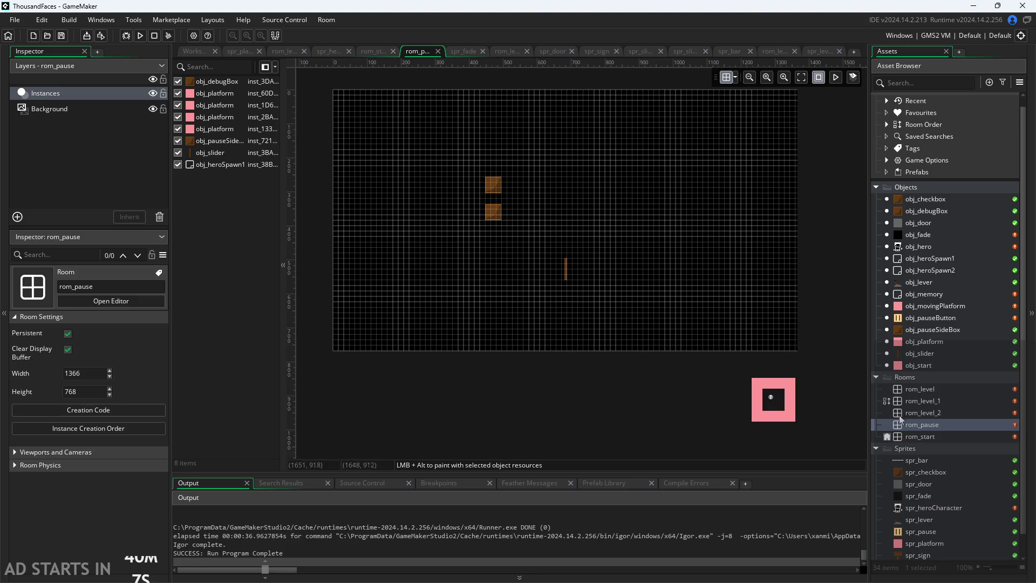
double_click(919, 416)
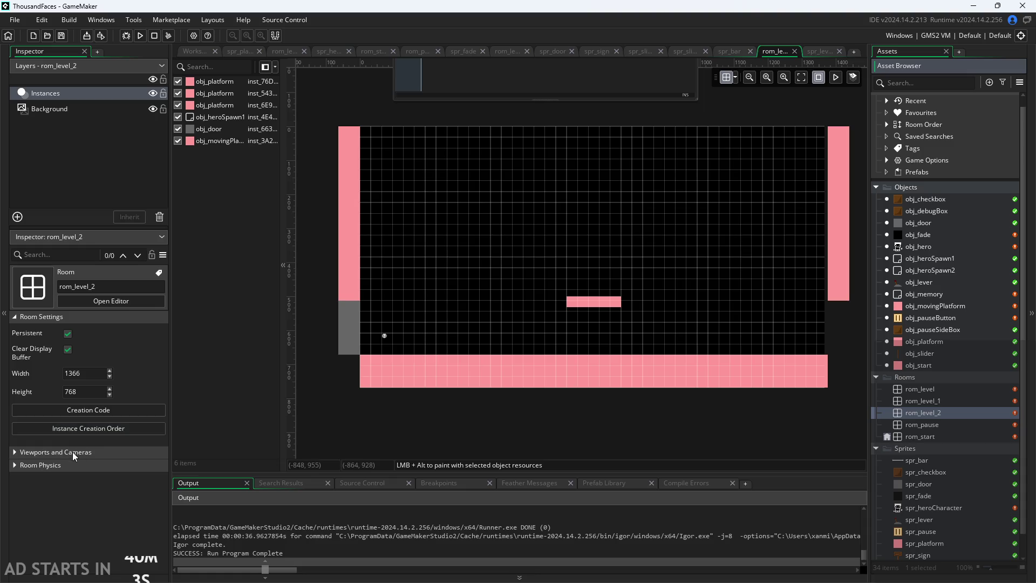
- Select the moving platform instance and clear its old velocity value for editing
left_click(603, 302)
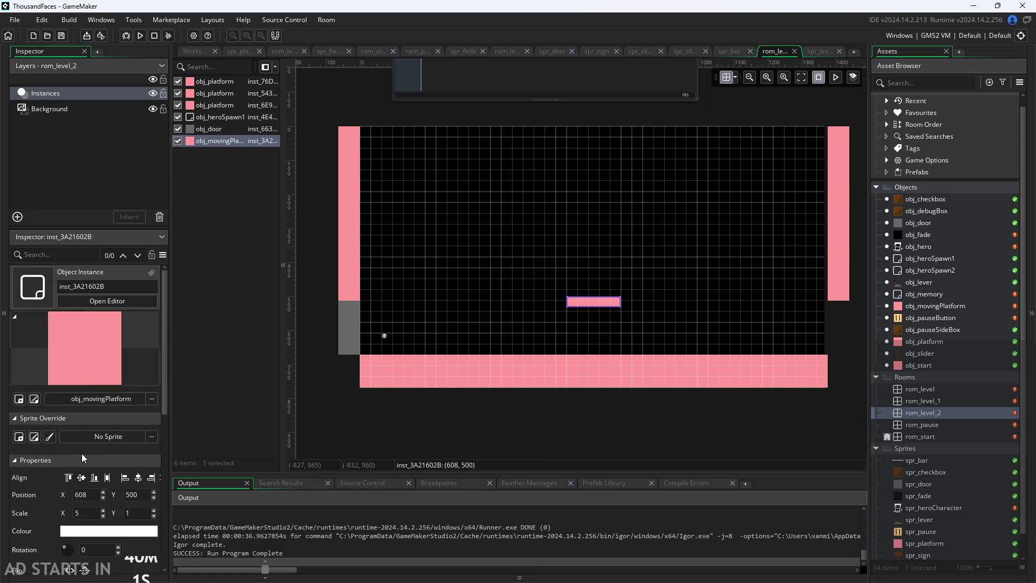
scroll(84, 458, "down", 5)
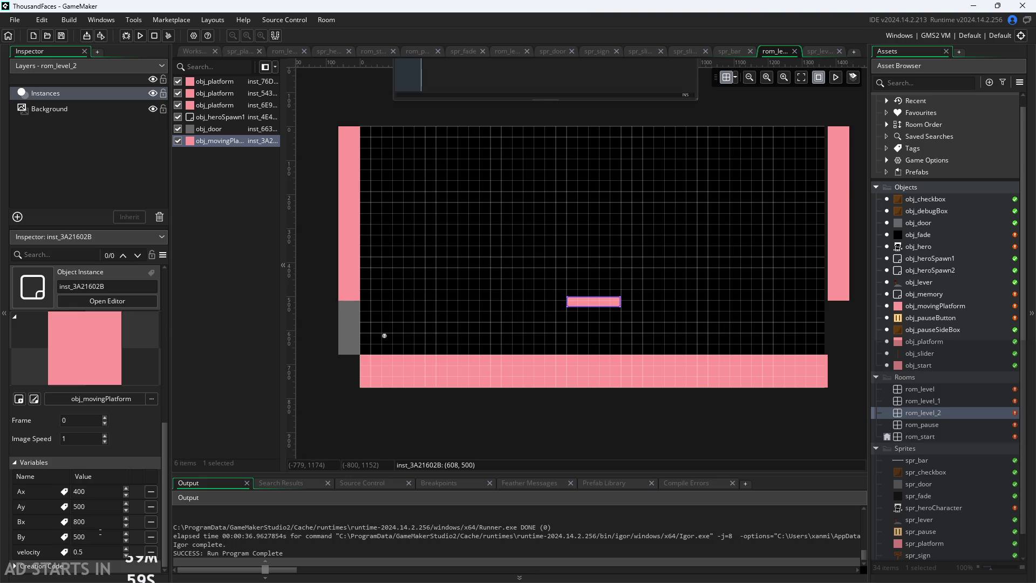
left_click(78, 551)
key("BackSpace")
key("BackSpace")
key("BackSpace")
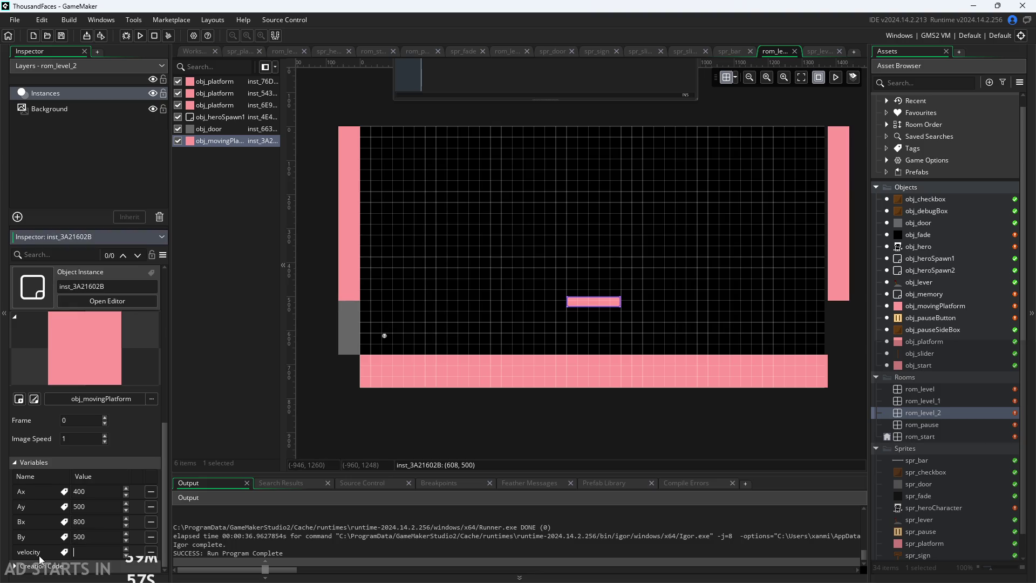
scroll(131, 462, "up", 4)
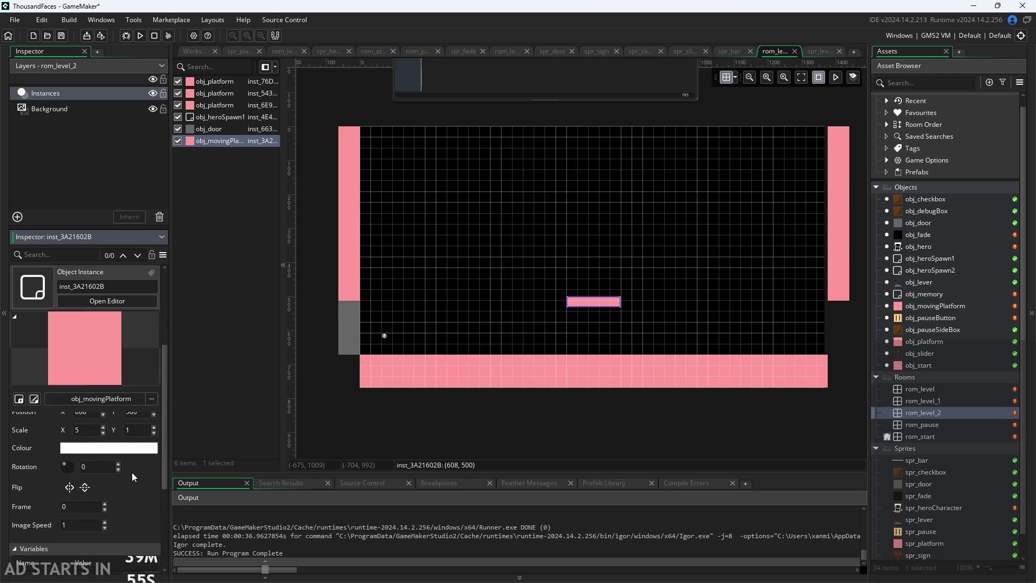
scroll(143, 519, "down", 4)
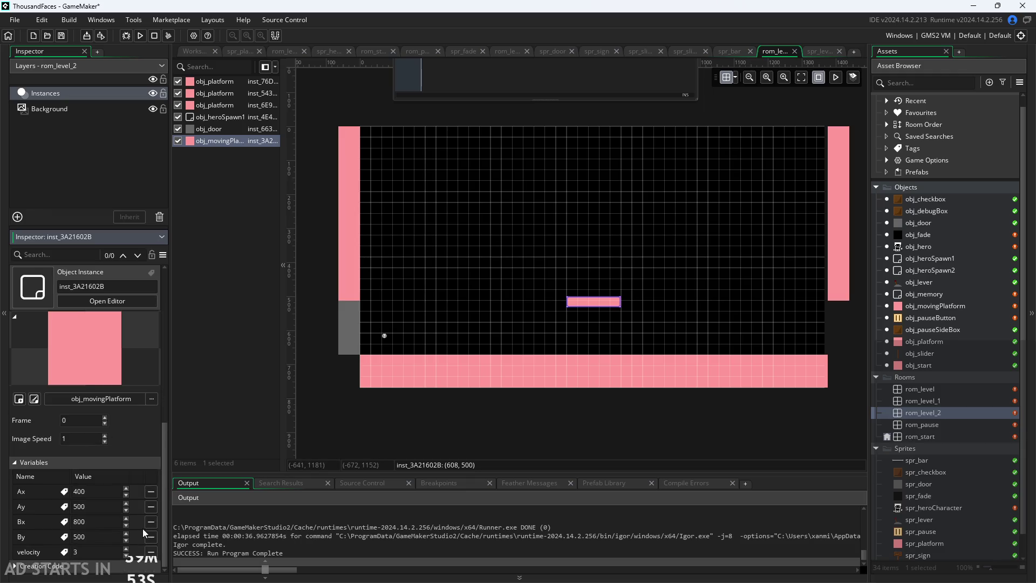
left_click(213, 423)
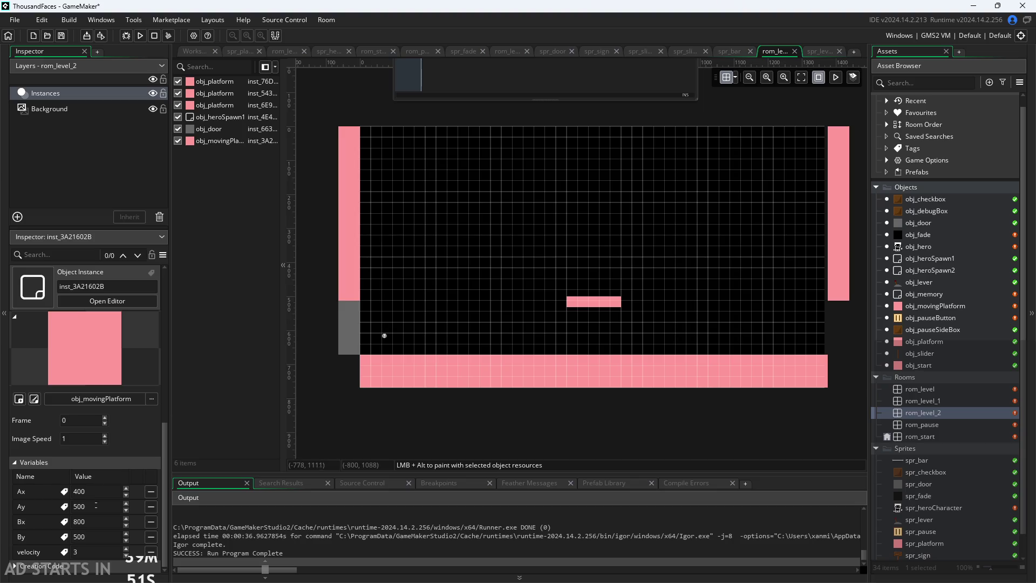
- Set the platform's X position to 609, commit velocity 2, and start a test run with F5
scroll(124, 455, "up", 5)
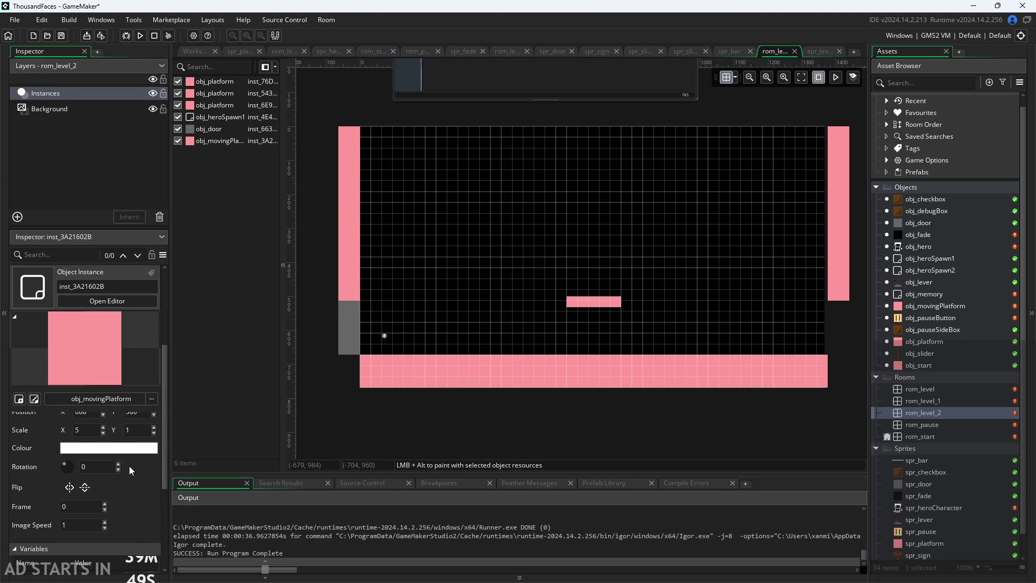
scroll(134, 510, "down", 4)
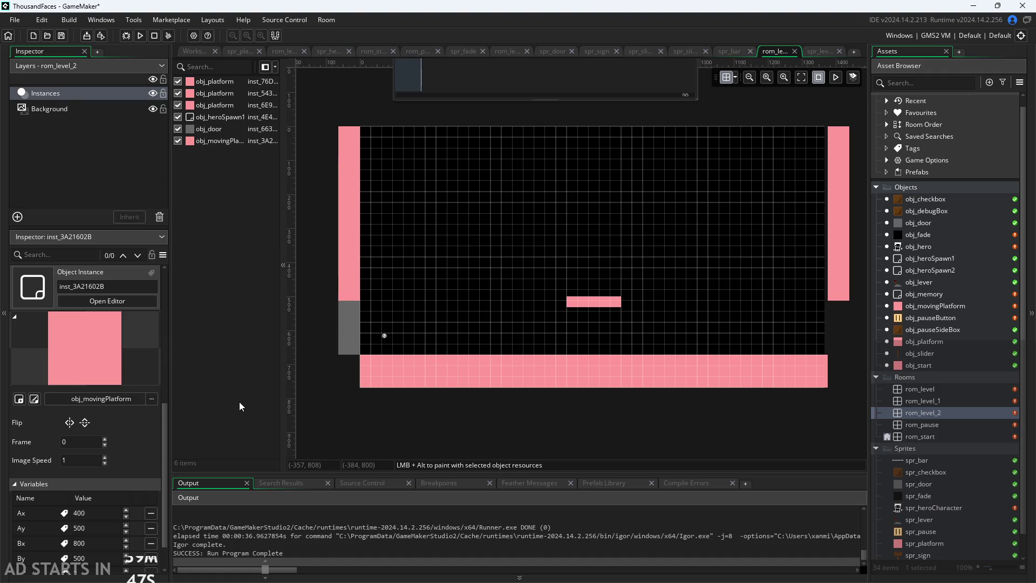
scroll(130, 464, "up", 5)
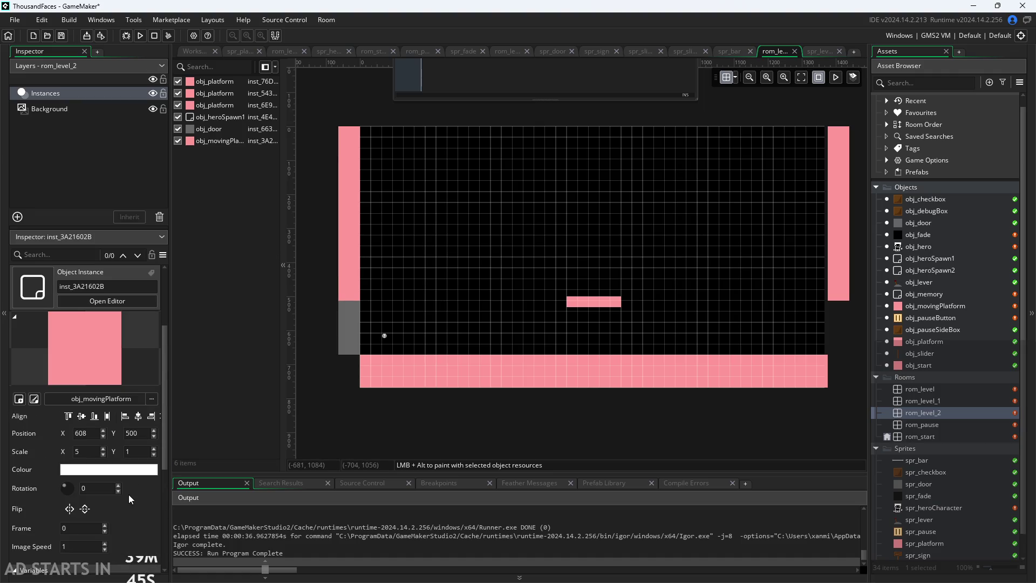
left_click_drag(94, 433, 96, 439)
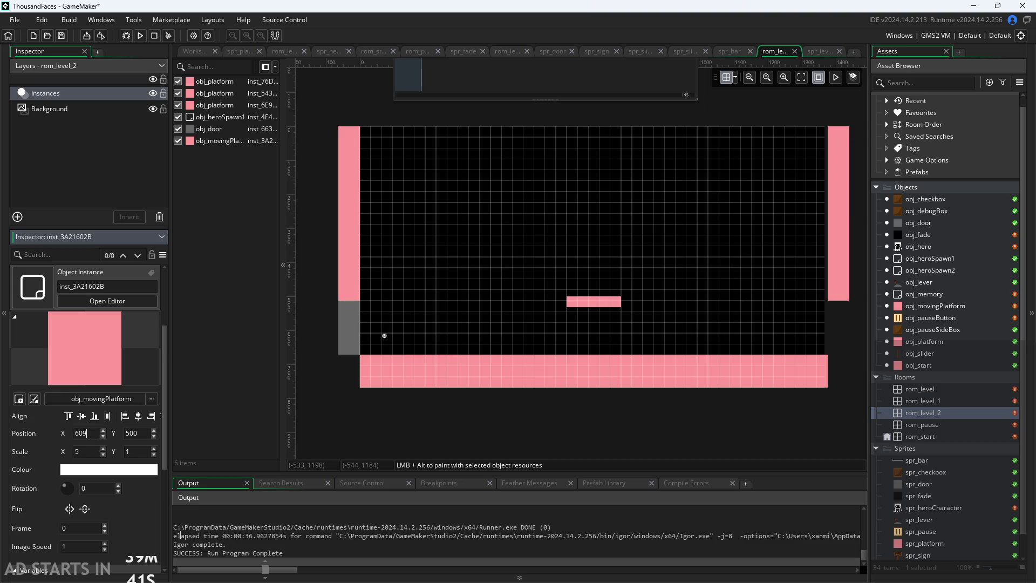
scroll(86, 436, "down", 5)
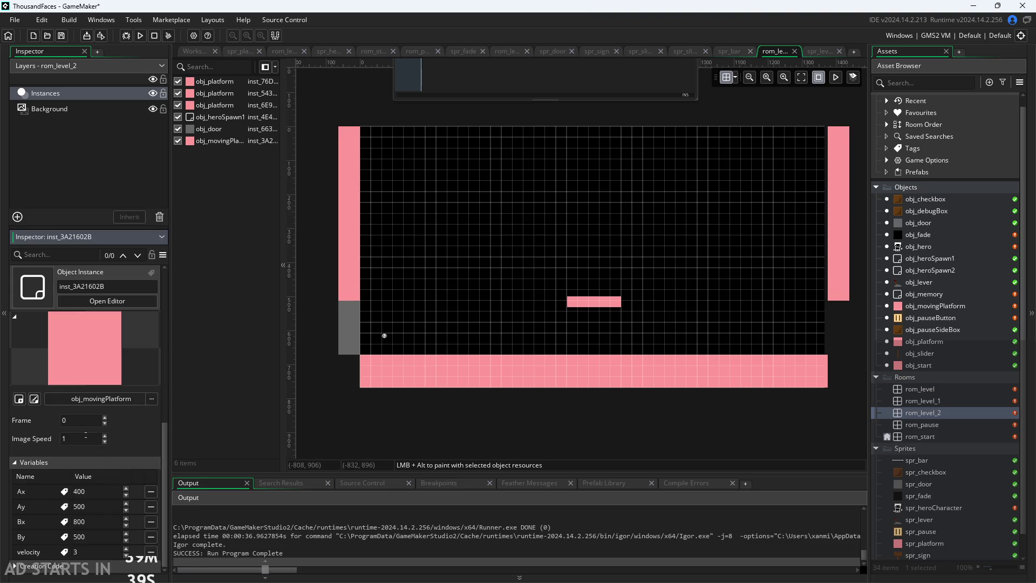
scroll(116, 421, "up", 4)
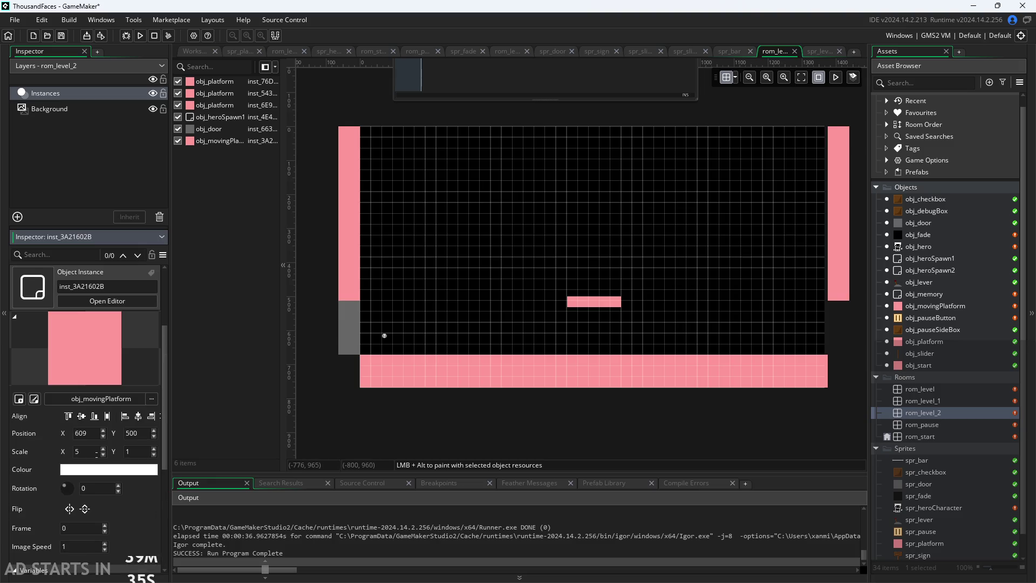
scroll(135, 516, "down", 4)
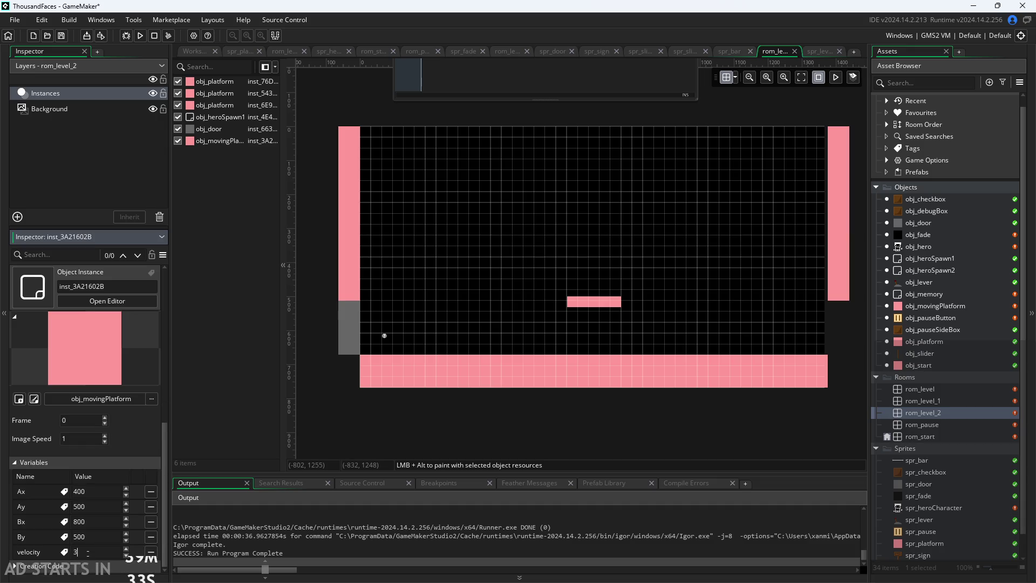
type("2")
left_click(197, 360)
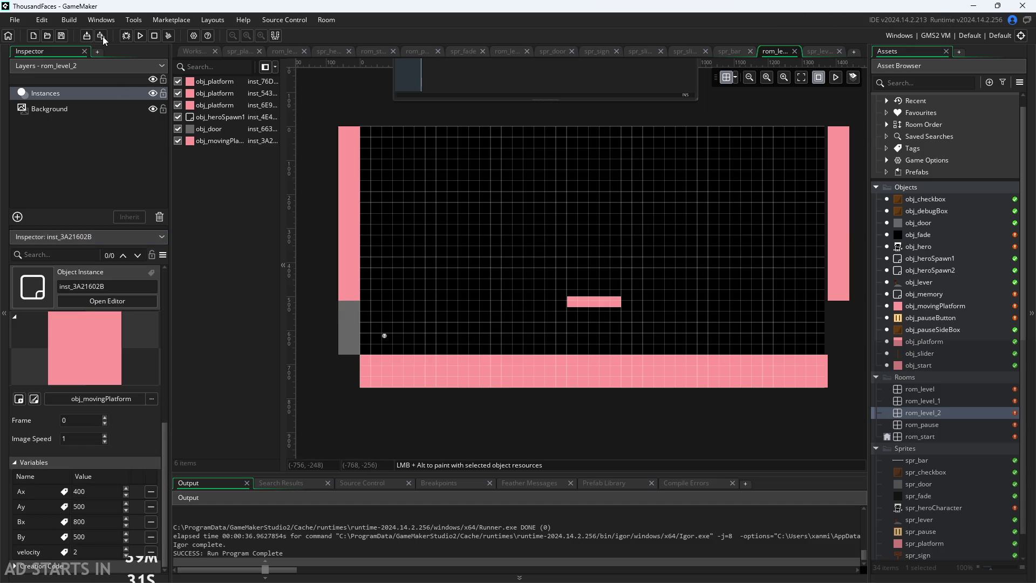
key("F5")
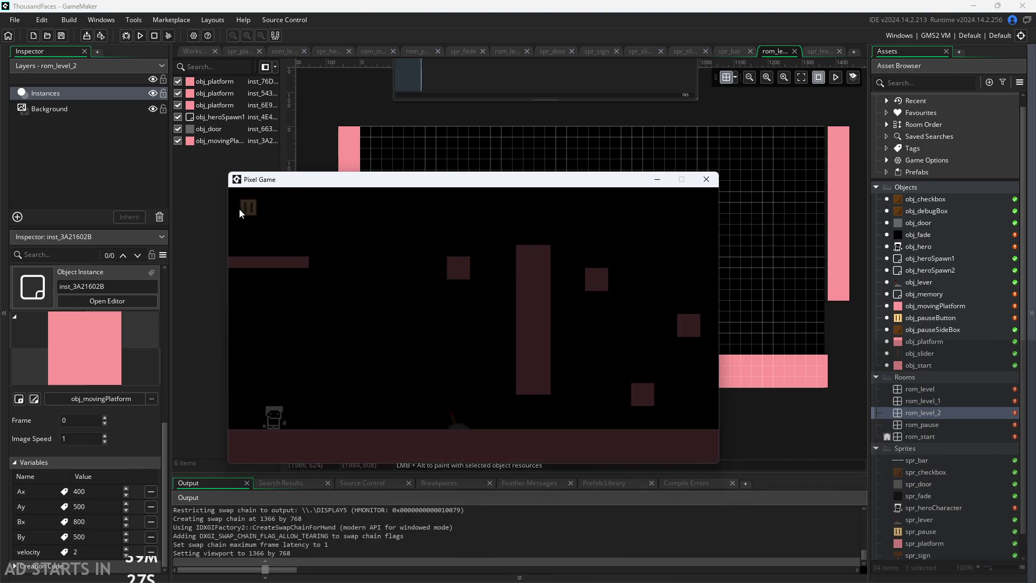
- Enable Debug Stats and a right-side pause button, watch the platform near x 400–412, then close
left_click(252, 209)
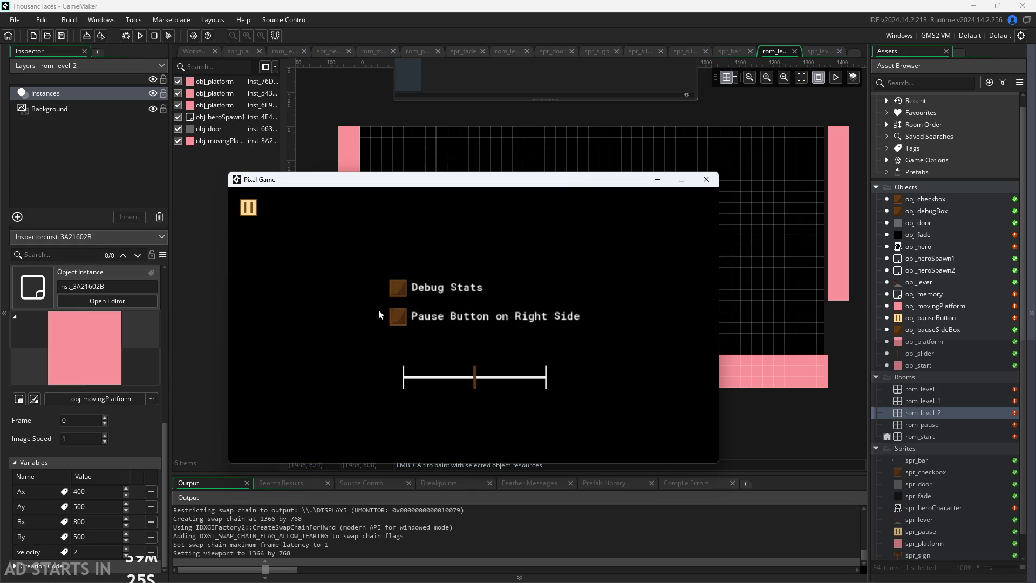
left_click(397, 316)
left_click(398, 288)
left_click(701, 217)
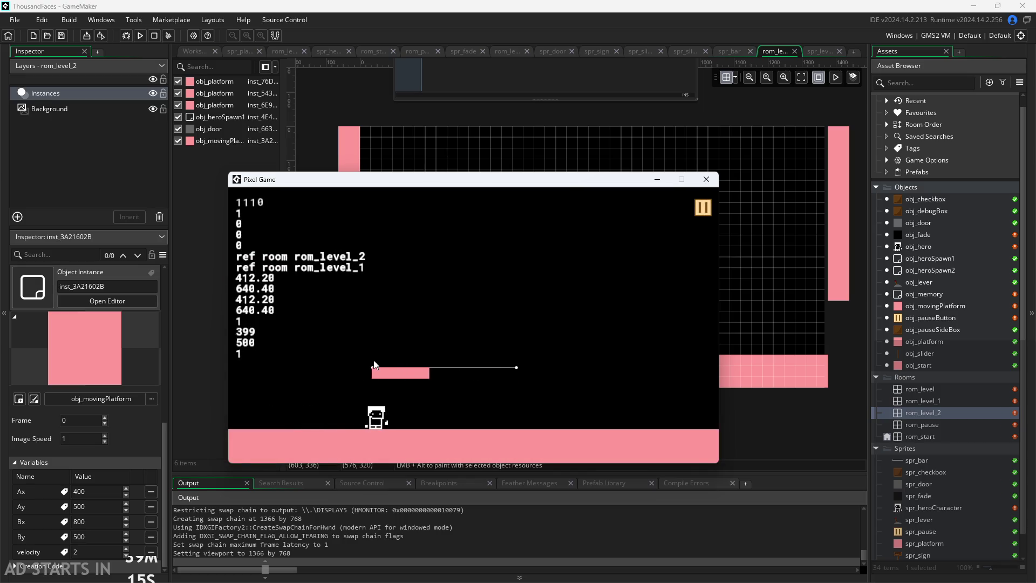
left_click(713, 183)
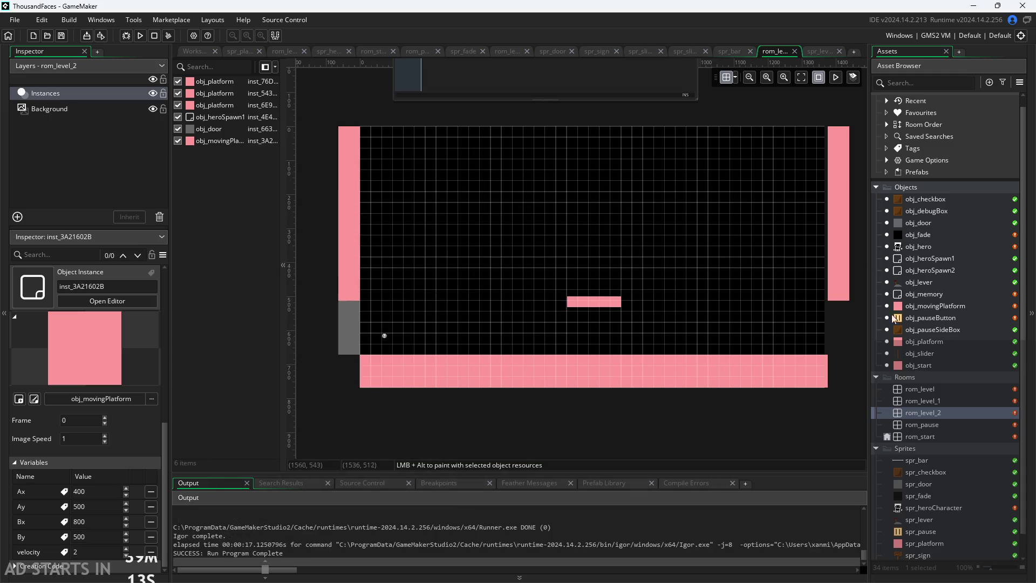
- Replace the (x==Ax||x=Bx) test with the uncommented range check in obj_movingPlatform's Step, save, and run
double_click(921, 306)
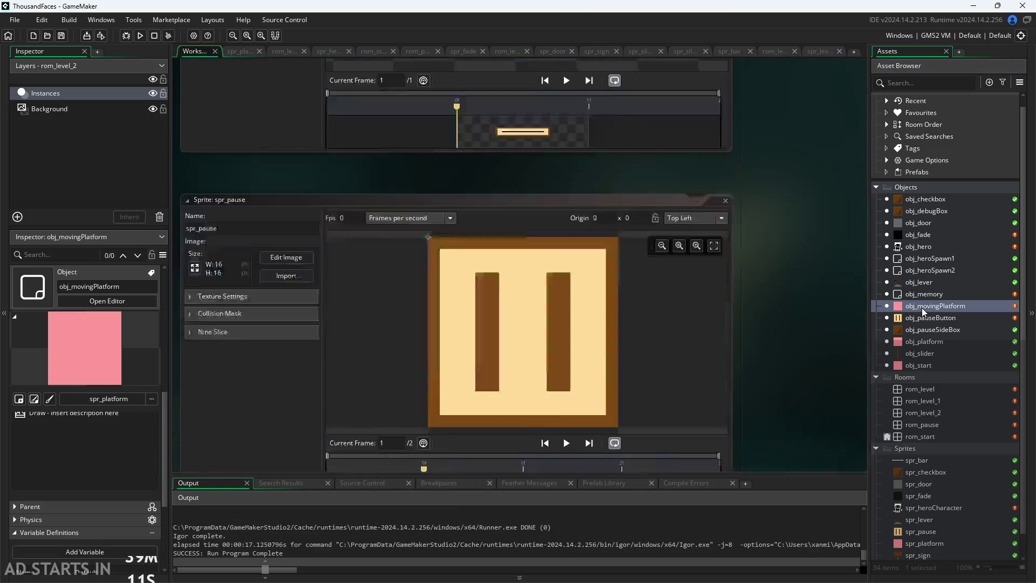
left_click_drag(711, 245, 267, 304)
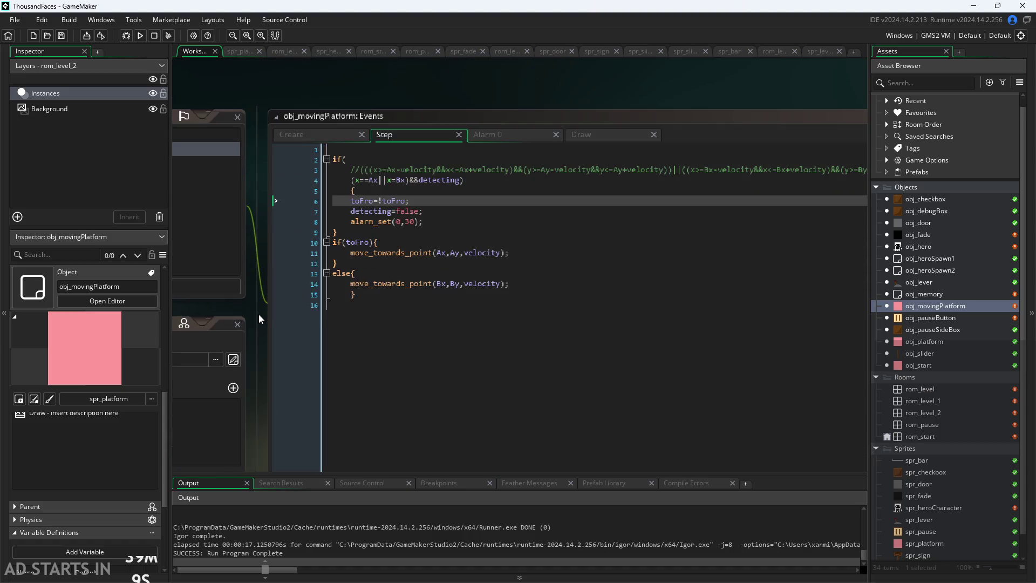
scroll(270, 297, "up", 2)
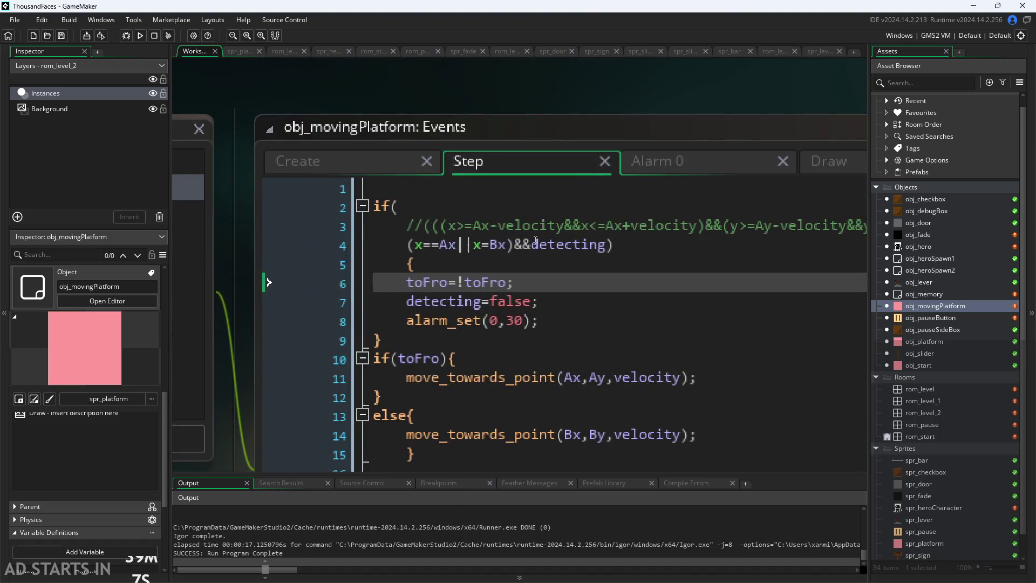
left_click_drag(514, 246, 414, 251)
key("BackSpace")
key("Up")
key("Delete")
key("Delete")
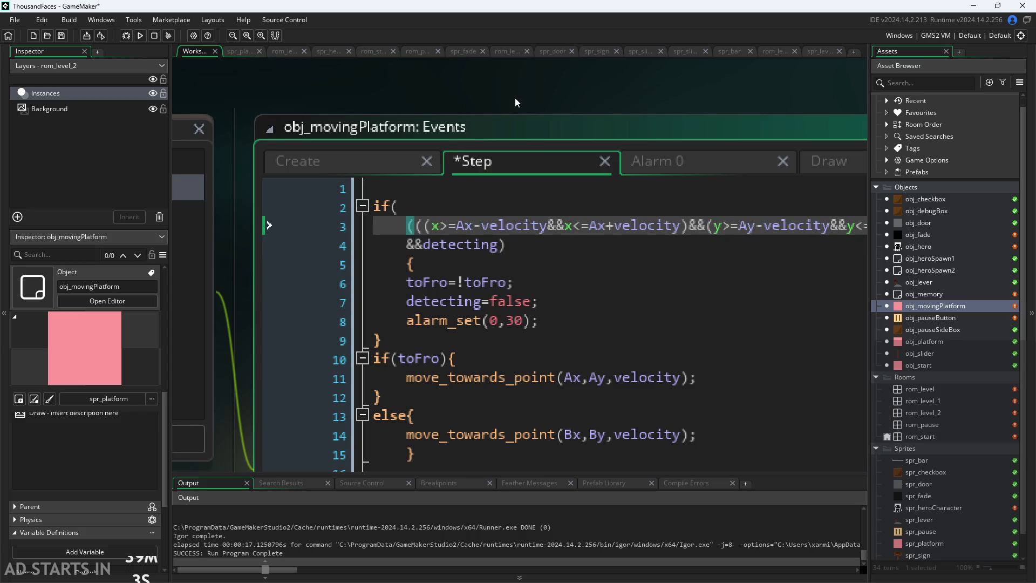
key("ctrl+s")
left_click(140, 35)
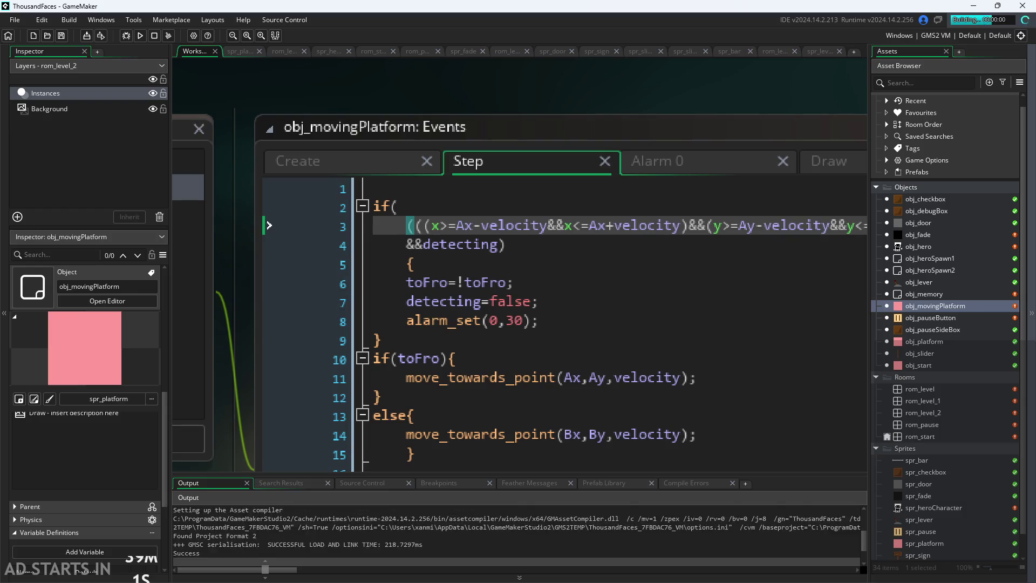
- Start the game, then enable Debug Stats and Pause Button on Right Side before resuming
left_click(368, 296)
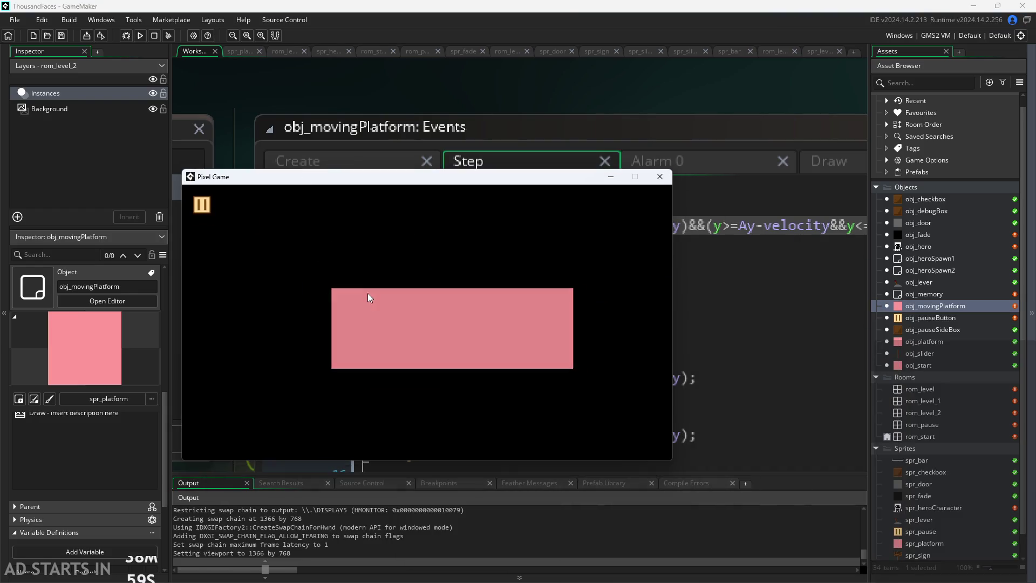
key("Right")
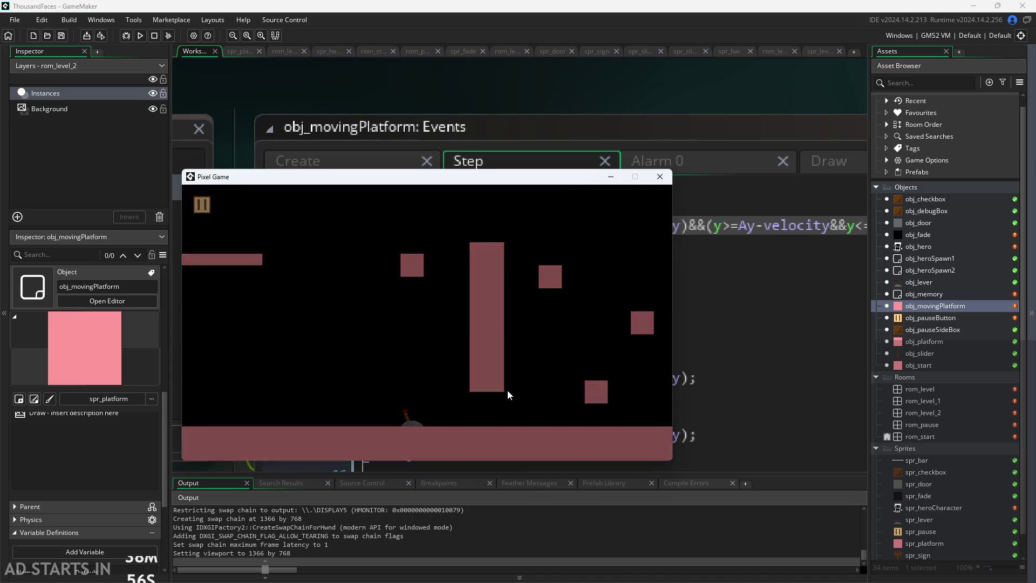
left_click(203, 205)
left_click(352, 284)
left_click(351, 313)
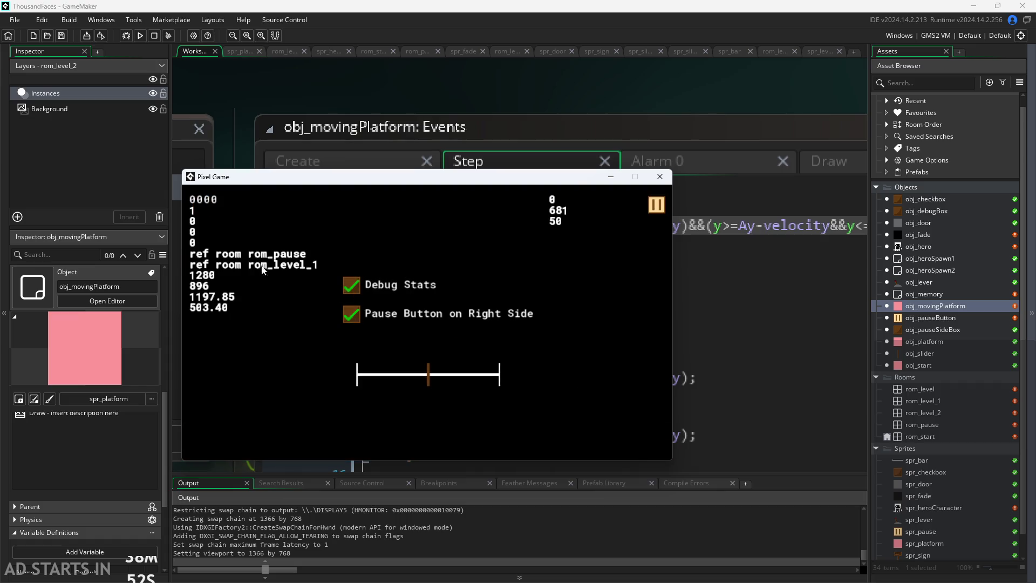
left_click(653, 210)
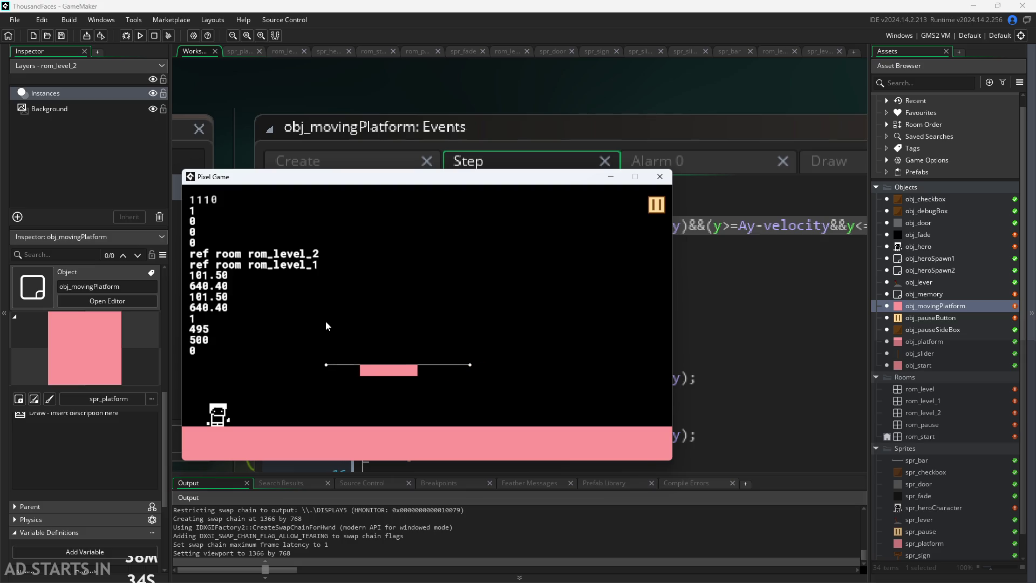
- Run the hero right and jump repeatedly toward the moving platform in rom_level_2
key("Right")
key("space")
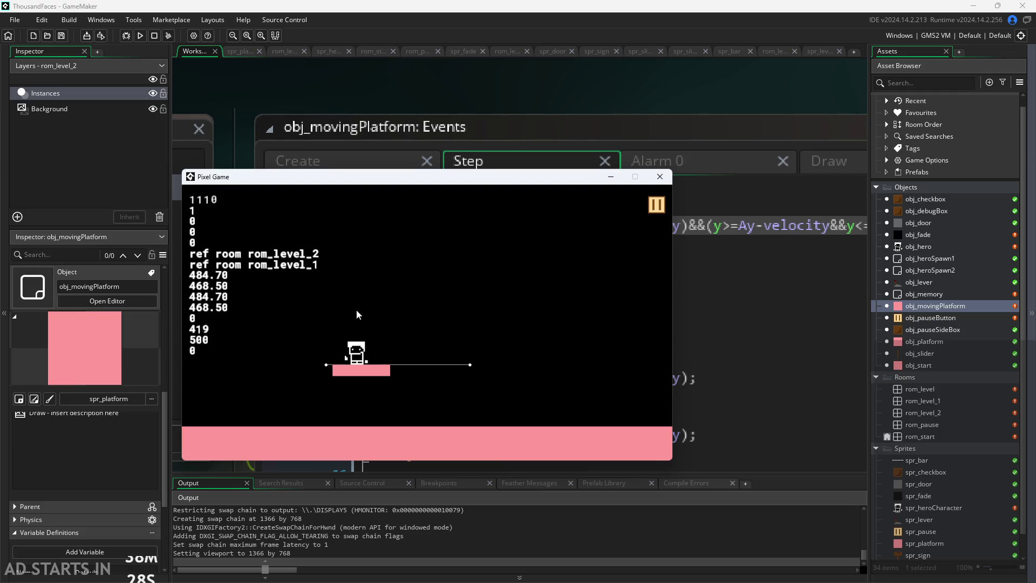
key("Right")
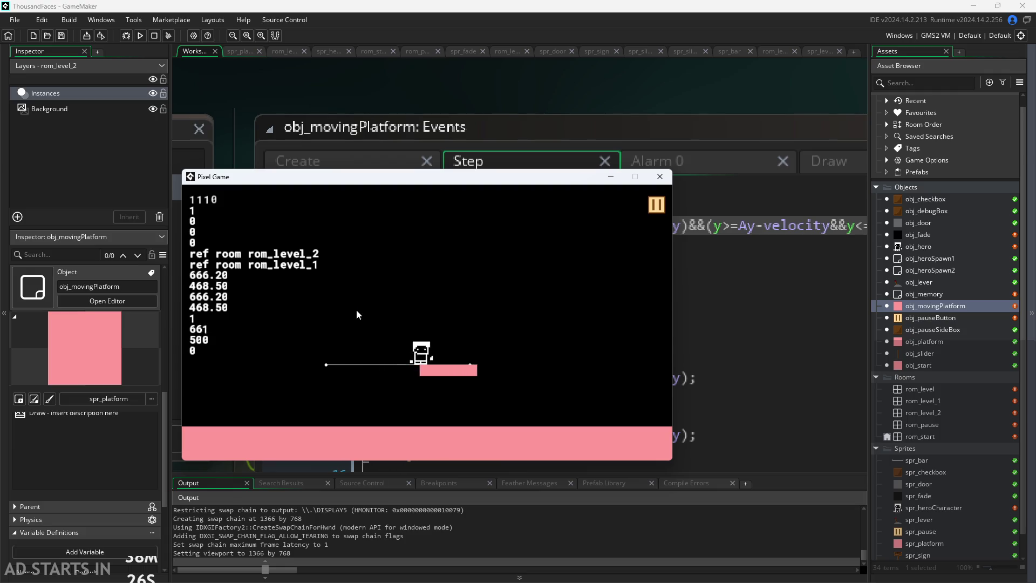
key("Right")
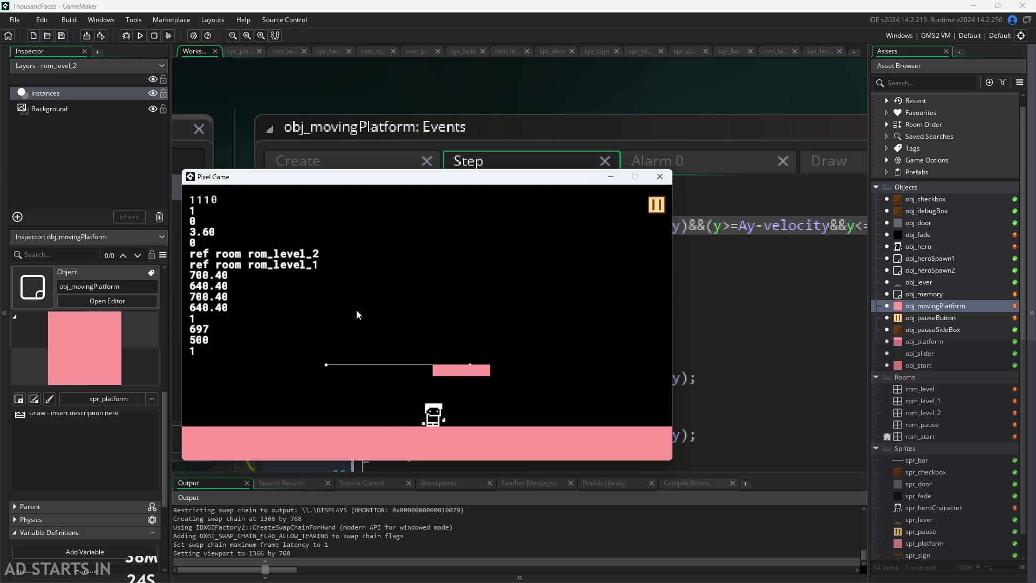
key("Up")
key("Left")
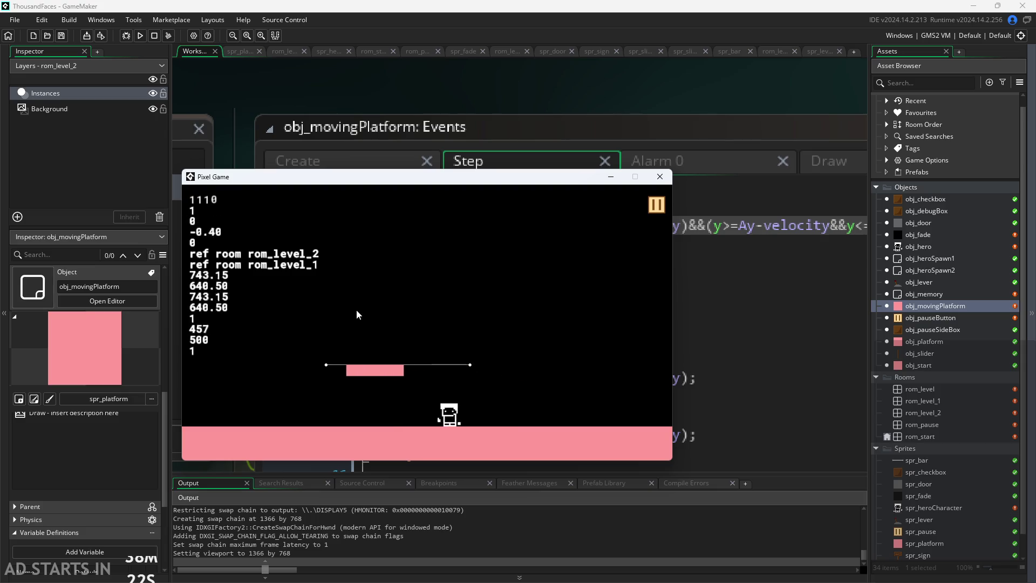
key("Left")
key("Up")
key("Right")
key("Up")
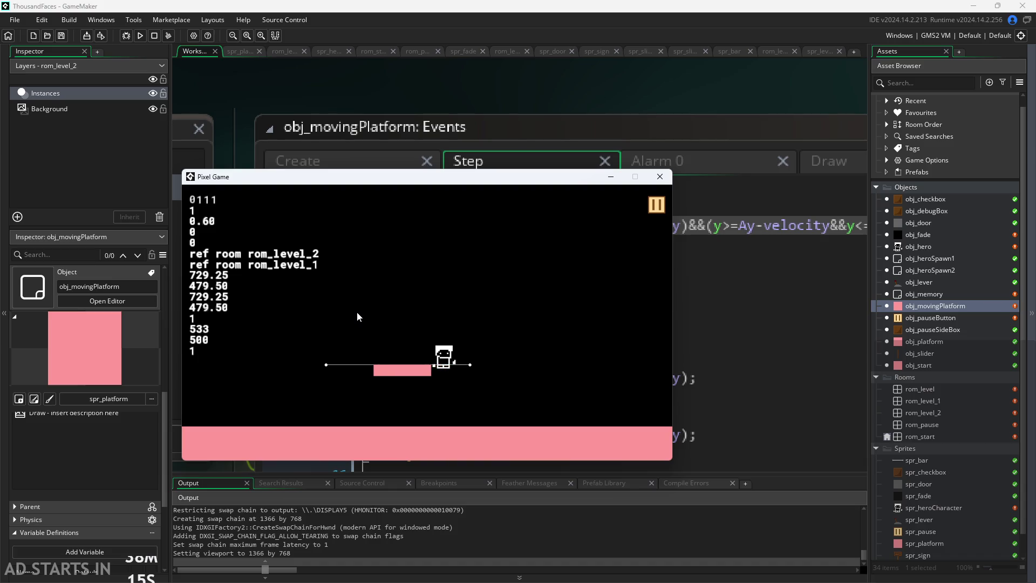
- Ride the shuttling platform, jumping back onto it each time the hero falls off
key("Up")
key("Up")
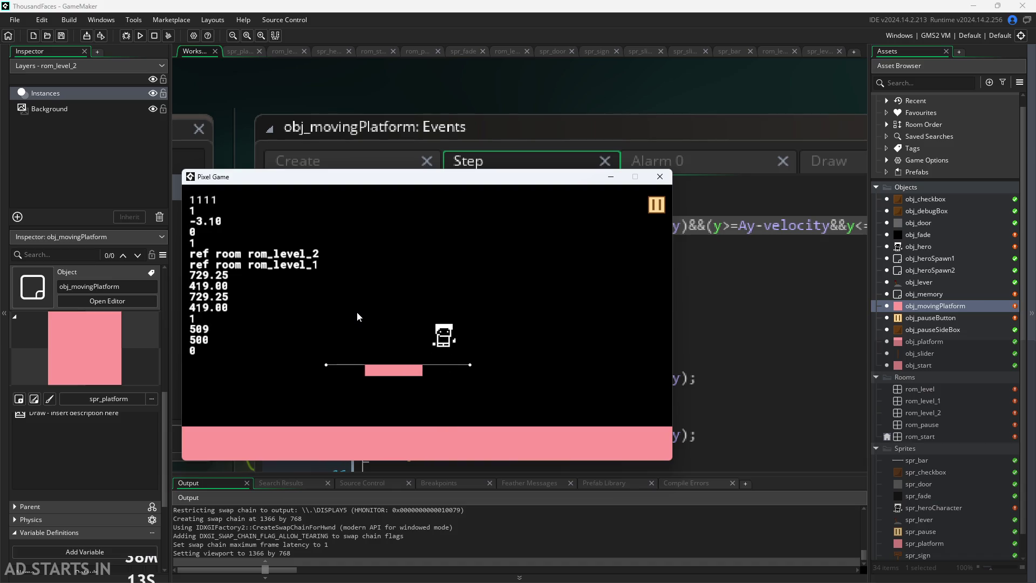
key("Up")
key("Left")
key("Up")
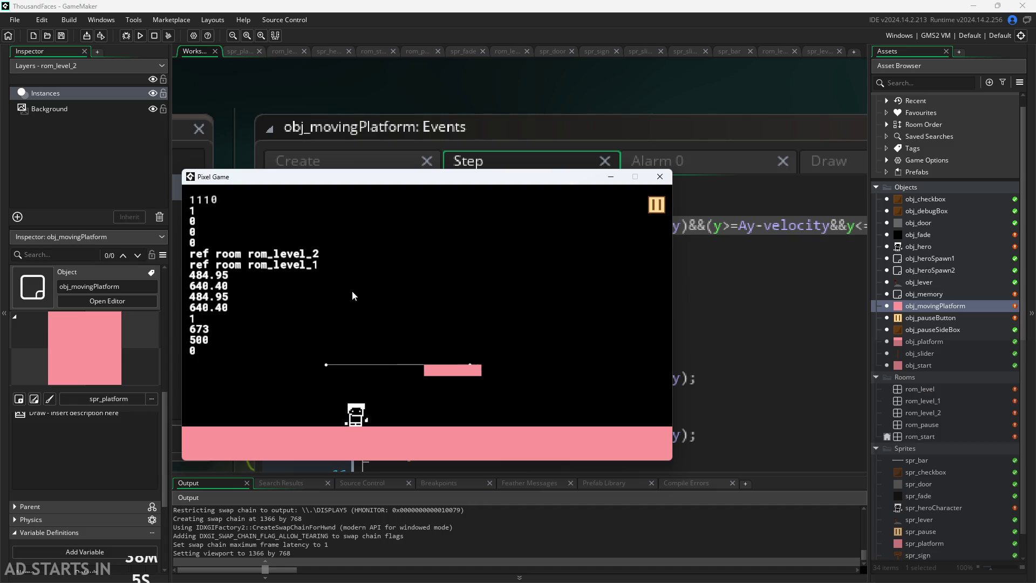
key("Up")
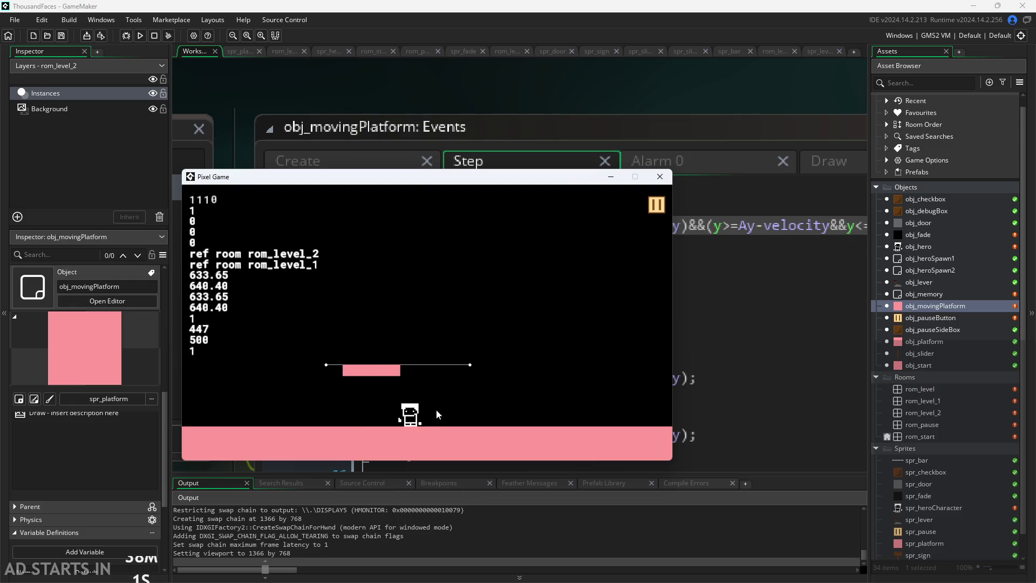
key("Up")
key("Up")
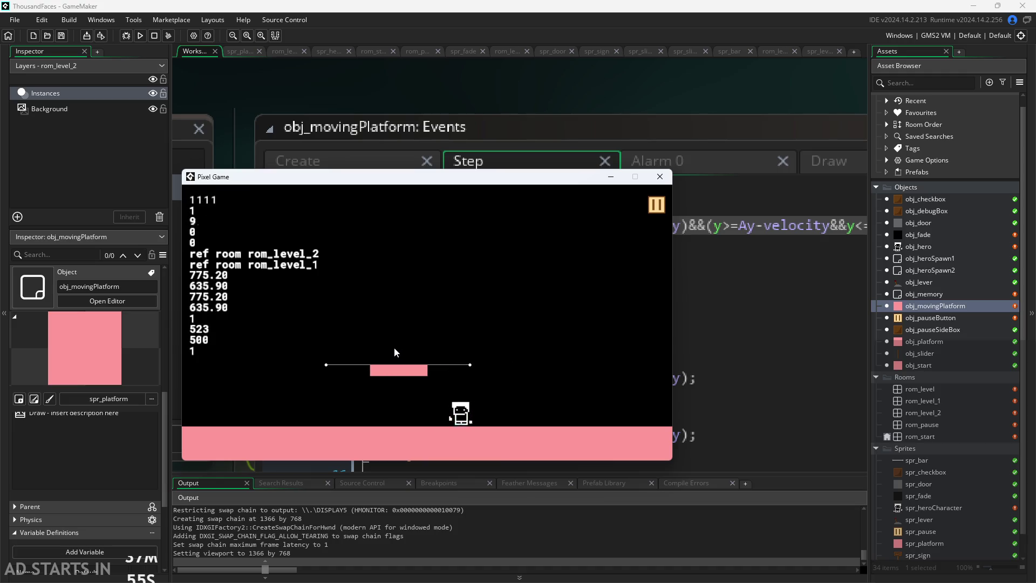
key("Up")
key("Left")
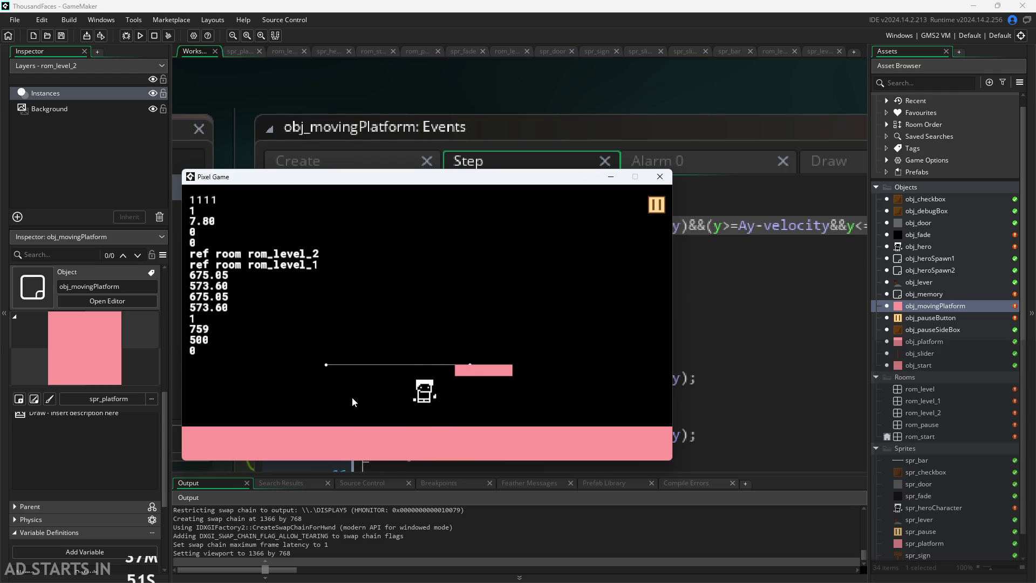
key("Up")
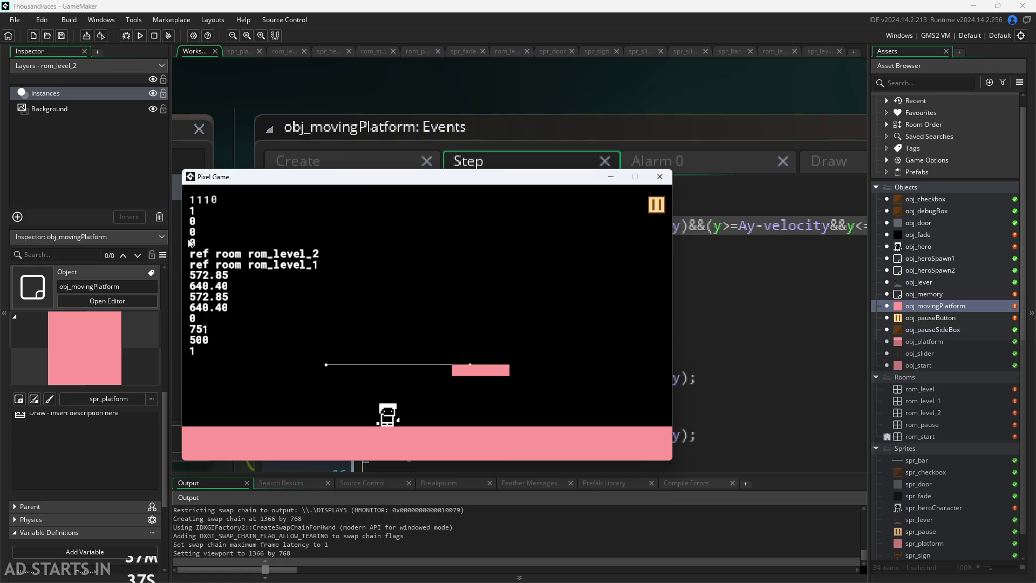
- Close the running game and open obj_hero's events, glancing at its Create and Step code
left_click(666, 182)
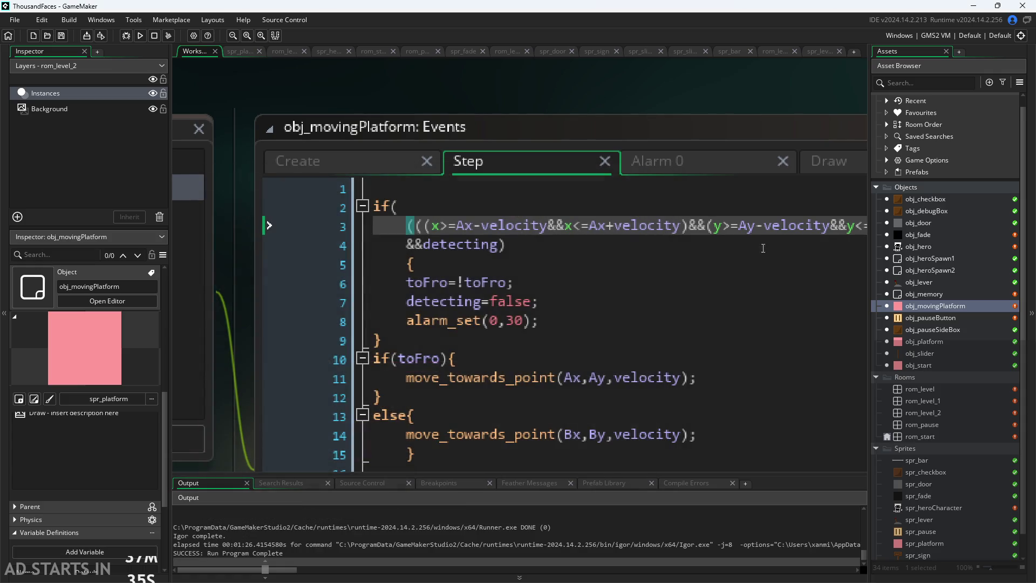
double_click(921, 249)
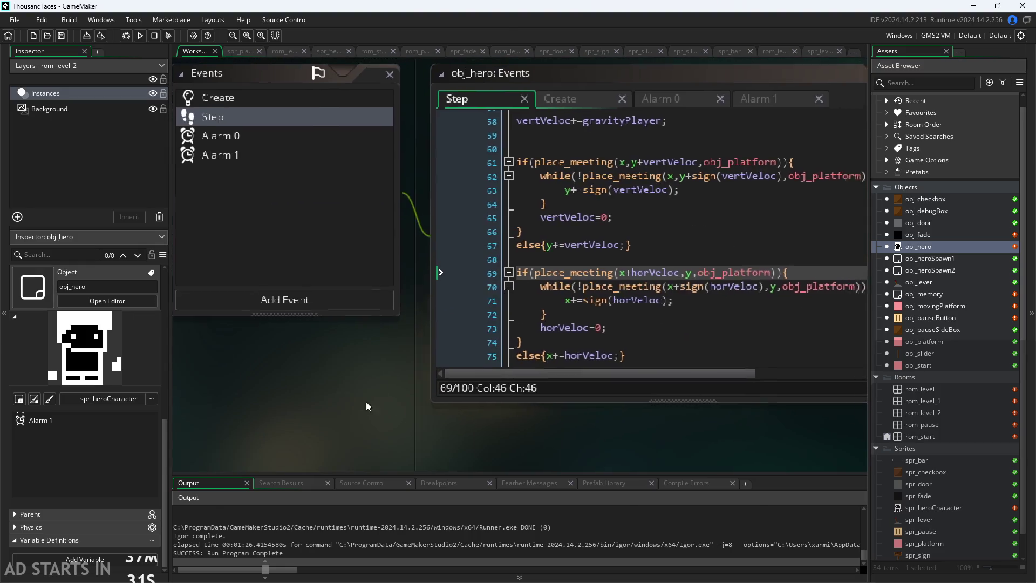
left_click(502, 141)
left_click(448, 137)
scroll(580, 315, "up", 5)
scroll(580, 315, "up", 14)
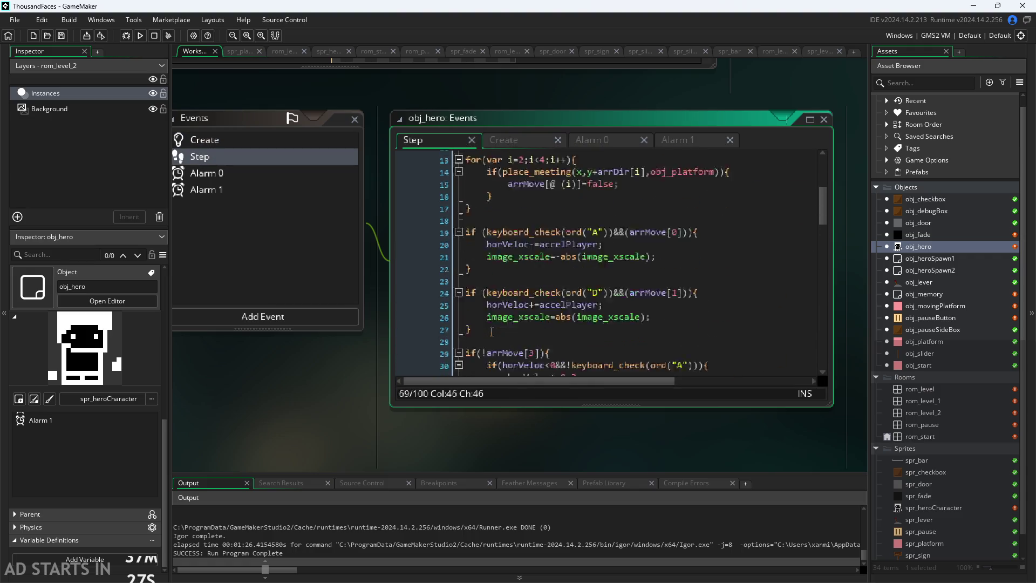
scroll(589, 433, "down", 3)
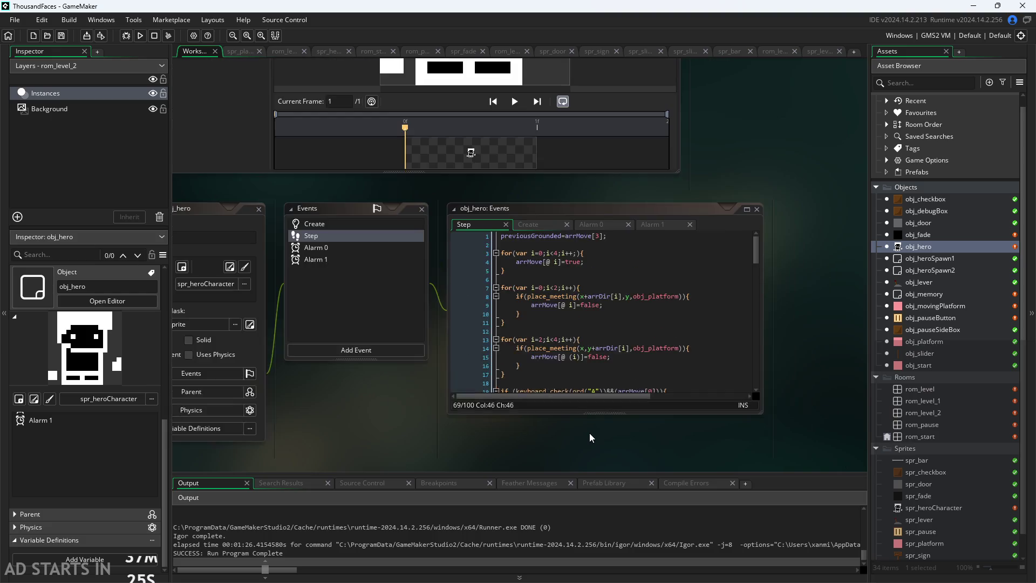
- Review the hero's Create variables: maxHor, moxVert, arrMove, jumpNum, canJump and previousGrounded
left_click(629, 221)
scroll(656, 292, "up", 2)
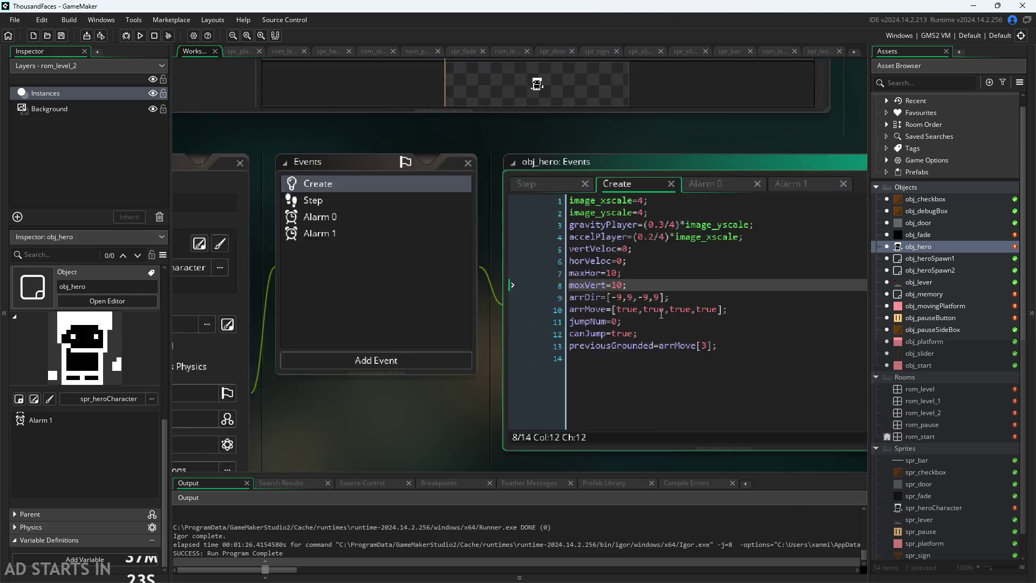
key("Up")
left_click(669, 281)
left_click(696, 309)
left_click(718, 322)
left_click(743, 335)
left_click(763, 354)
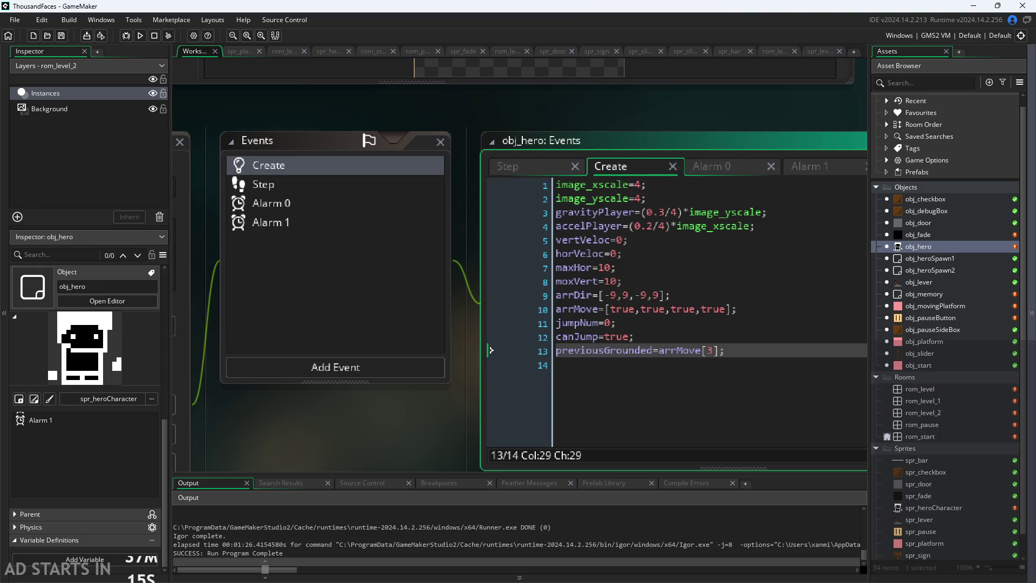
key("alt+Tab")
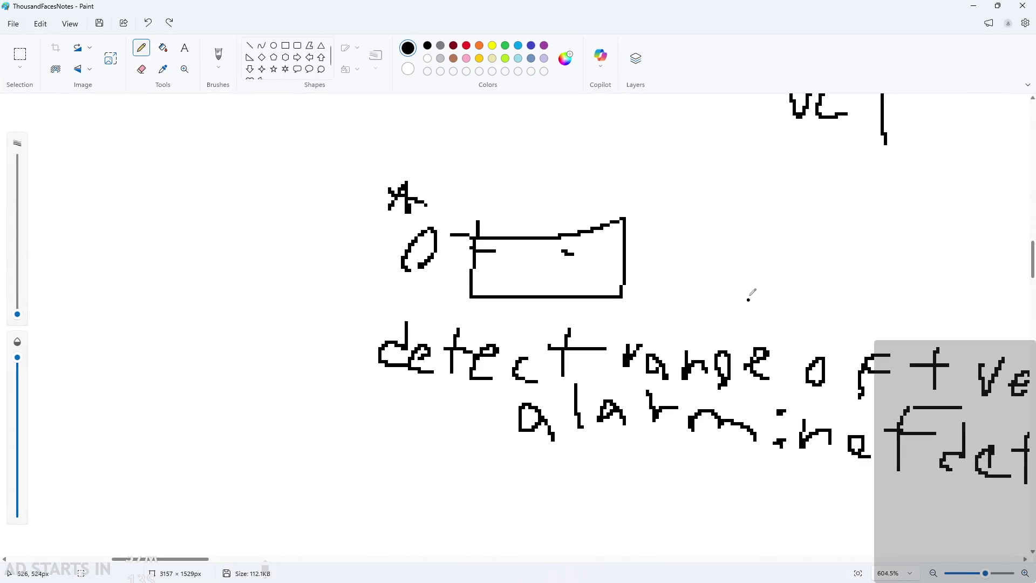
- Bring empty canvas beside the notes into view, undoing a stray stroke under alarm
scroll(620, 283, "down", 3)
left_click_drag(747, 395, 620, 393)
key("ctrl+z")
scroll(845, 405, "down", 2)
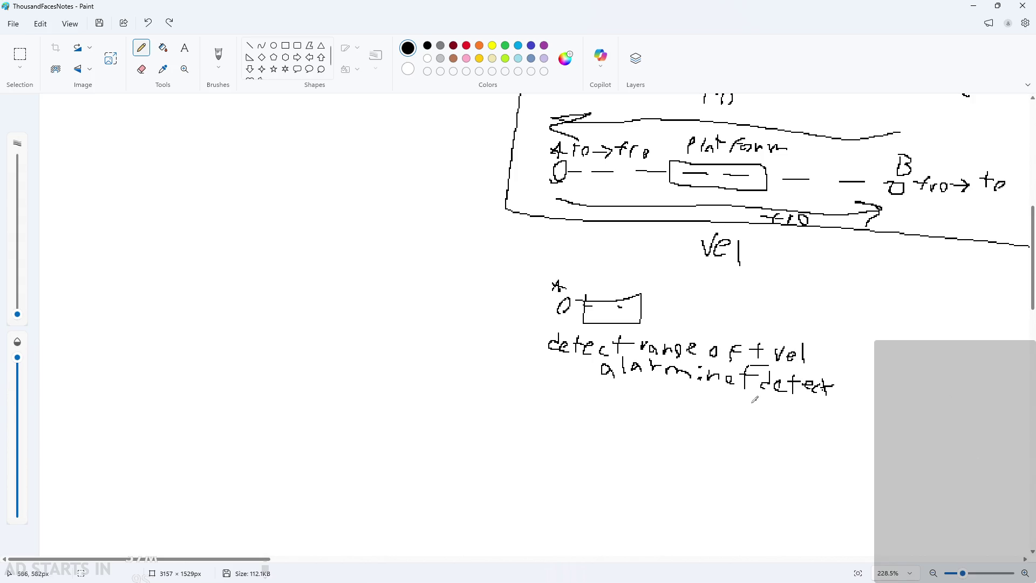
left_click_drag(206, 566, 347, 575)
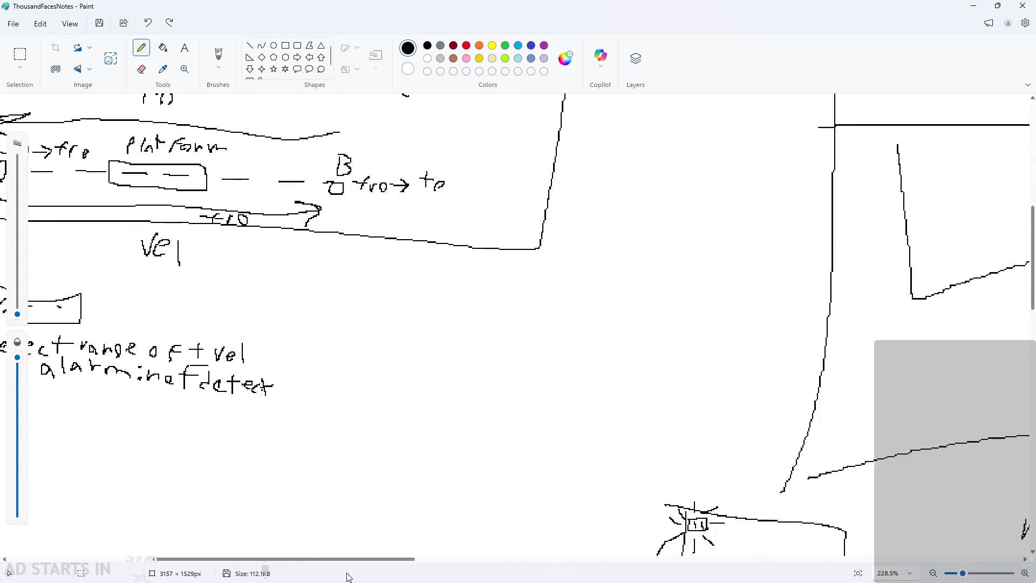
scroll(490, 393, "up", 2)
- Sketch the platform box with the hero's head and legs on it, and label Vel
mouse_move(507, 295)
left_mouse_down()
mouse_move(502, 333)
mouse_move(692, 302)
mouse_move(522, 295)
left_mouse_up()
left_click_drag(594, 276, 616, 243)
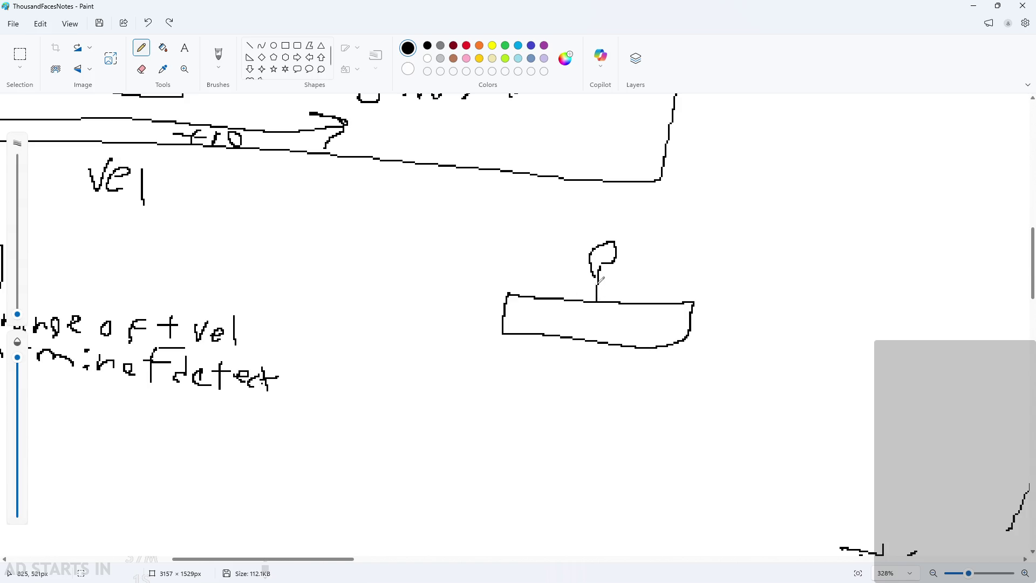
left_click_drag(612, 299, 593, 302)
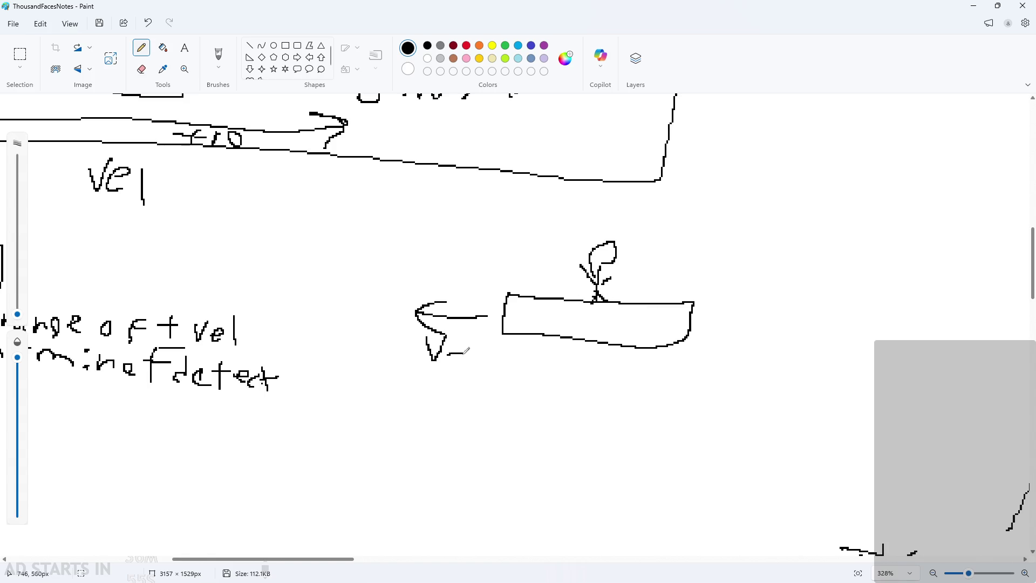
left_click_drag(465, 351, 468, 366)
left_click_drag(479, 348, 479, 385)
scroll(698, 277, "up", 1)
scroll(705, 291, "up", 1, "ctrl")
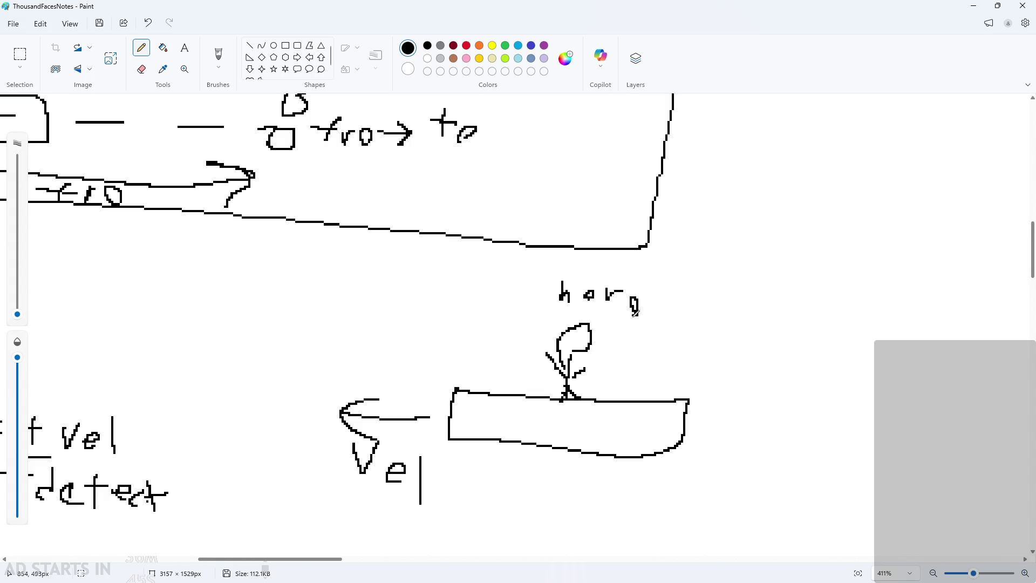
- Write horVel +Vel above the hero and add a leftward arrow, undoing misdrawn strokes
key("ctrl+z")
key("ctrl+z")
key("ctrl+z")
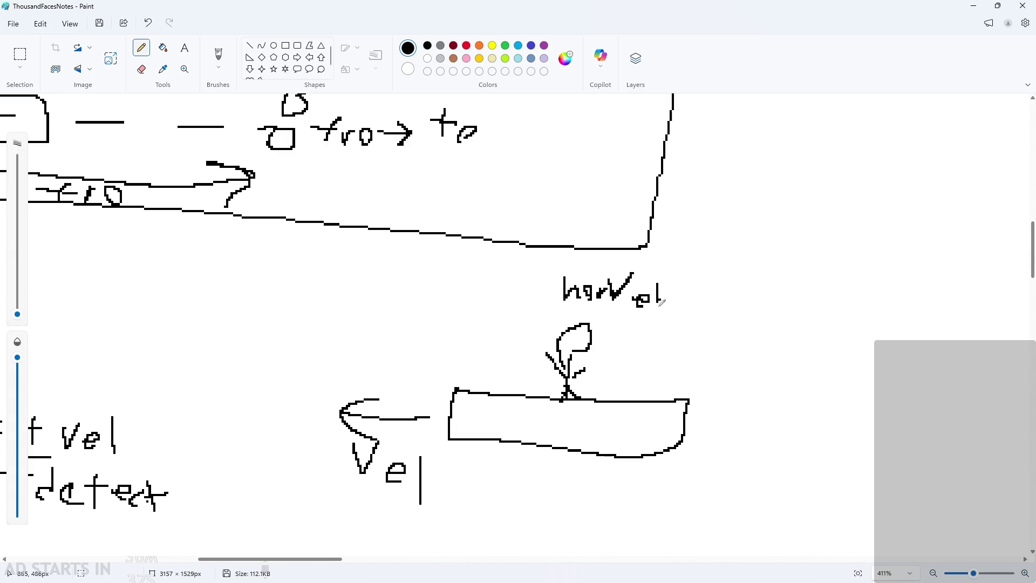
key("ctrl+z")
scroll(573, 375, "up", 3, "ctrl")
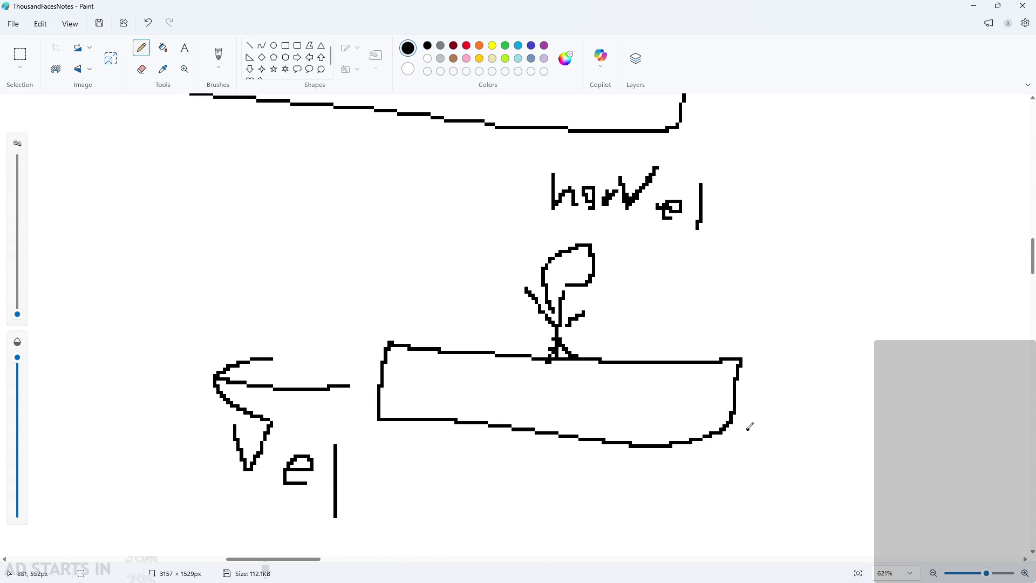
scroll(750, 422, "down", 2, "ctrl")
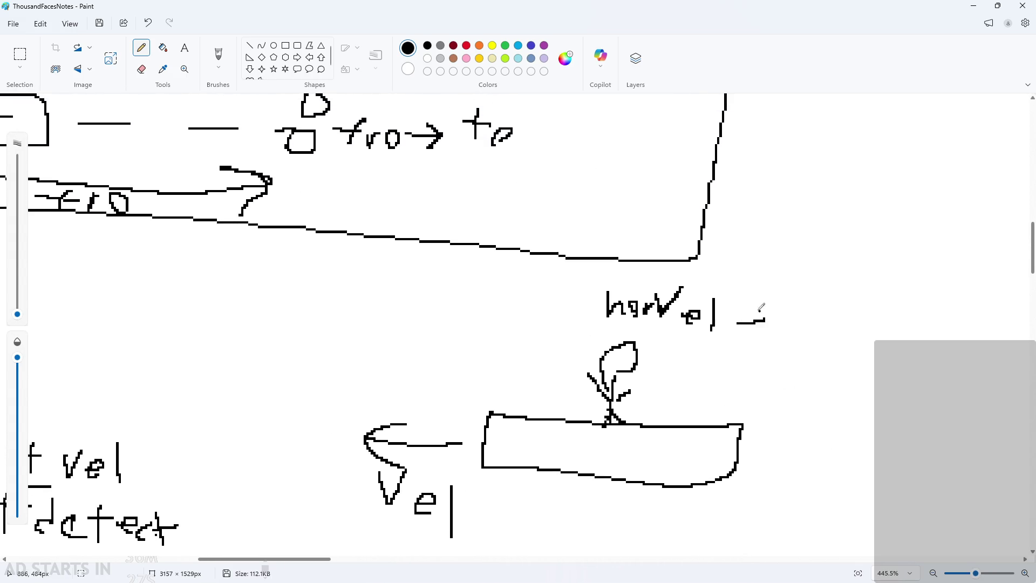
left_click_drag(765, 313, 793, 312)
key("ctrl+z")
key("ctrl+z")
left_click_drag(773, 305, 786, 320)
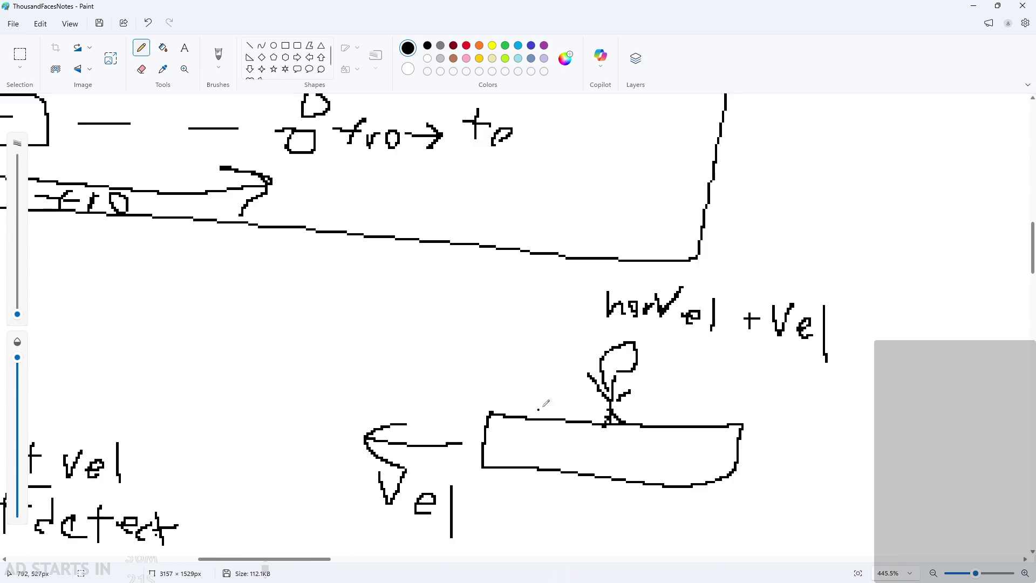
mouse_move(588, 358)
left_mouse_down()
mouse_move(541, 341)
mouse_move(555, 384)
left_mouse_up()
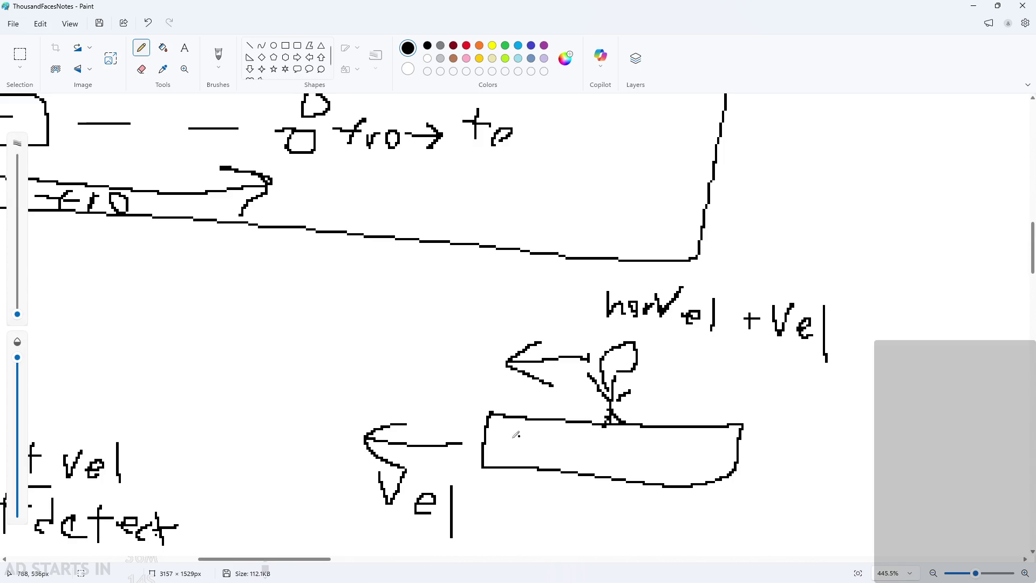
scroll(462, 439, "down", 3, "ctrl")
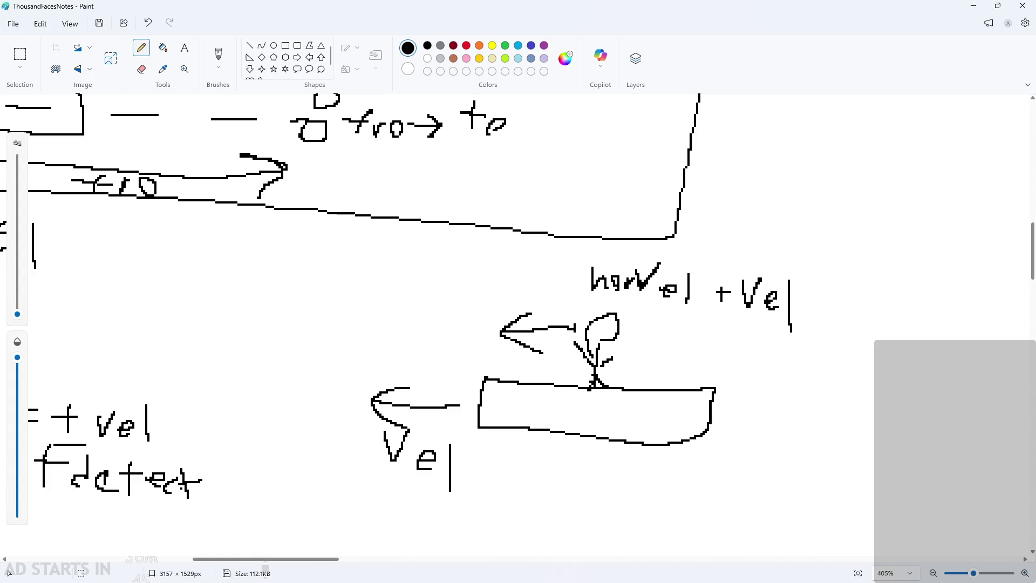
key("alt+Tab")
- Show obj_hero's Step code and scroll to its A/D horVeloc acceleration and deceleration branches
scroll(340, 427, "up", 2, "ctrl")
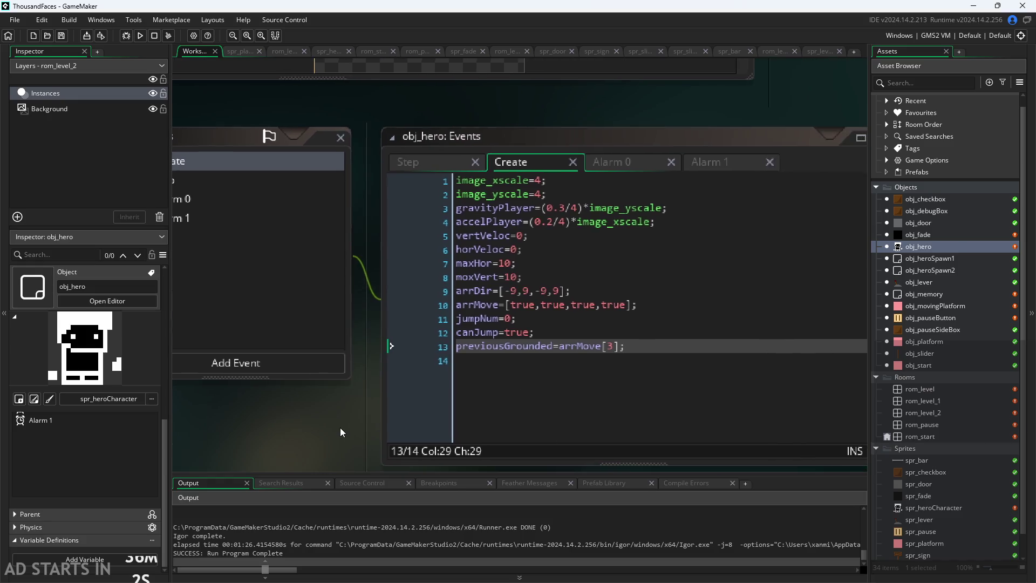
scroll(339, 432, "down", 2, "ctrl")
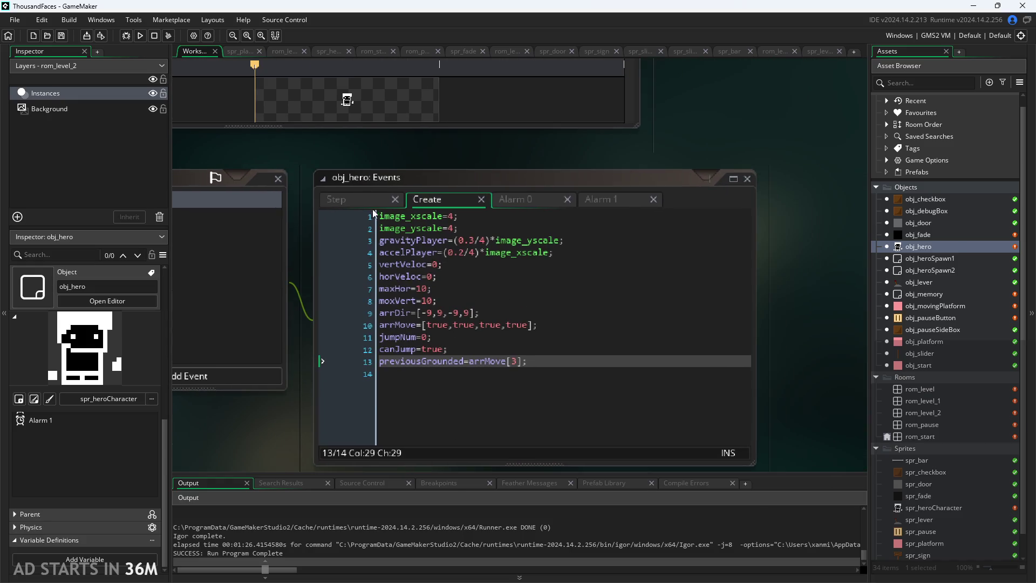
scroll(398, 270, "up", 2, "ctrl")
left_click(349, 186)
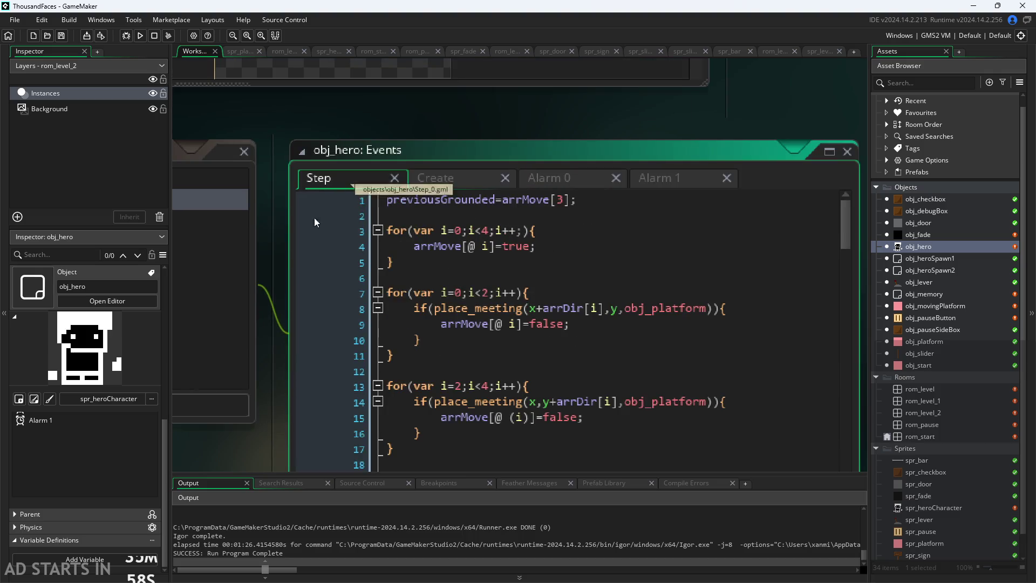
scroll(269, 304, "down", 1, "ctrl")
scroll(433, 327, "down", 10)
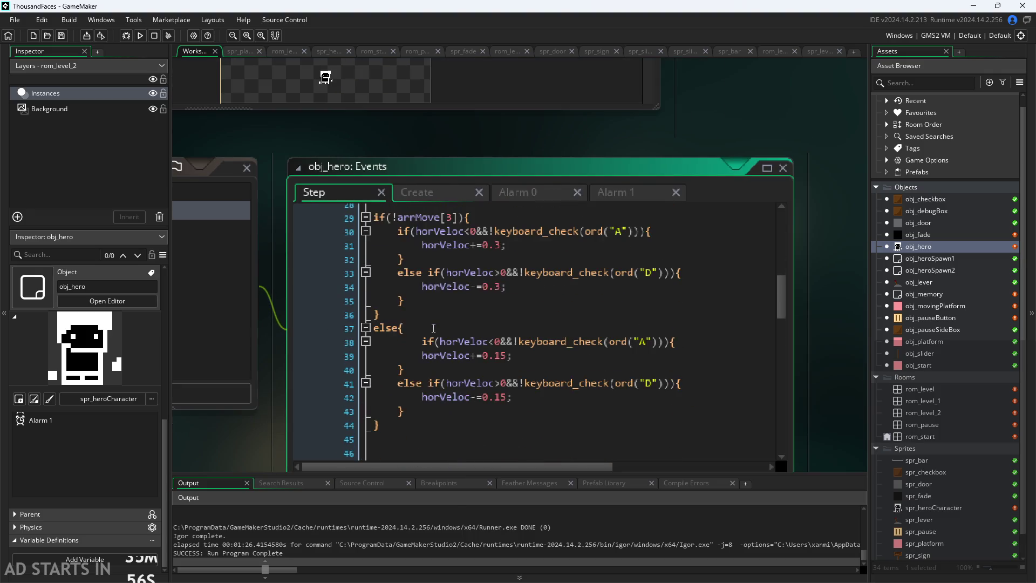
scroll(838, 372, "down", 1, "ctrl")
left_click_drag(838, 373, 813, 317)
scroll(612, 317, "up", 7)
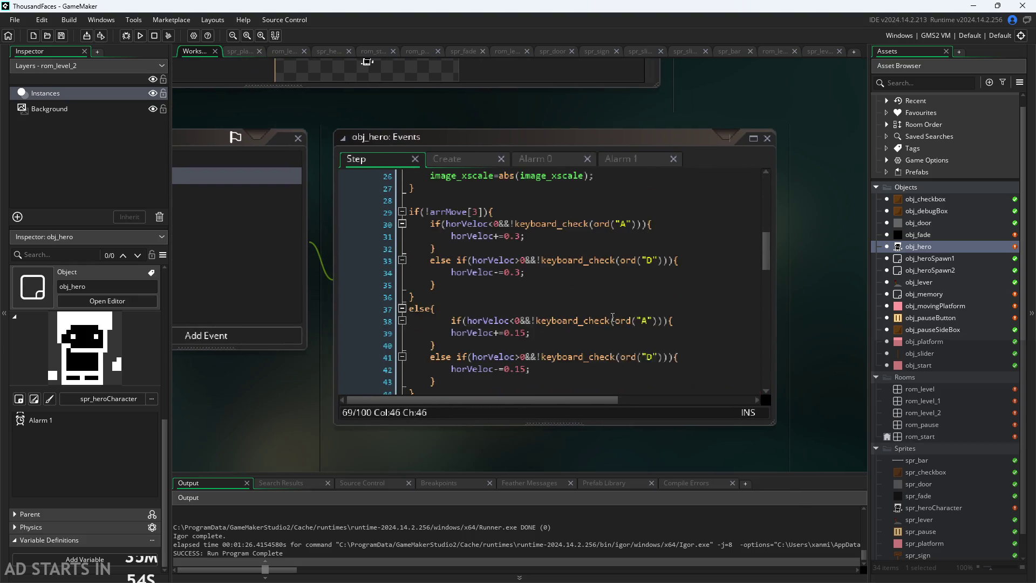
scroll(612, 317, "down", 2)
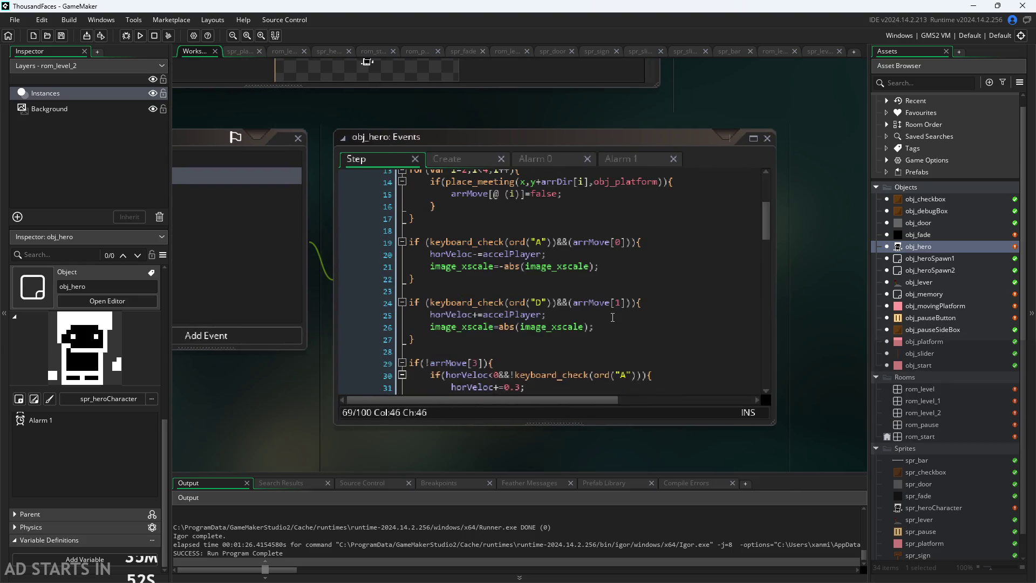